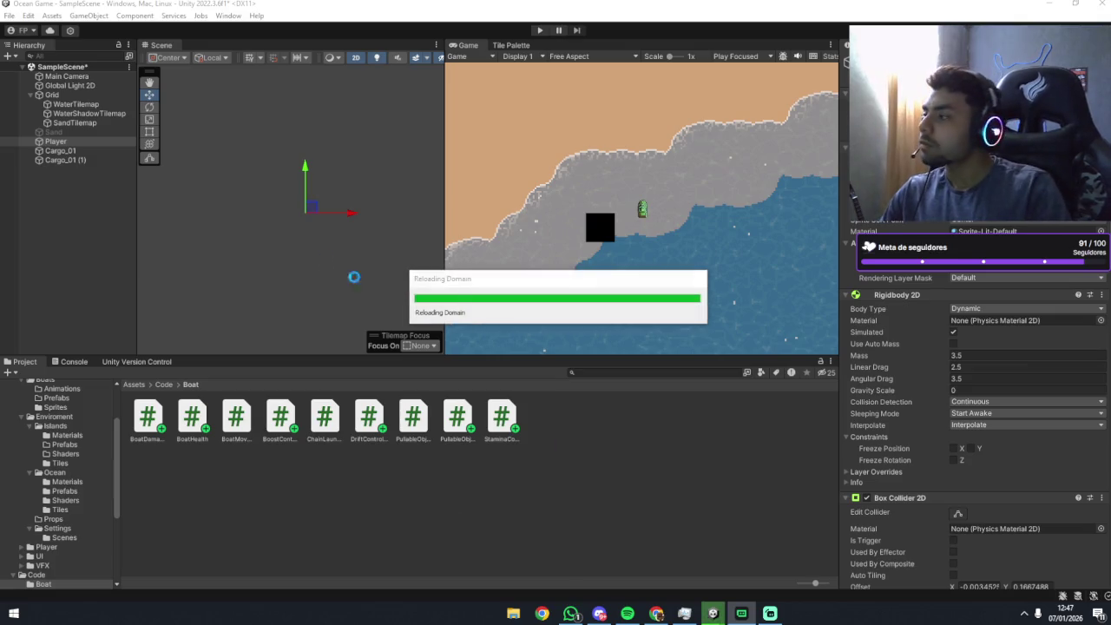
On the Player boat's Drift Controller, enter Grip Normal 1 and Grip Drift 0.5.
left_click(55, 141)
scroll(914, 330, "down", 5)
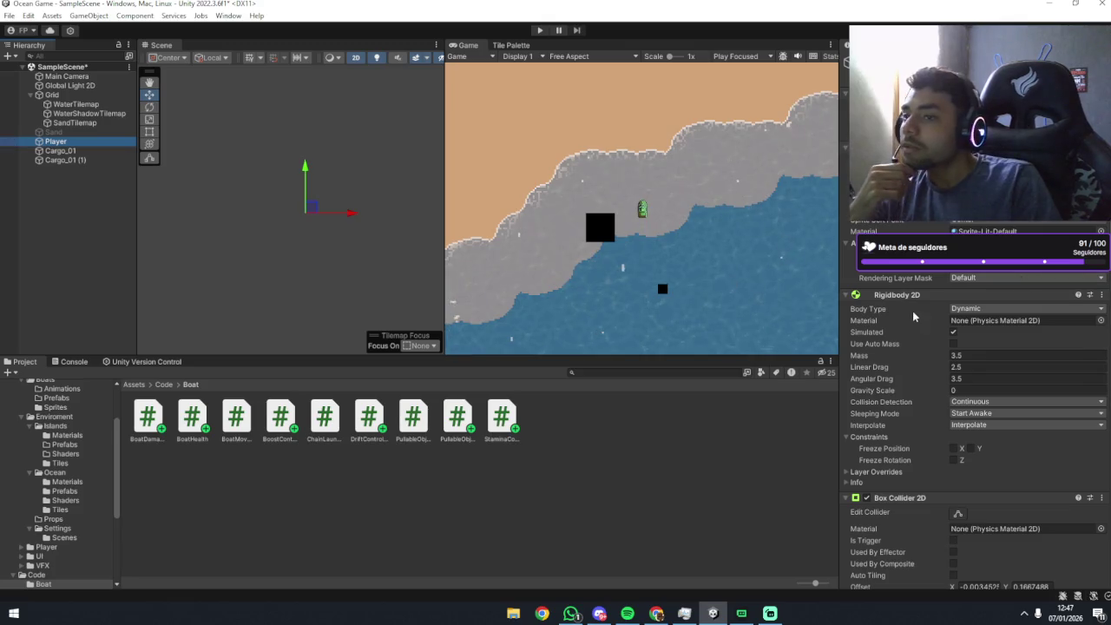
scroll(916, 344, "down", 10)
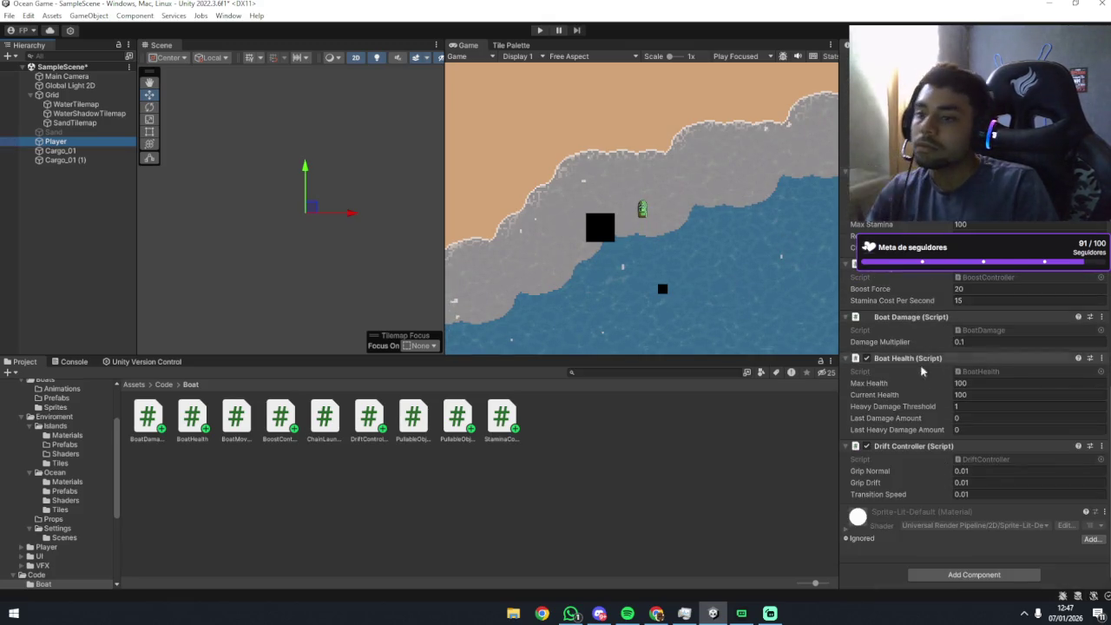
left_click(976, 471)
type("1")
key("Tab")
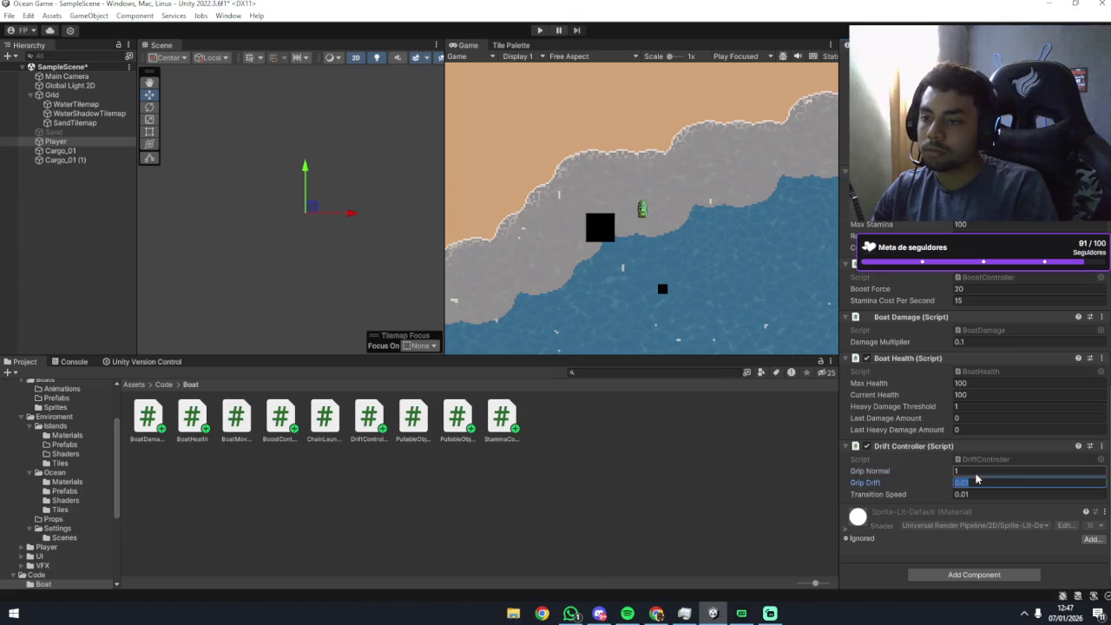
type("0.5")
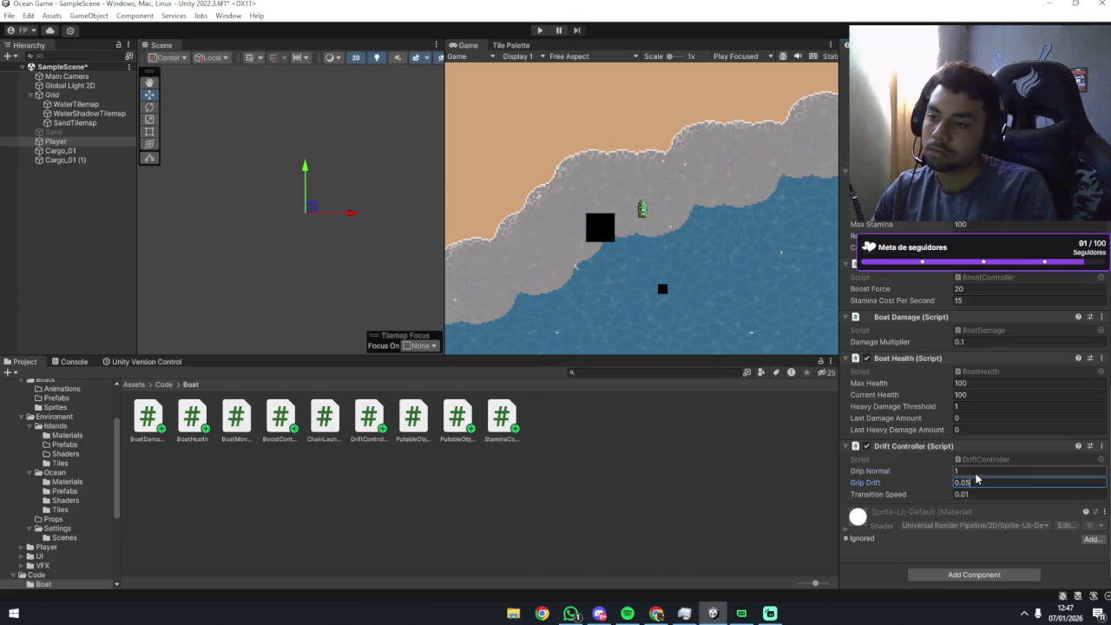
key("Tab")
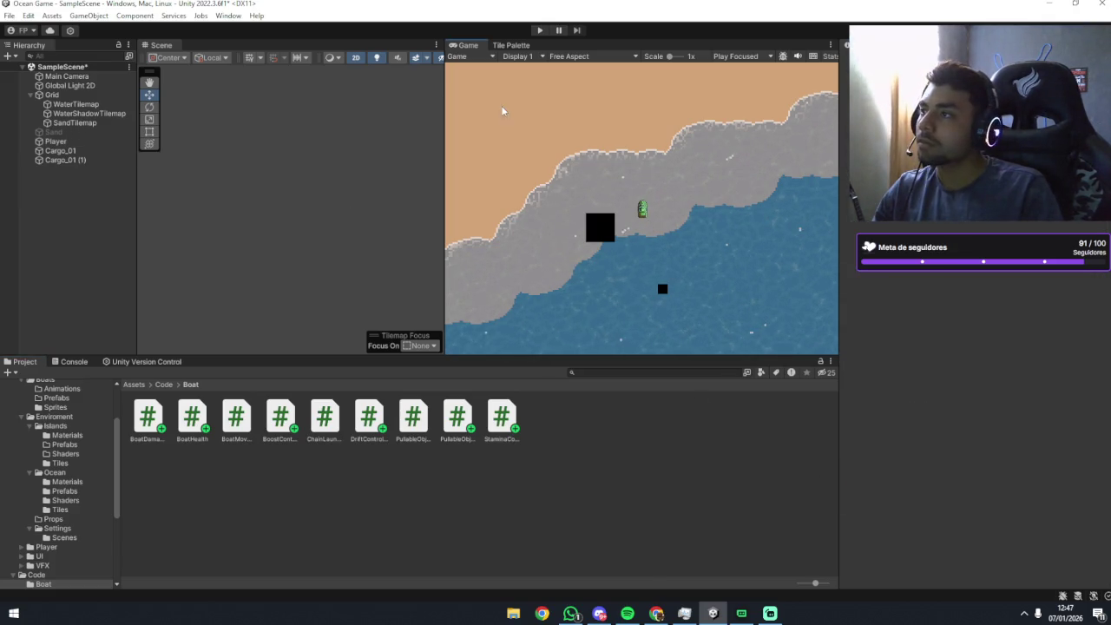
Enter Play mode and steer the boat along the shoreline to feel the new grip.
left_click(540, 29)
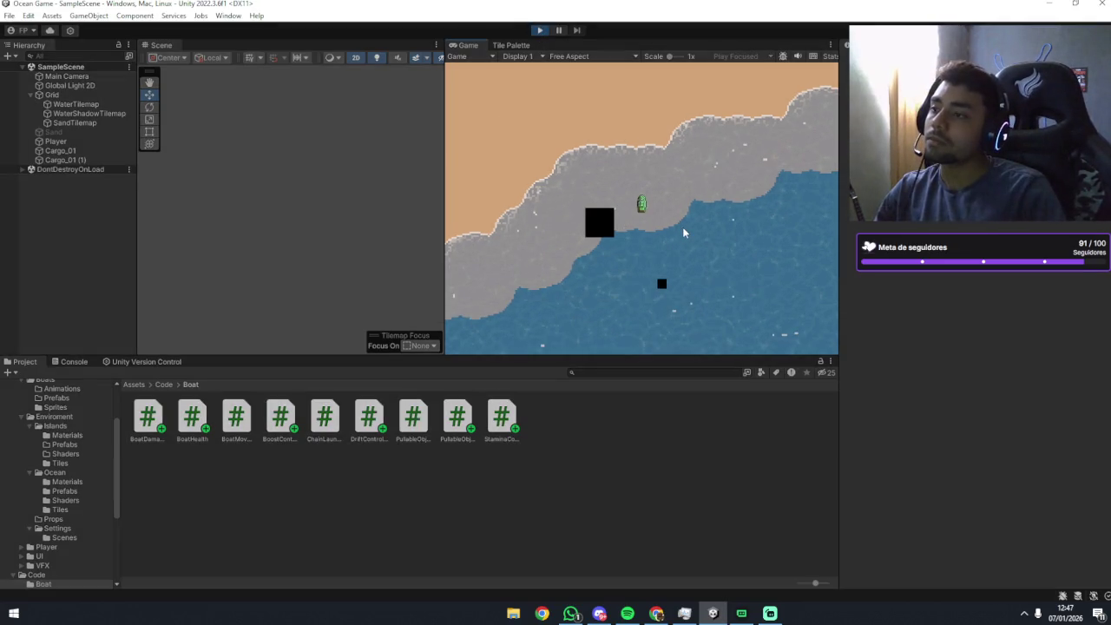
key("d")
key("w")
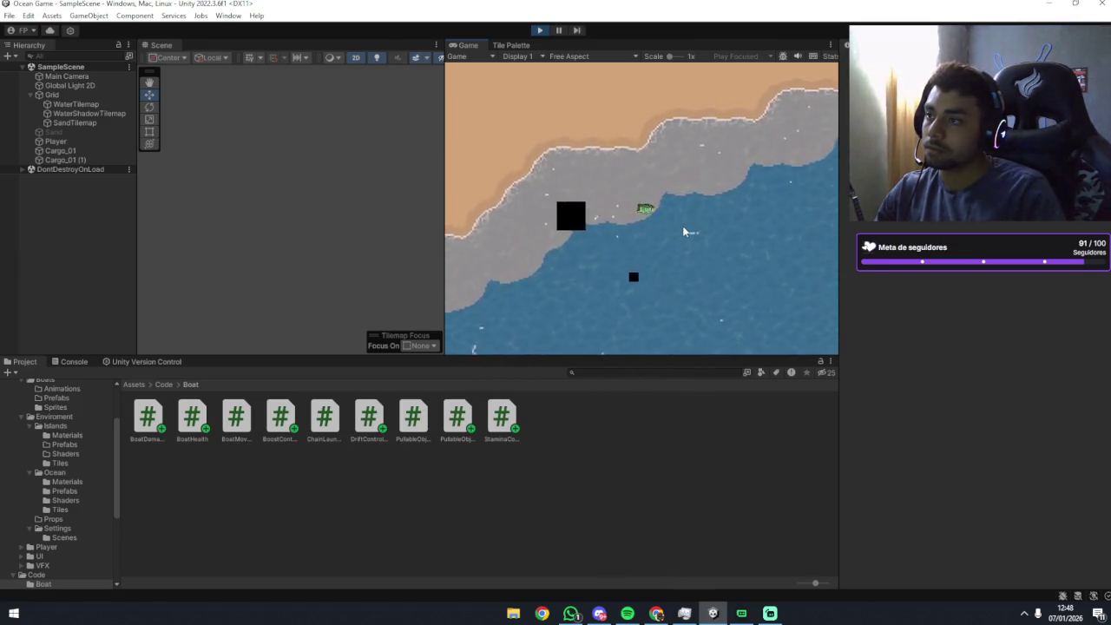
key("d")
key("a")
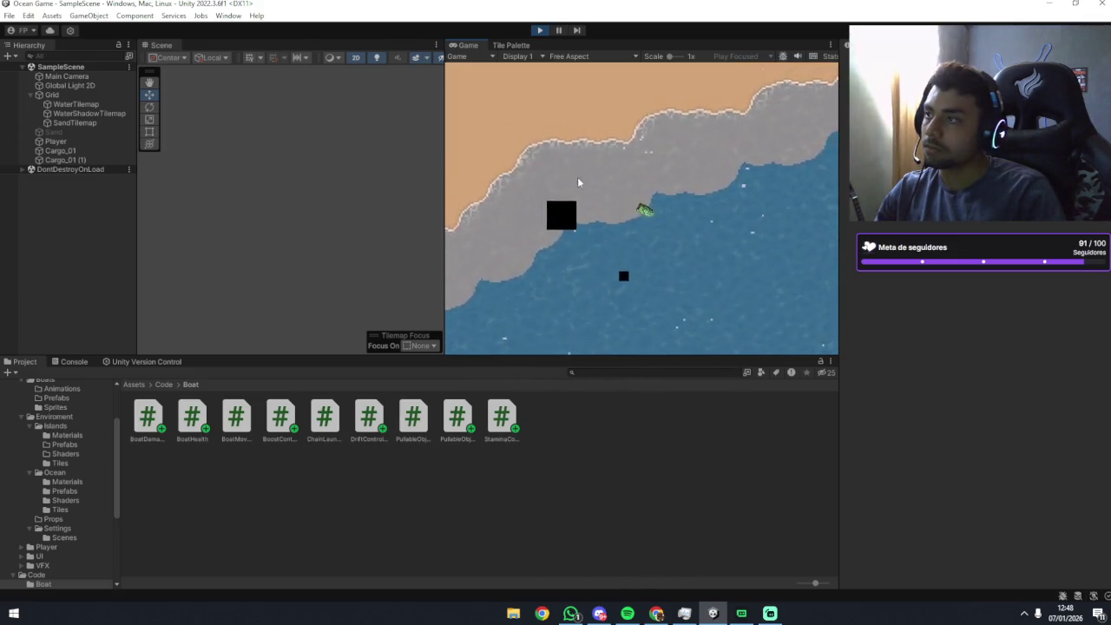
left_click(56, 141)
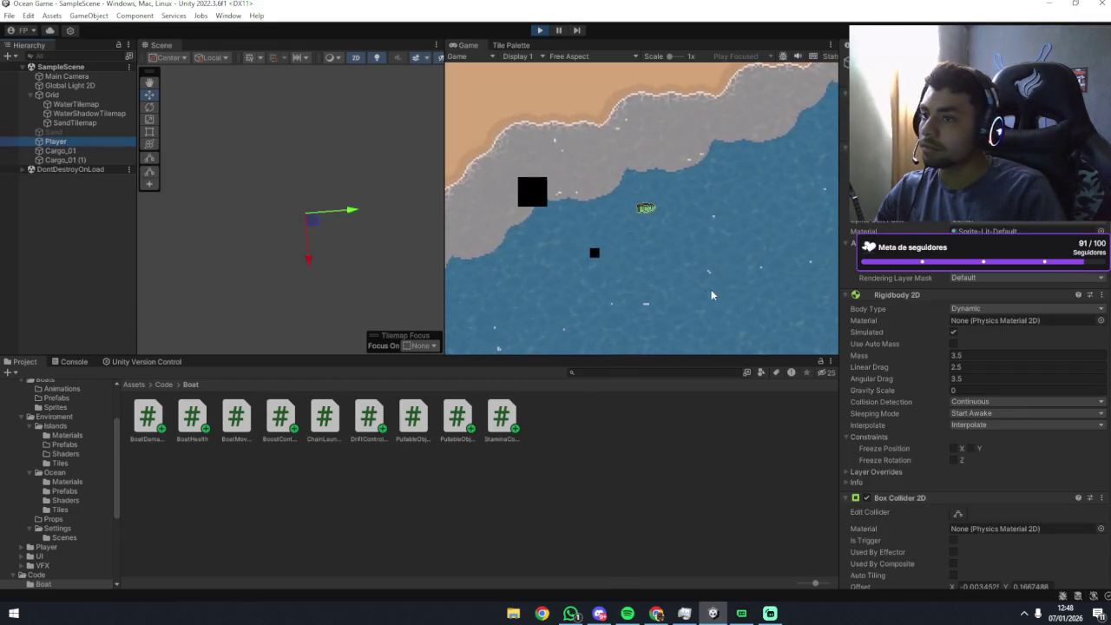
Bring the Drift Controller into view and steer the running boat upward and clockwise.
scroll(951, 359, "down", 10)
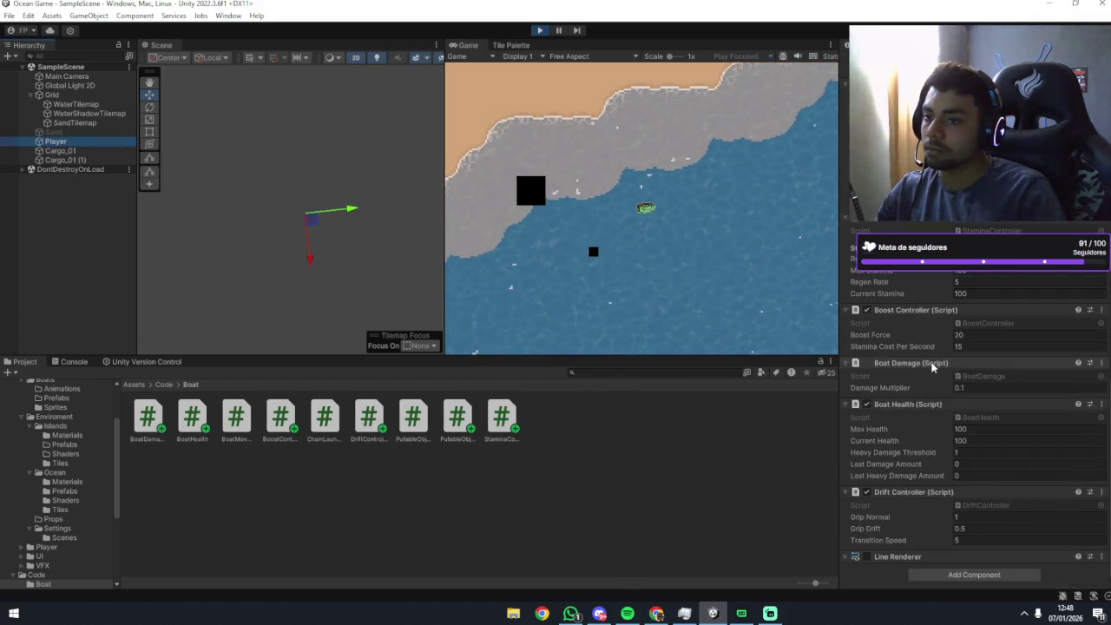
left_click(729, 247)
key("w")
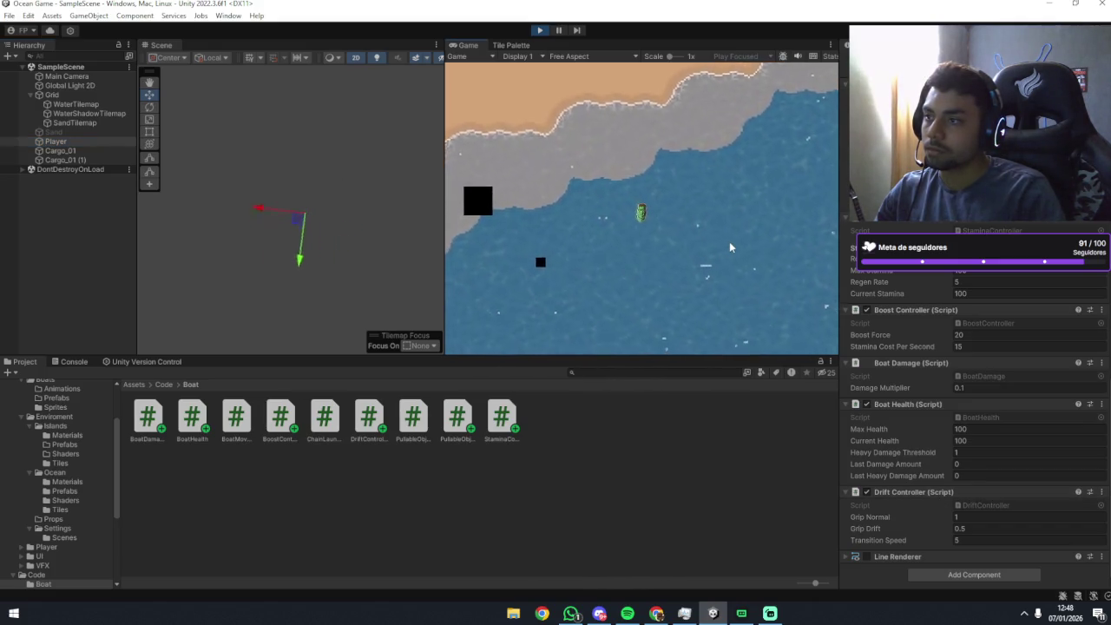
key("d")
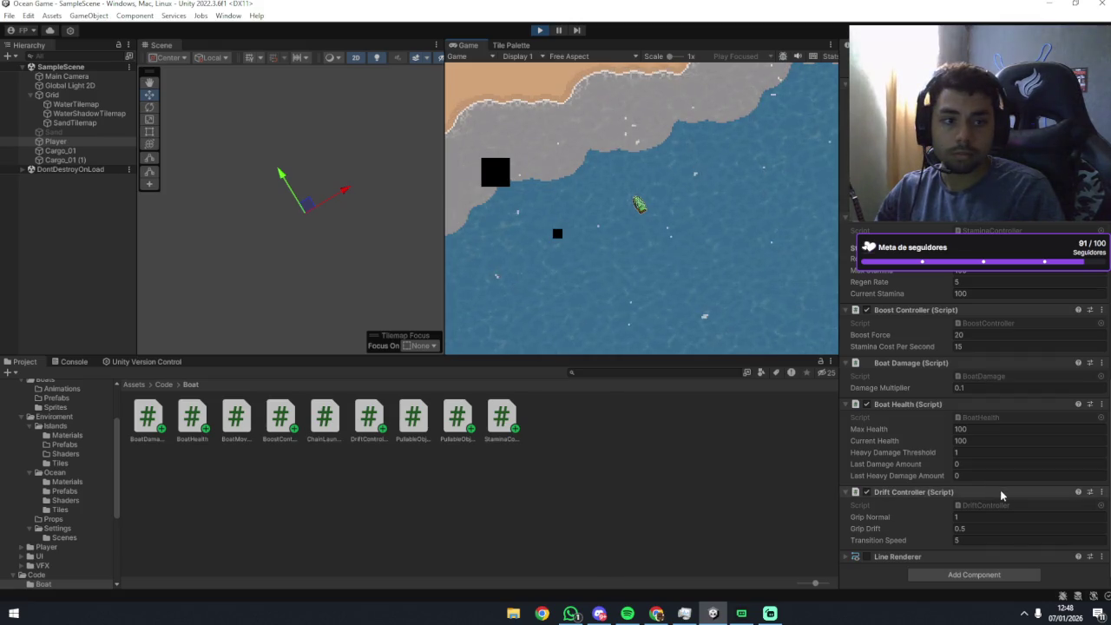
Try Grip Drift 1, then 10, and test the boat's turns with a boost.
left_click(993, 528)
type("1")
left_click(673, 215)
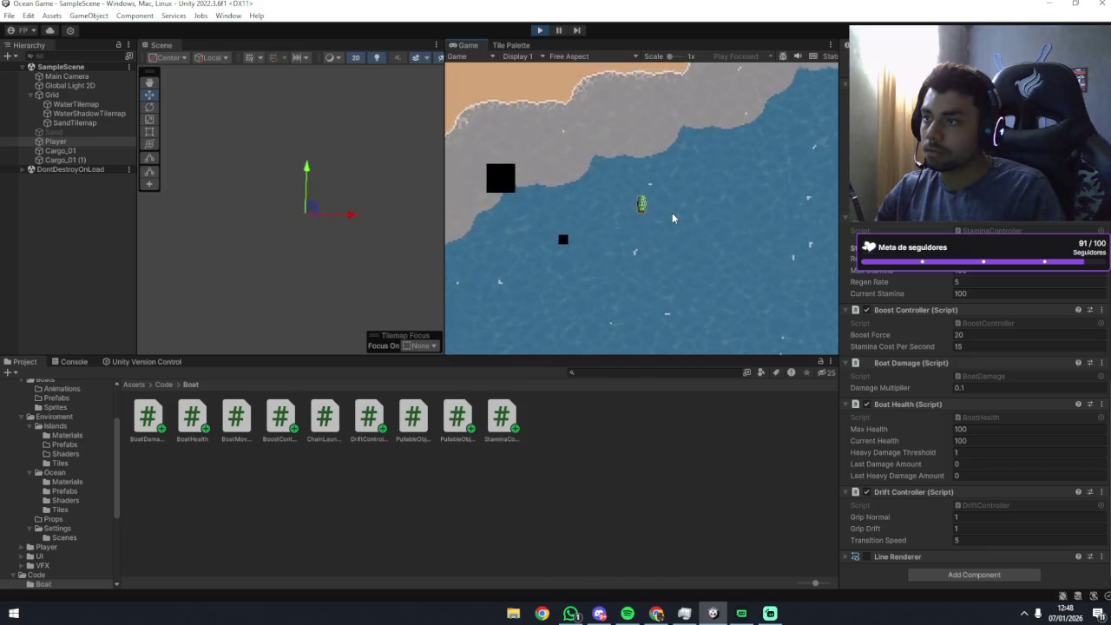
left_click(968, 529)
type("10")
left_click(631, 215)
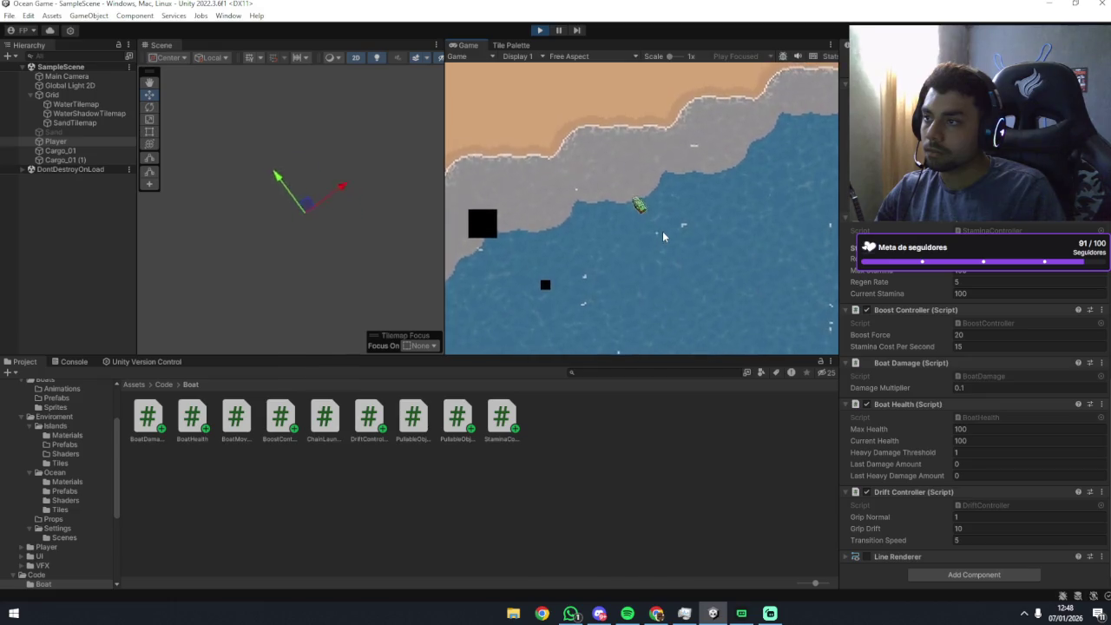
key("a")
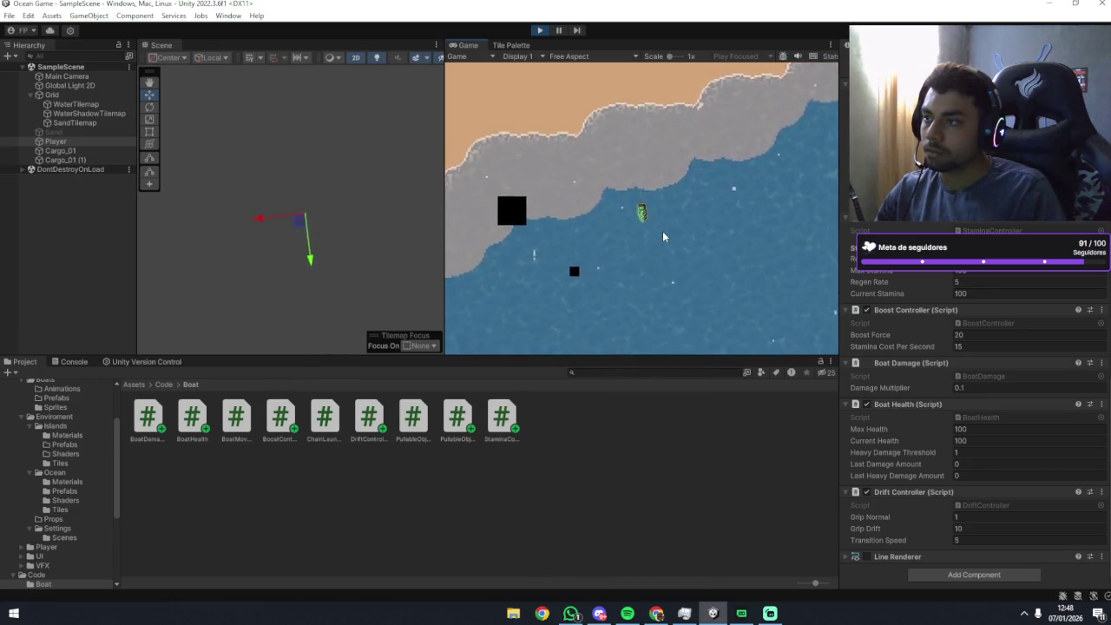
key("shift")
key("a")
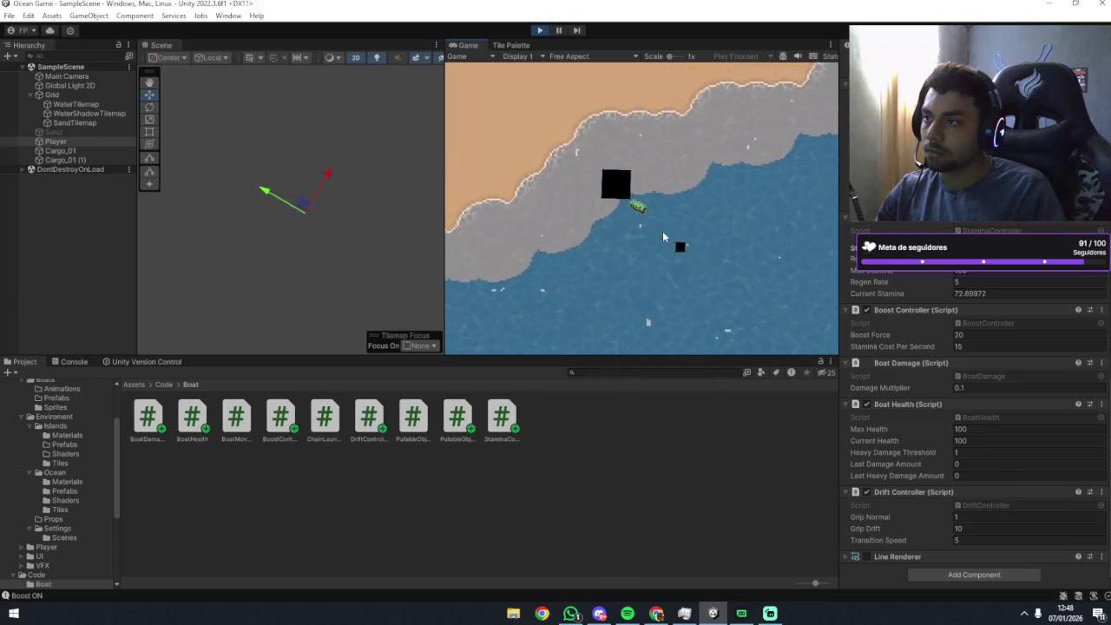
key("d")
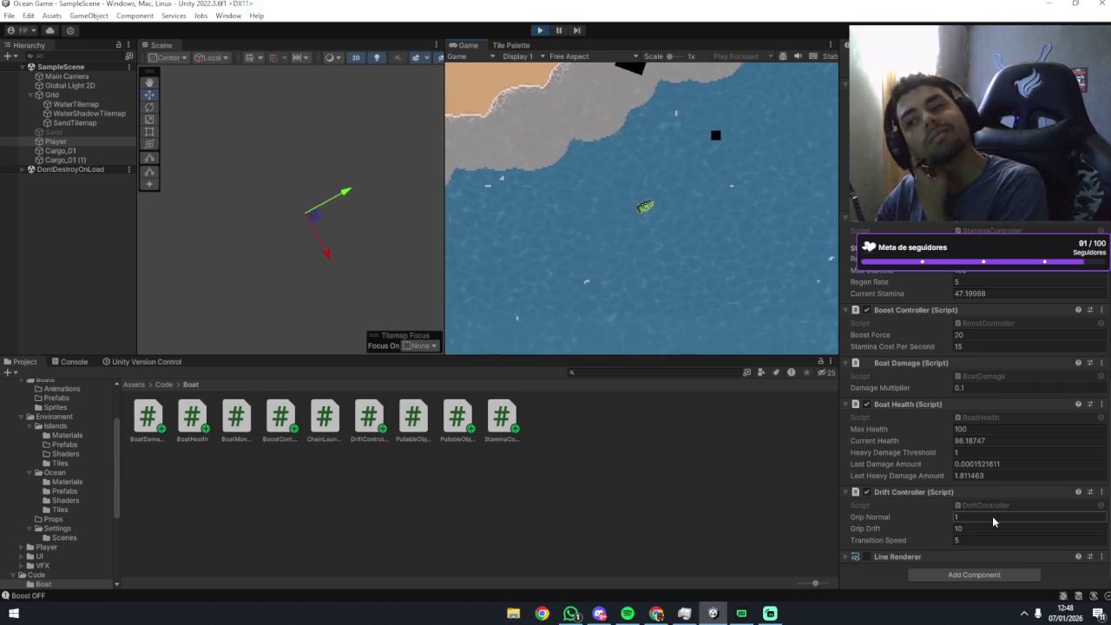
Lower Transition Speed to 1 and boost the boat through a clockwise turn.
left_click(984, 539)
type("1")
left_click(722, 273)
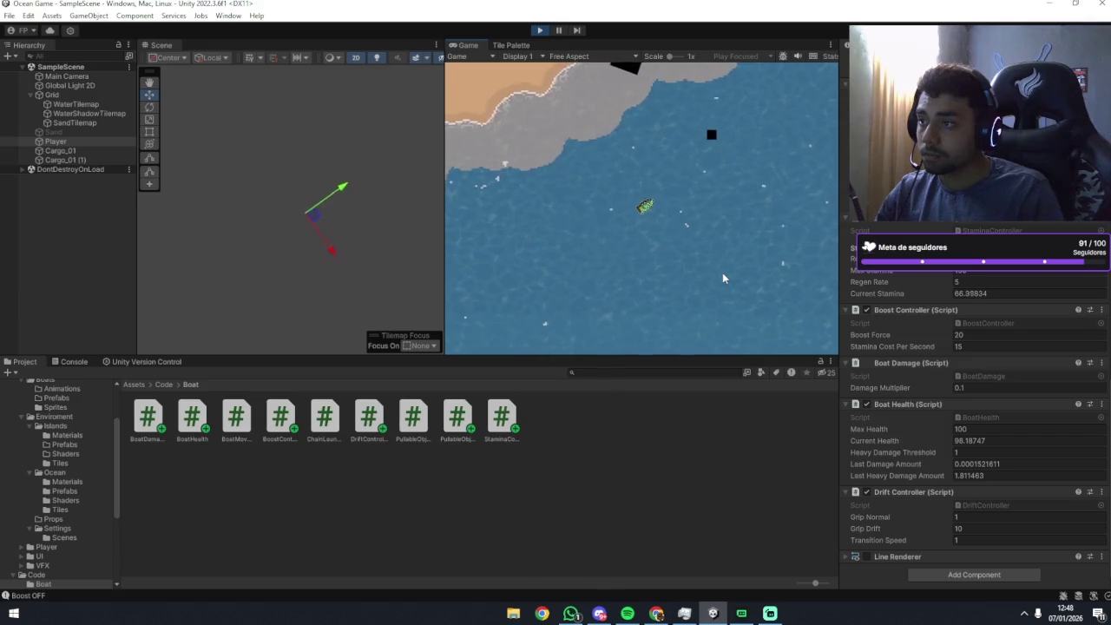
key("d")
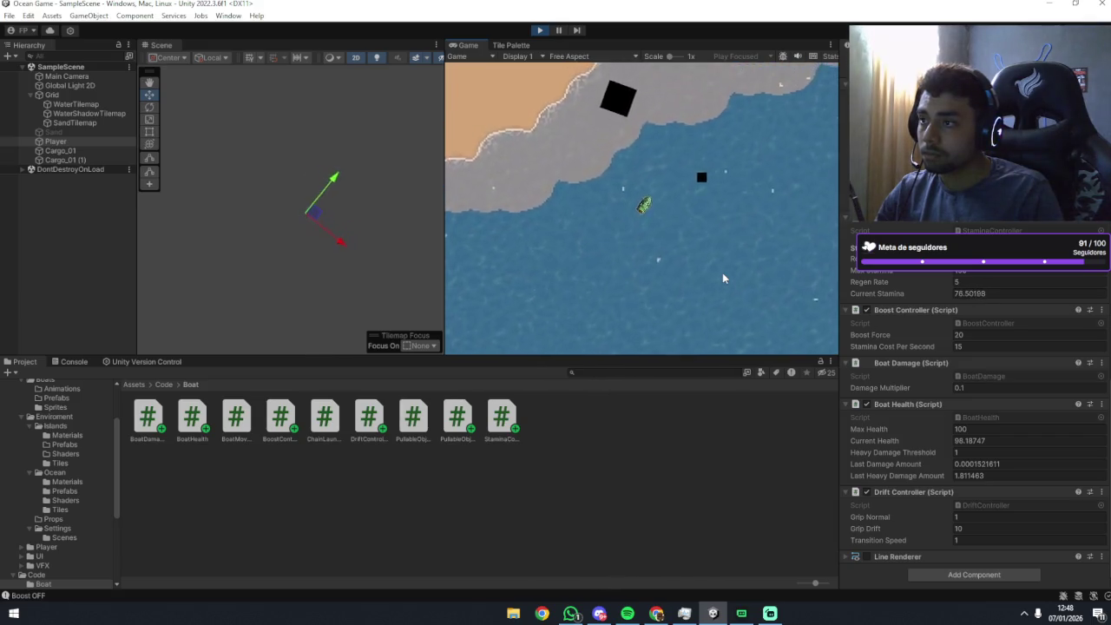
key("shift")
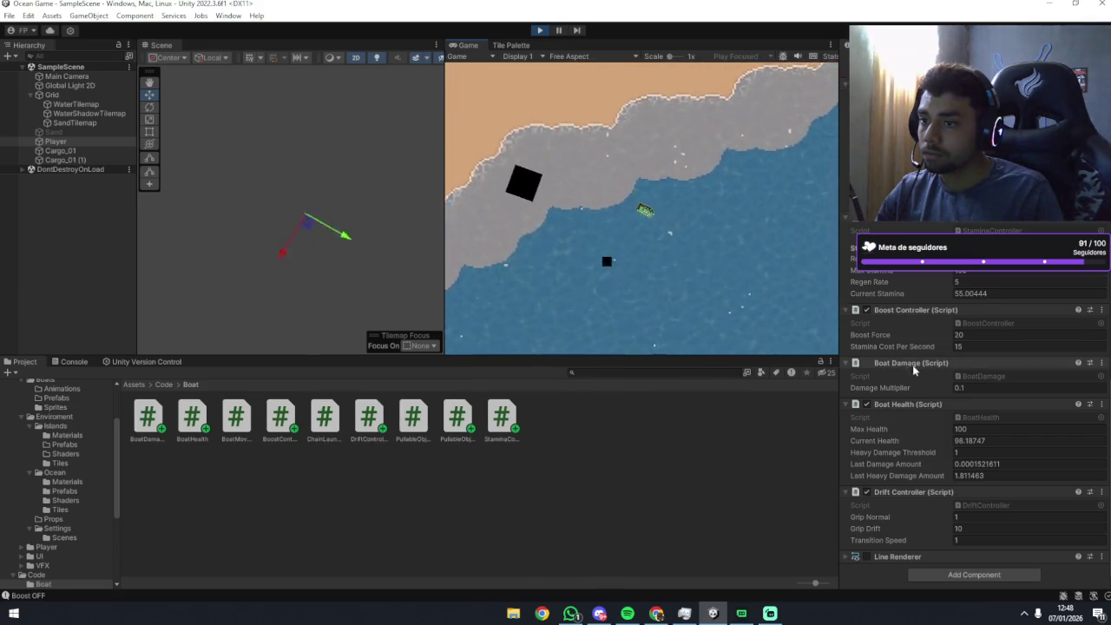
Try Grip Normal 10, revert it to 1, and test Grip Drift 100 with a boosted turn.
left_click(966, 517)
type("10")
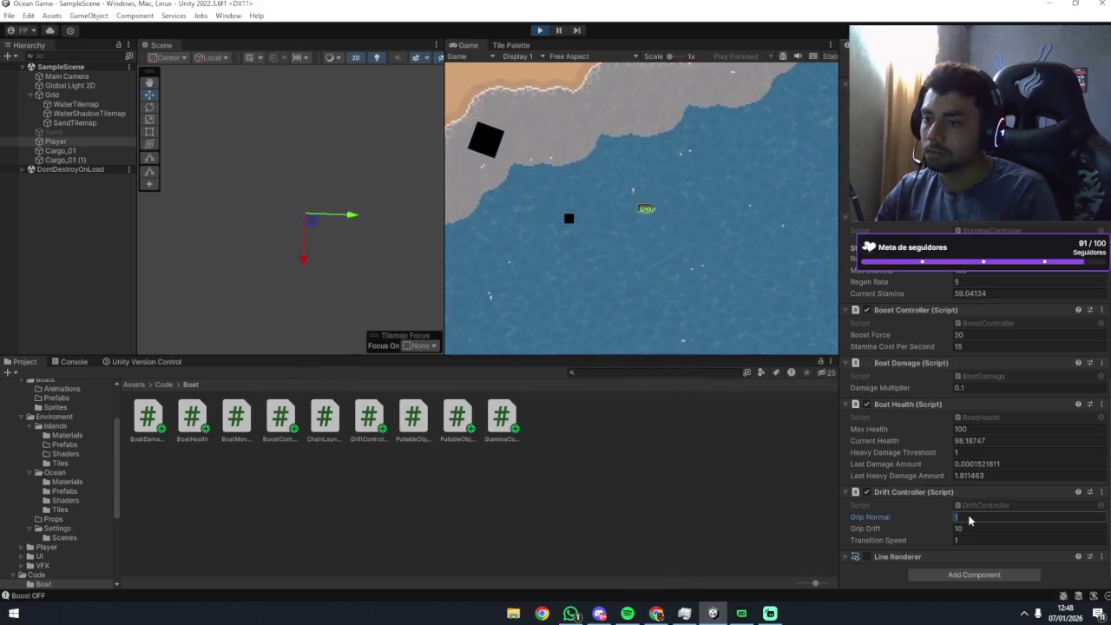
left_click(668, 240)
key("a")
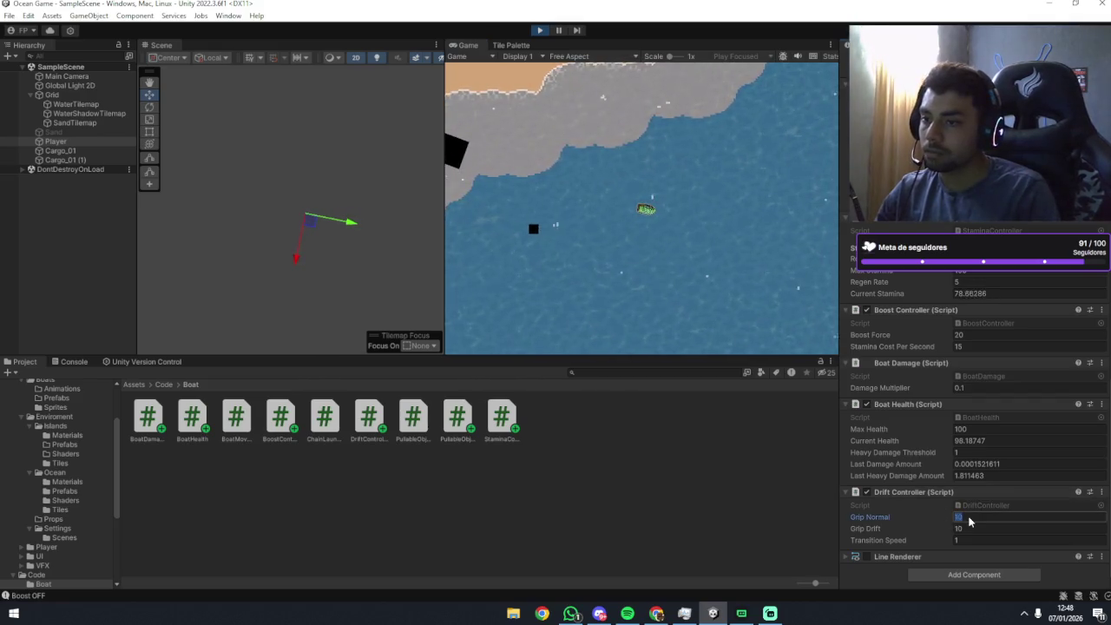
key("Tab")
left_click(643, 300)
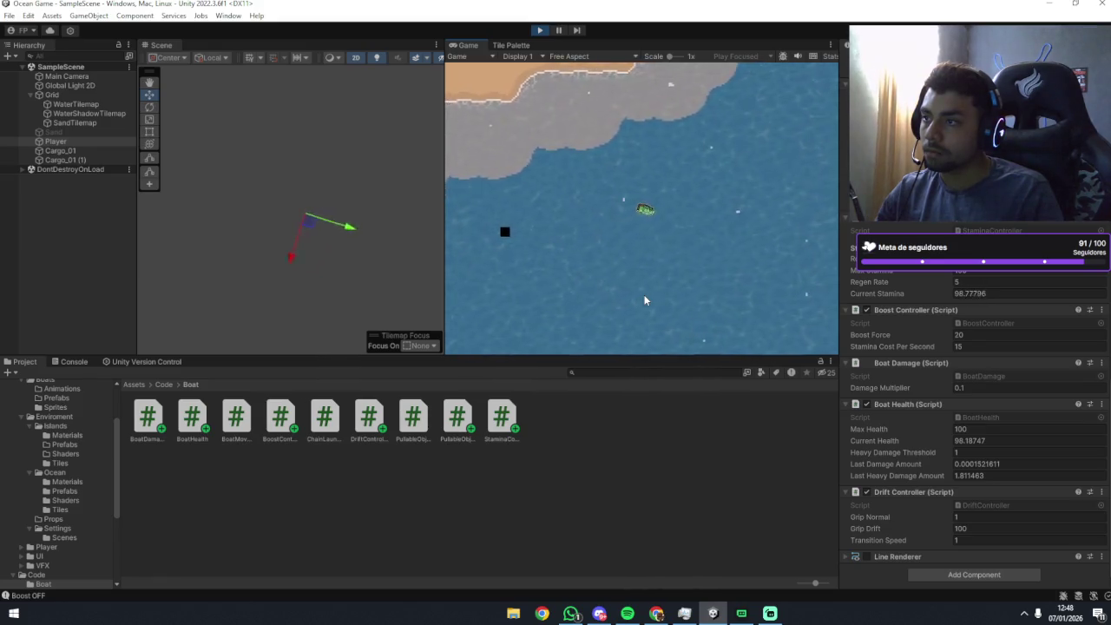
key("shift")
Lower Grip Drift to 0.1 and resume play.
left_click(990, 528)
type("0.1")
left_click(752, 259)
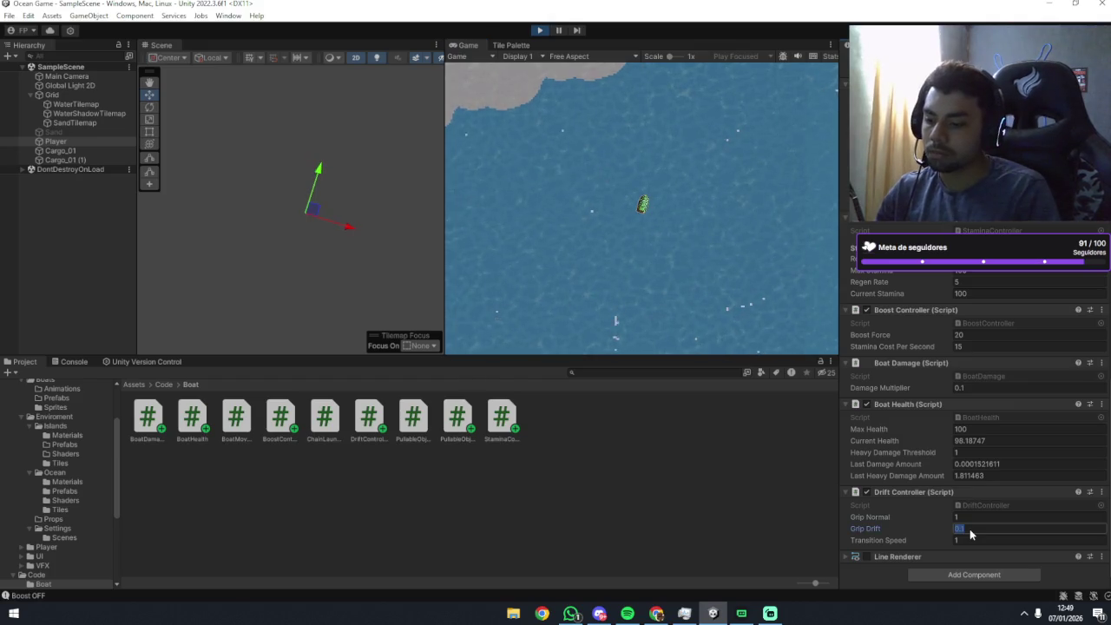
Apply Grip Drift 0.01 and steer the boat left and right to test it.
left_click(724, 295)
key("d")
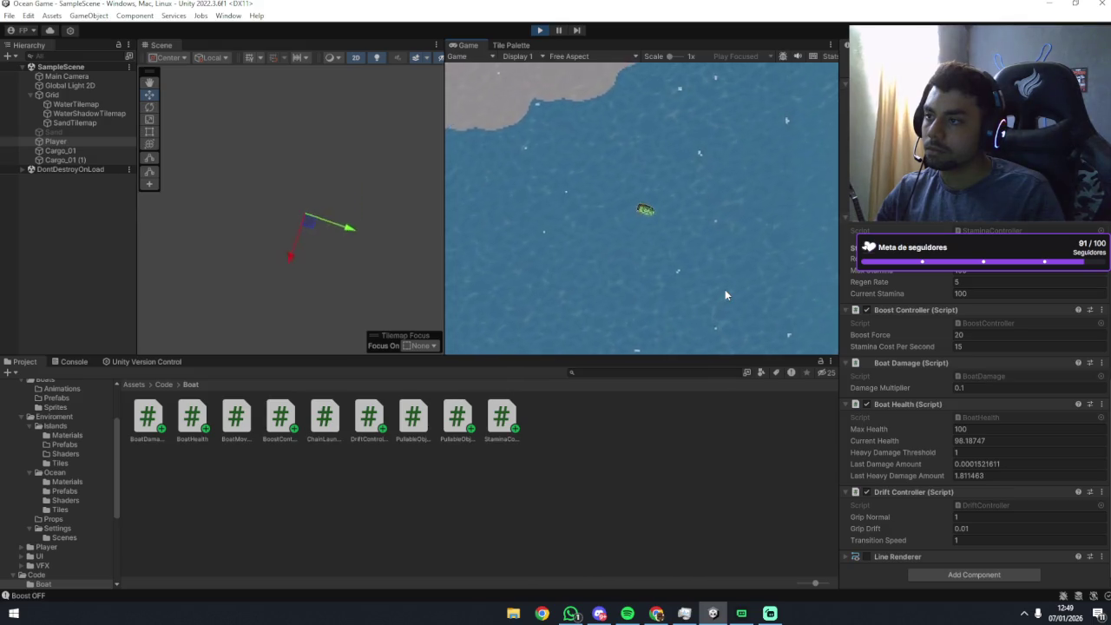
key("a")
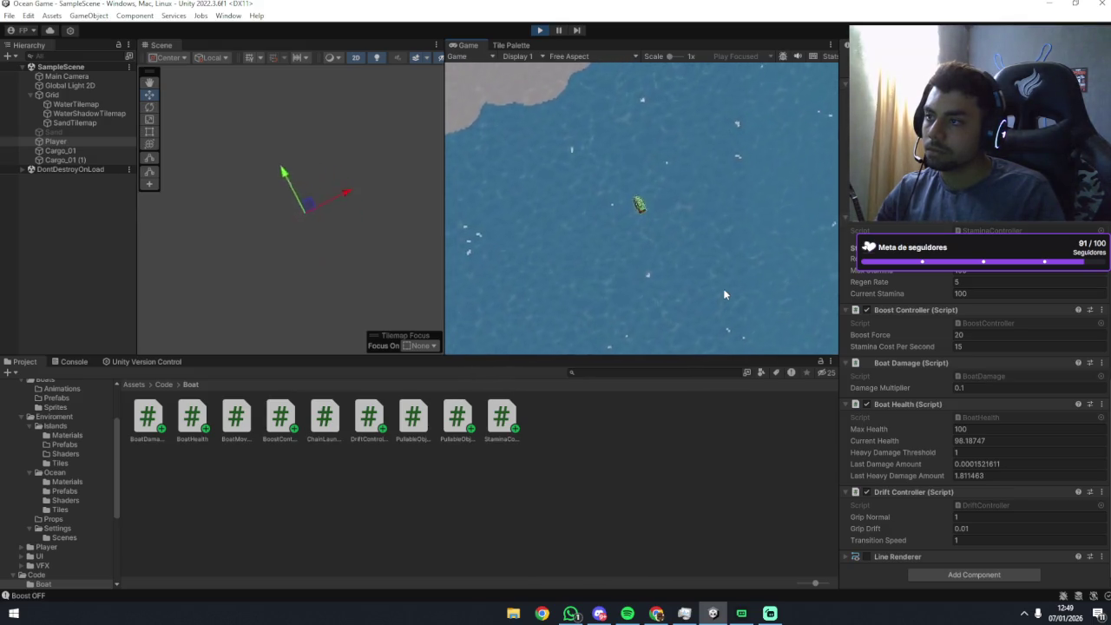
key("a")
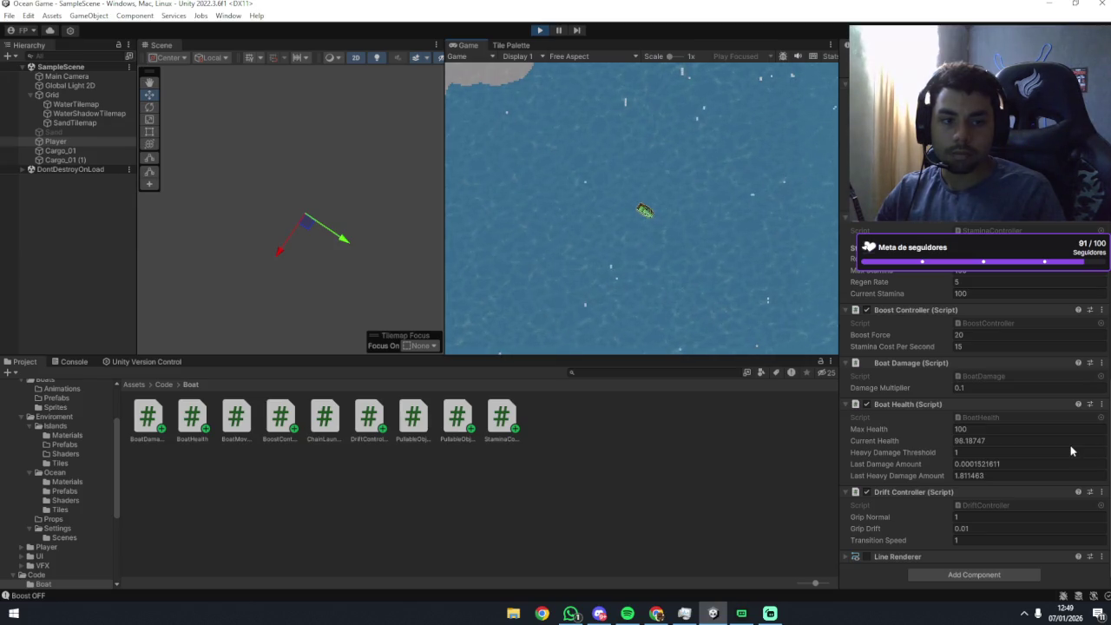
Set Transition Speed to 8 and test a 90° clockwise turn.
left_click(979, 539)
type("8")
left_click(656, 264)
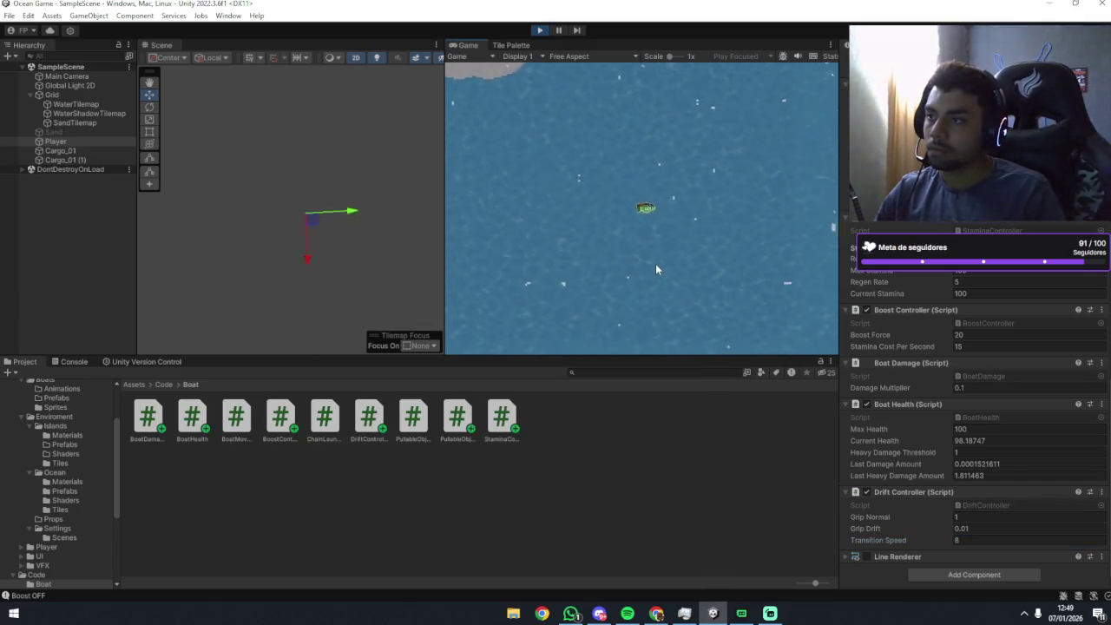
key("d")
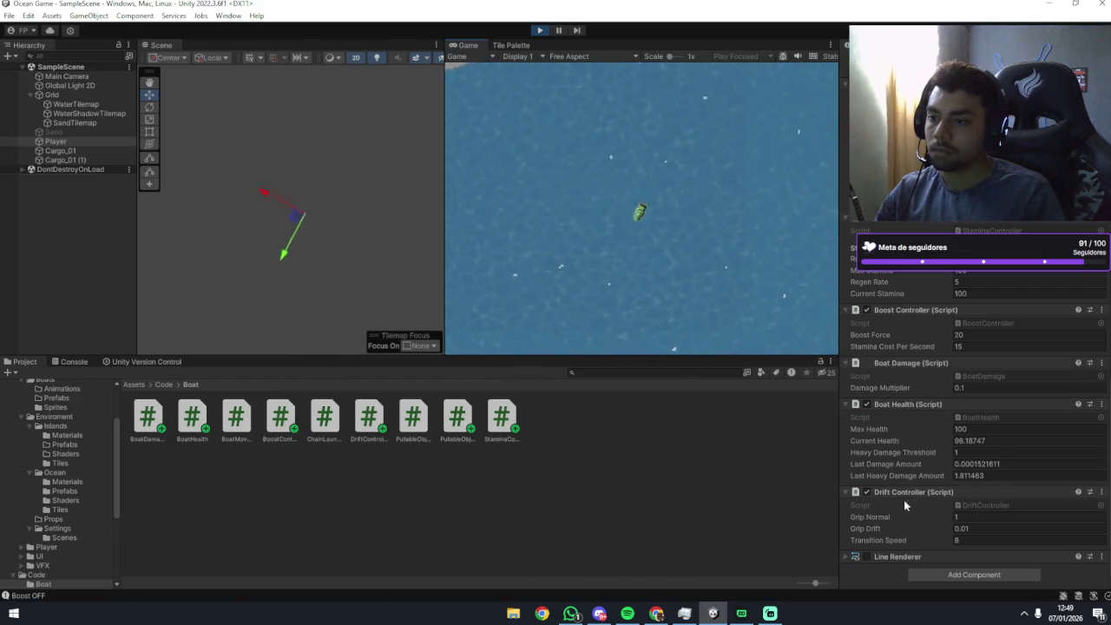
left_click(977, 529)
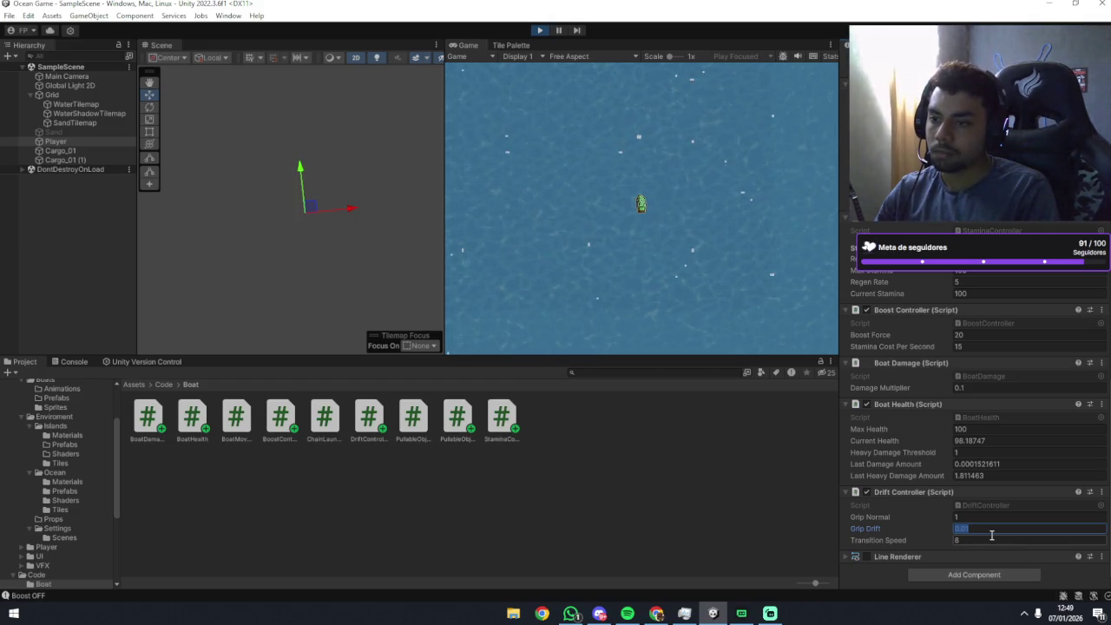
type("100")
Apply the Grip Drift edit and steer the boat through turns, briefly switching to WhatsApp.
left_click(599, 173)
key("a")
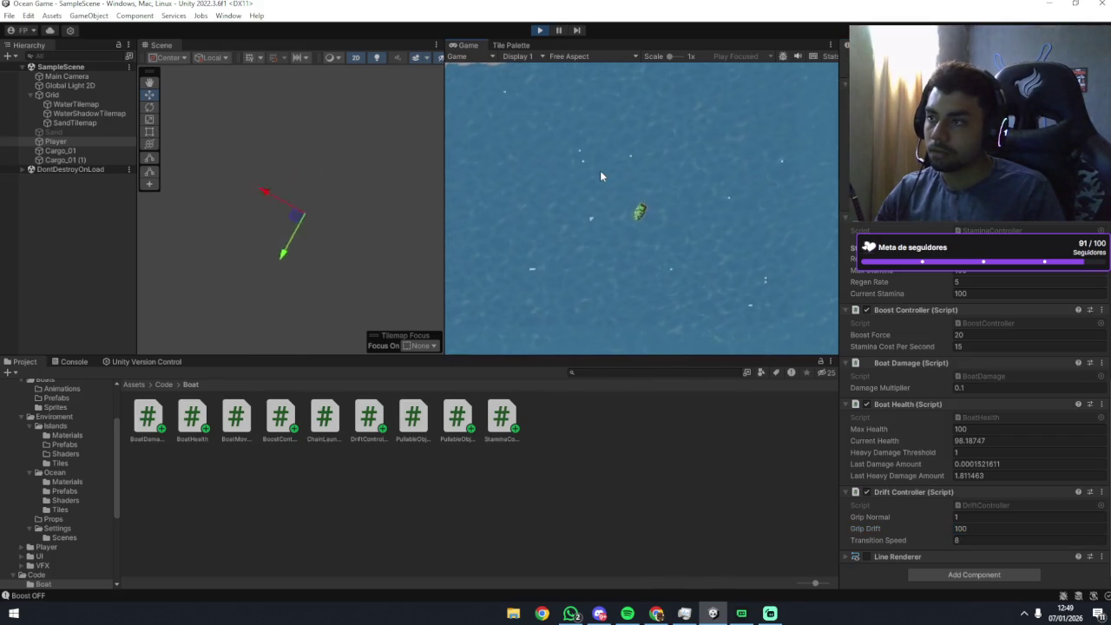
key("d")
left_click(570, 612)
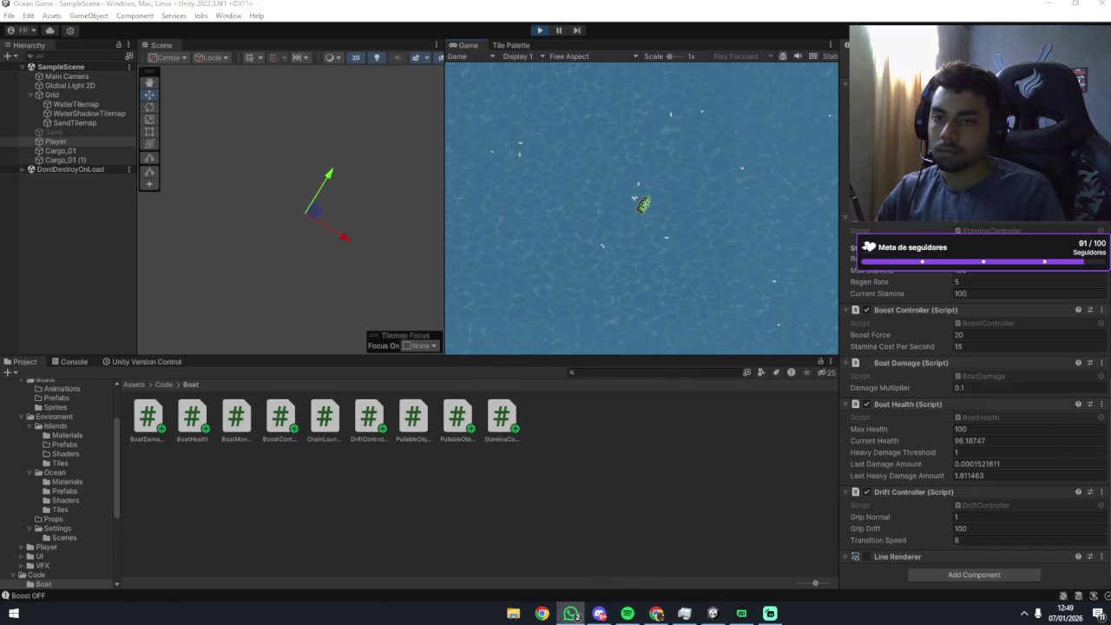
left_click(757, 292)
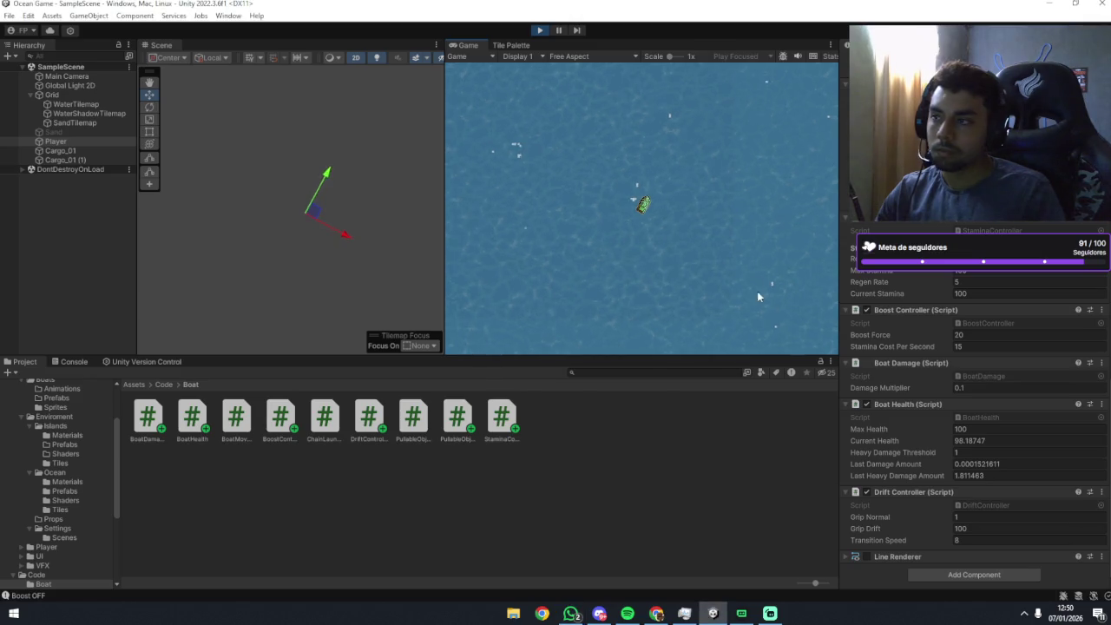
key("a")
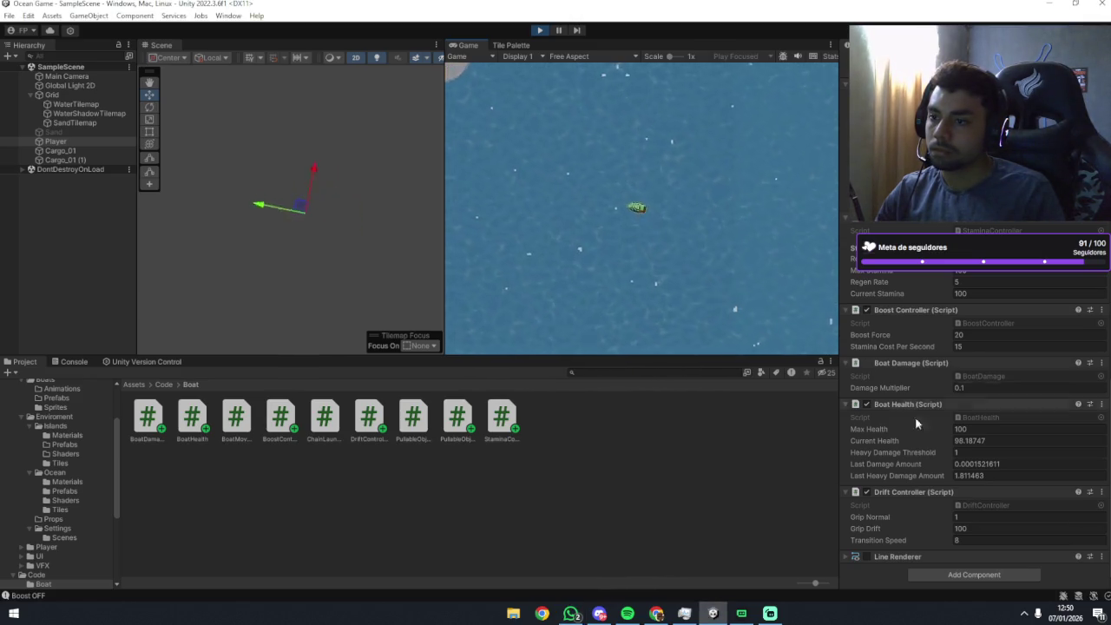
Set Grip Drift to 1000 and Transition Speed to 1, then boost through a turn.
left_click(968, 529)
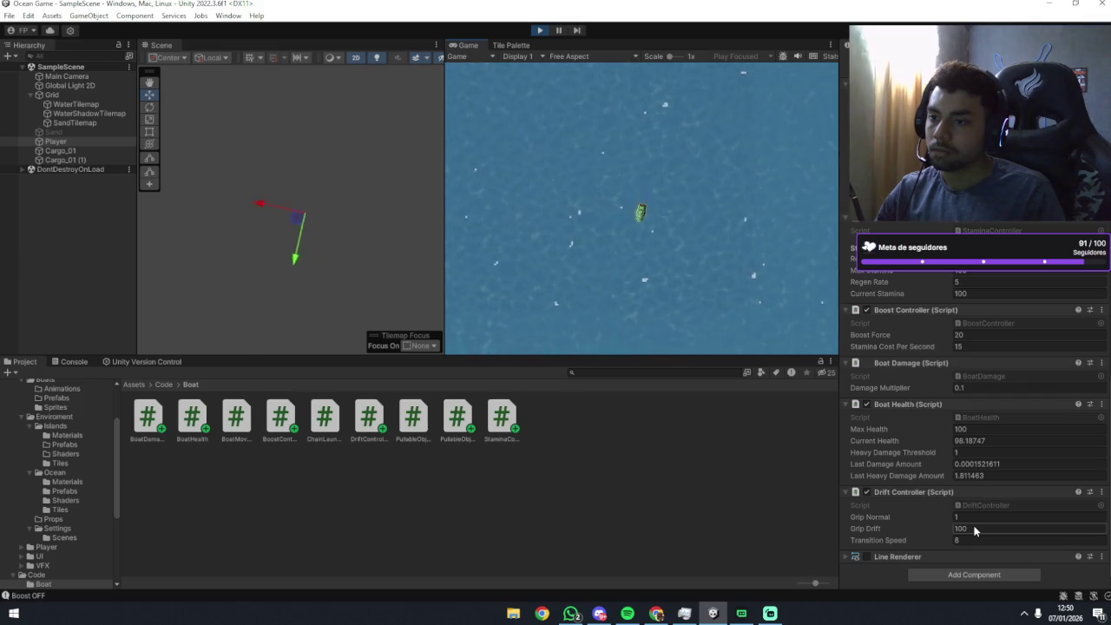
type("1")
left_click(727, 239)
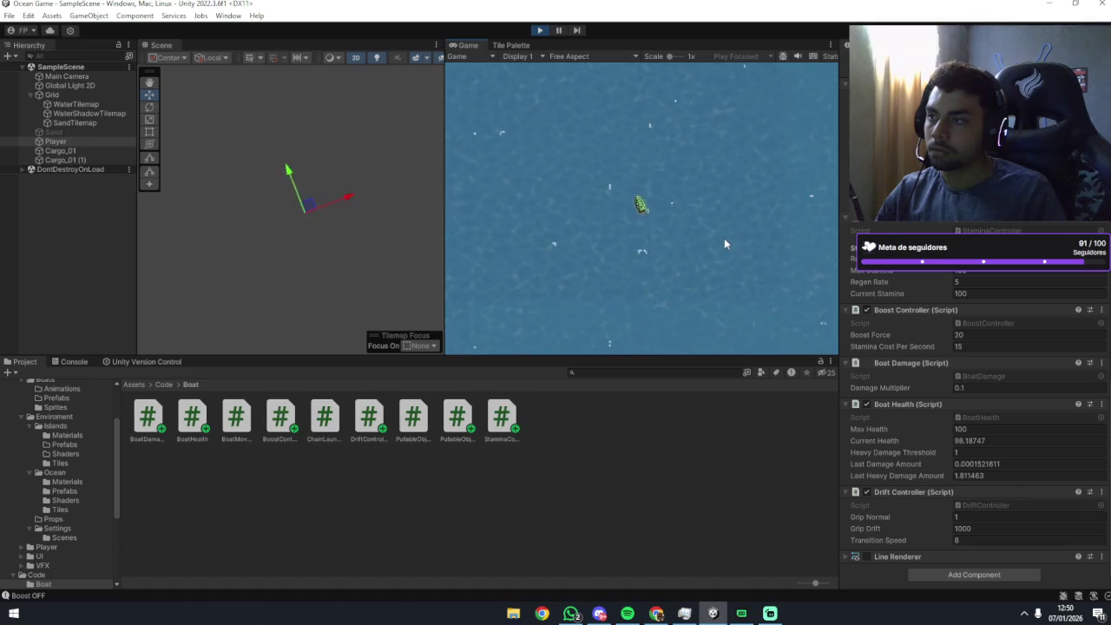
left_click(972, 539)
type("1")
left_click(654, 237)
key("shift")
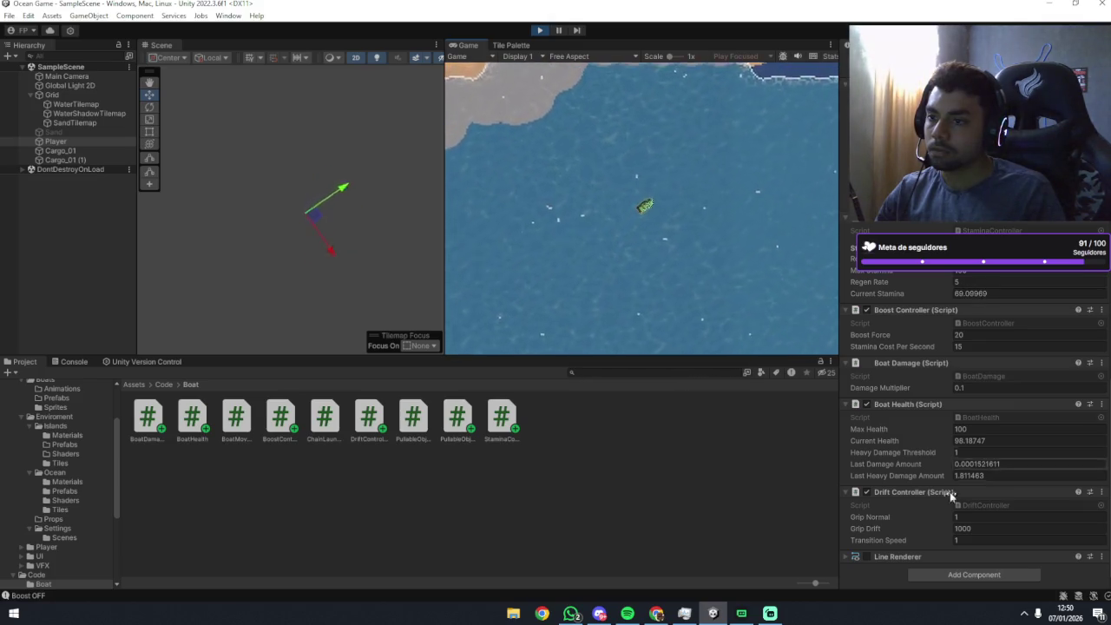
left_click(962, 519)
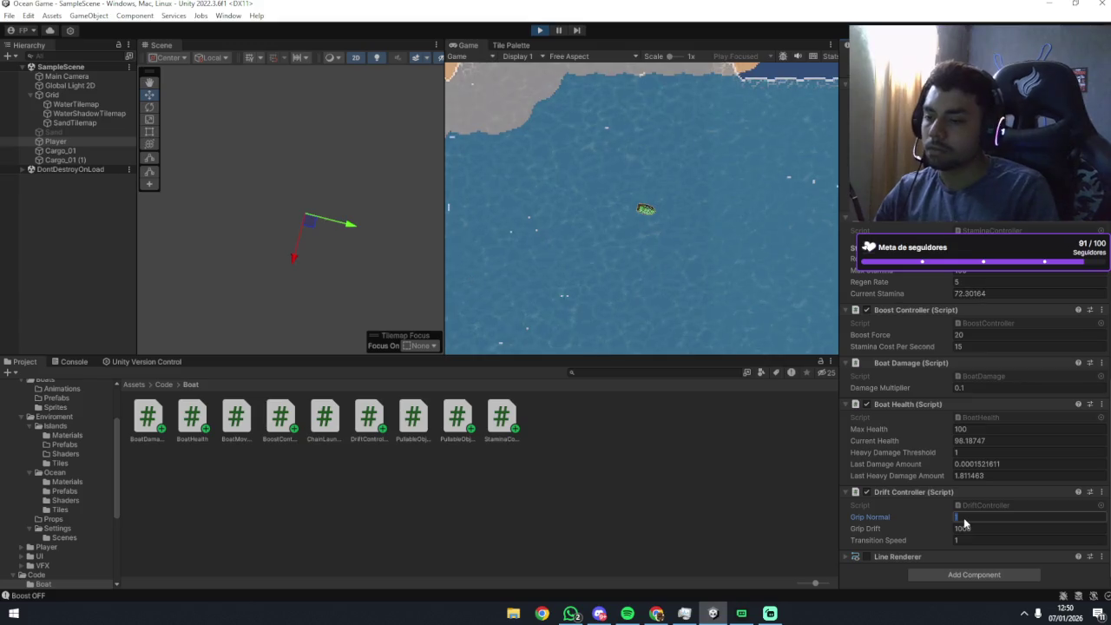
type("50")
Apply Grip Normal 50 and steer the boat back and forth to test drifting.
left_click(610, 260)
key("a")
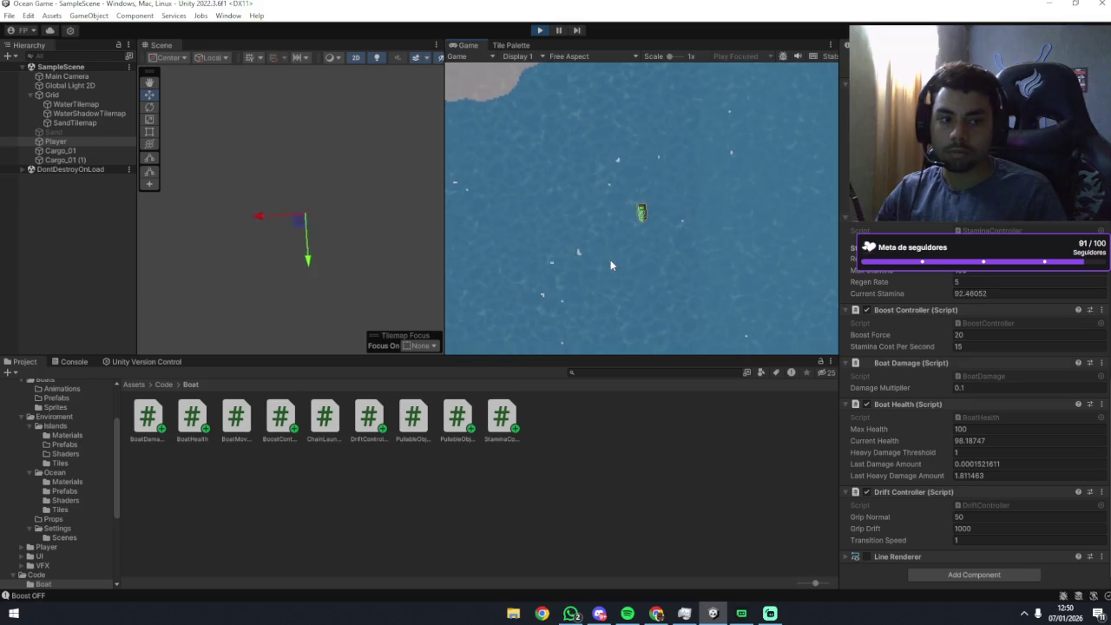
key("d")
key("a")
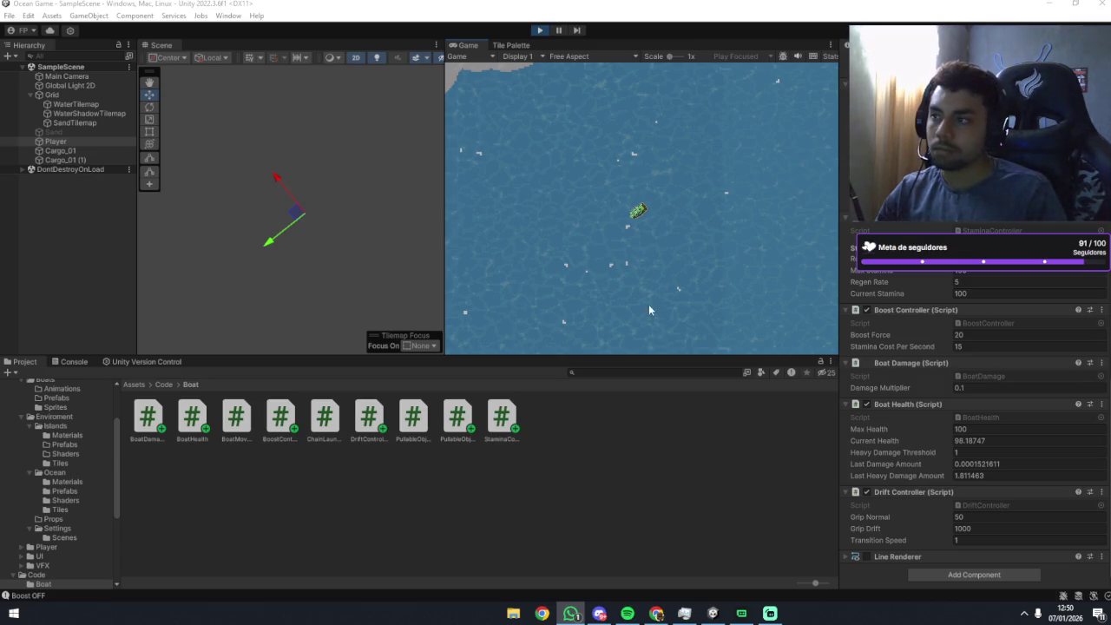
key("d")
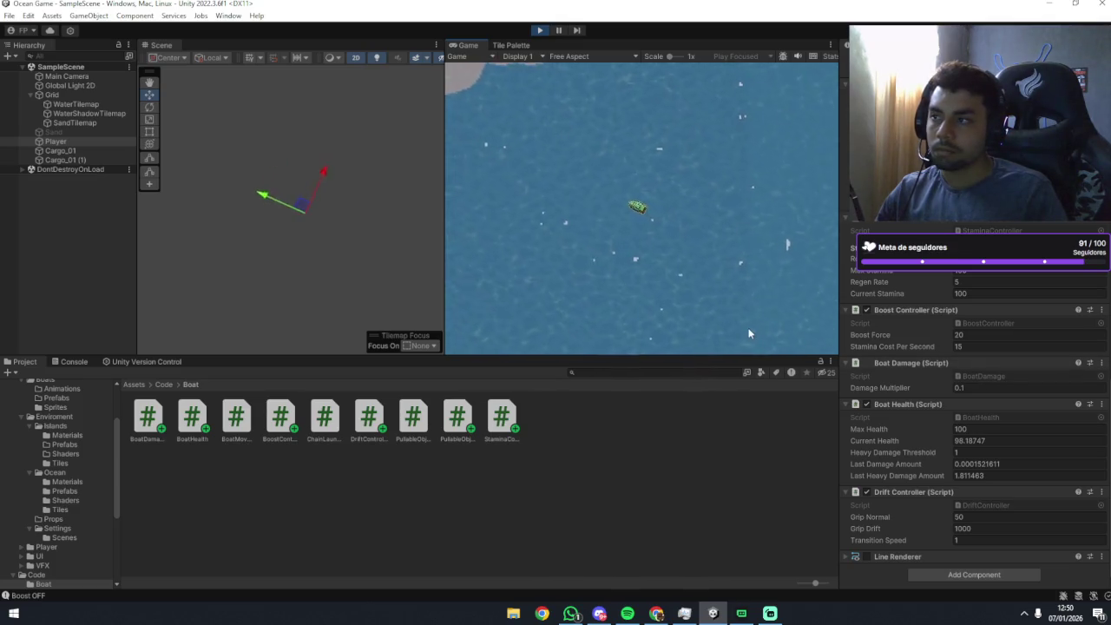
key("a")
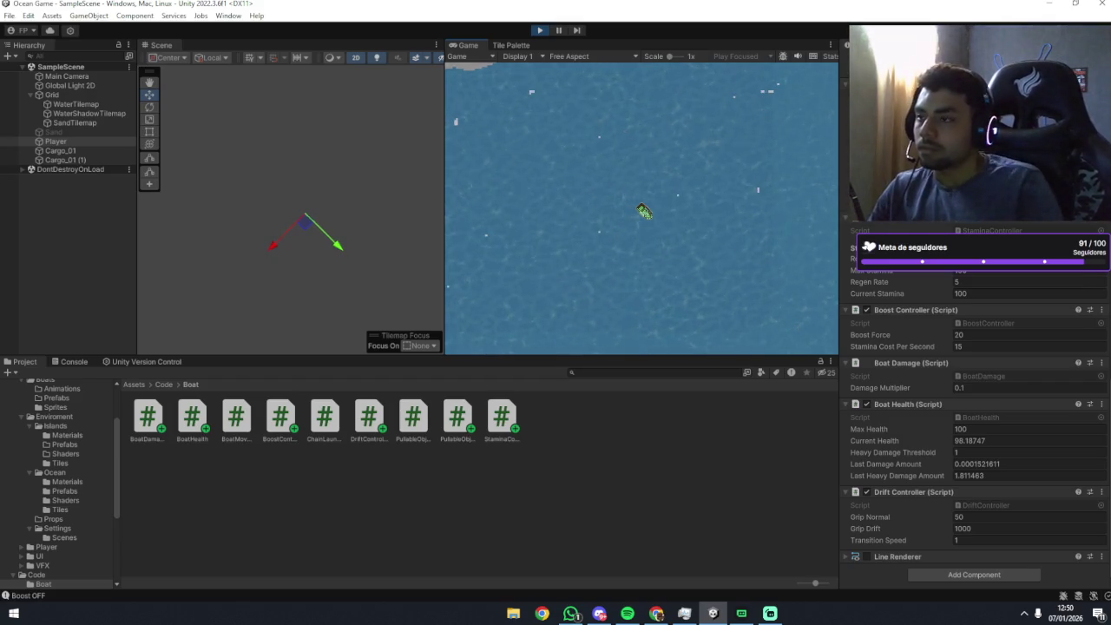
key("d")
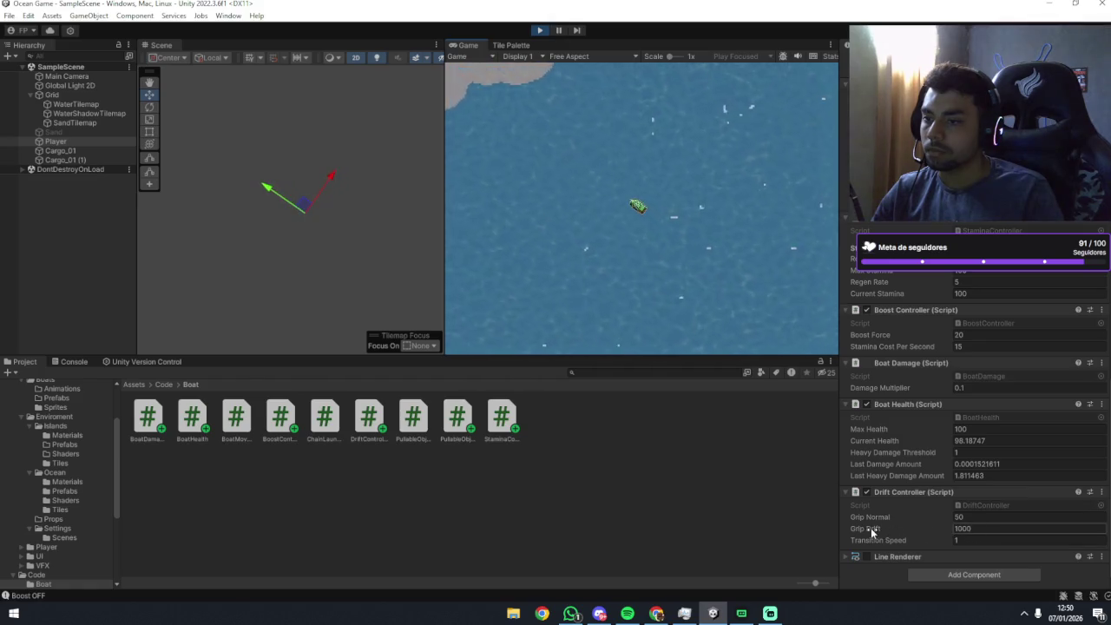
Drag Grip Drift up to 1309.6, then reselect the Player boat and return to the game.
left_click_drag(872, 531, 932, 556)
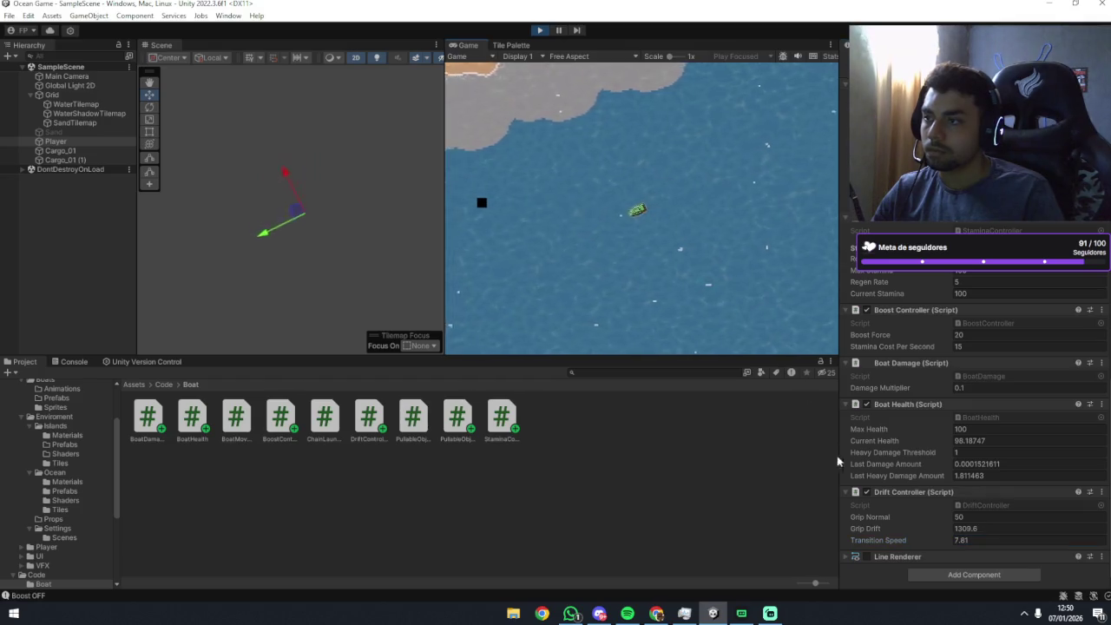
left_click(1, 268)
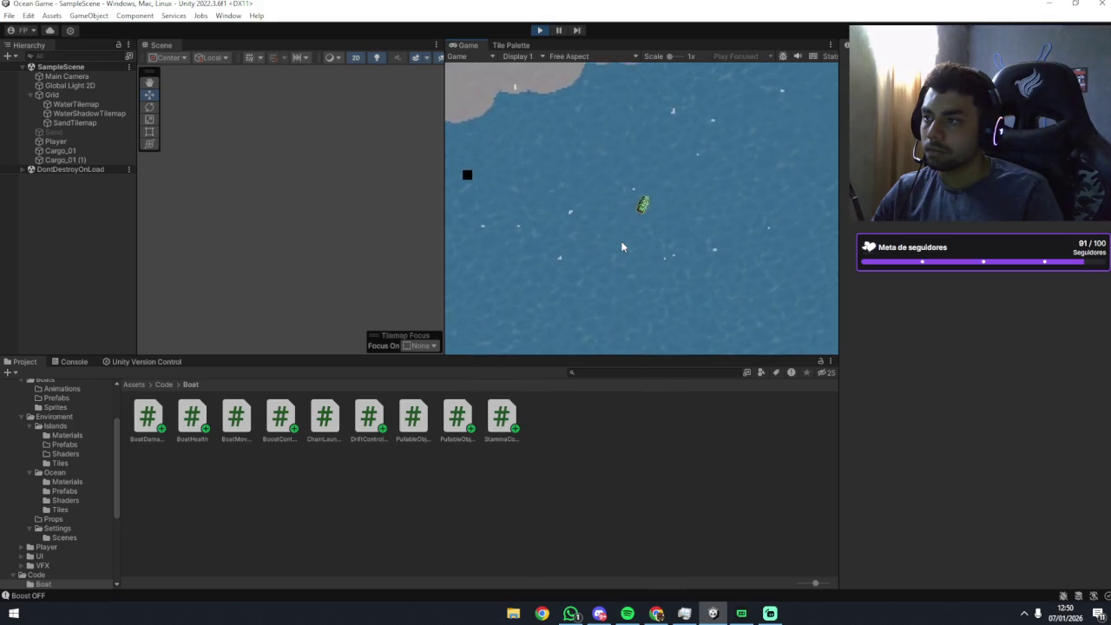
left_click(50, 133)
left_click(54, 140)
scroll(928, 421, "down", 10)
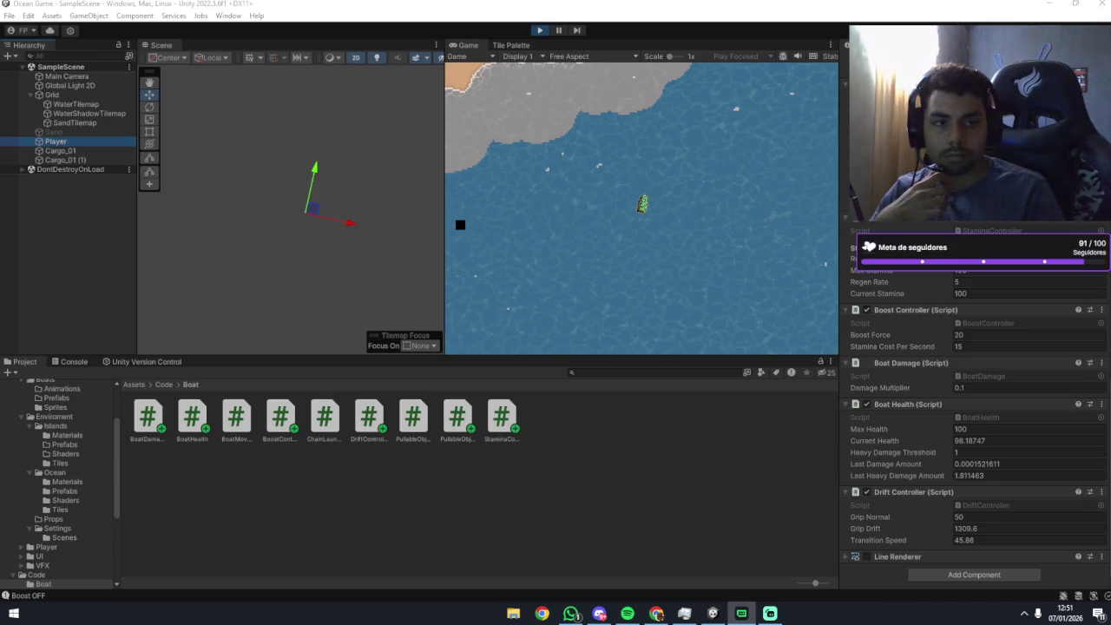
left_click(703, 266)
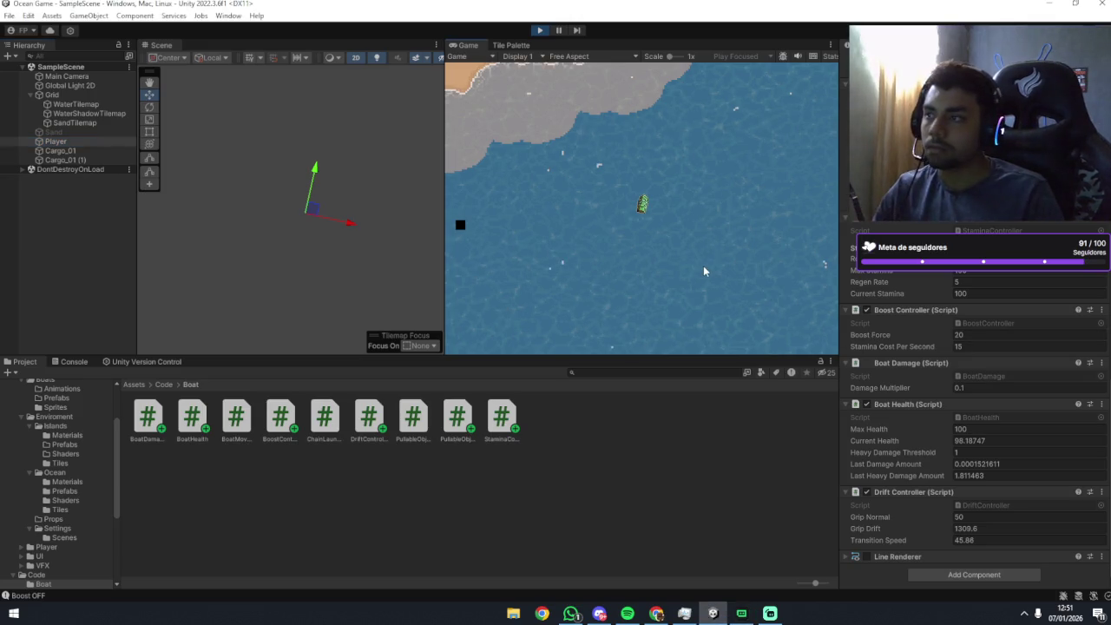
key("a")
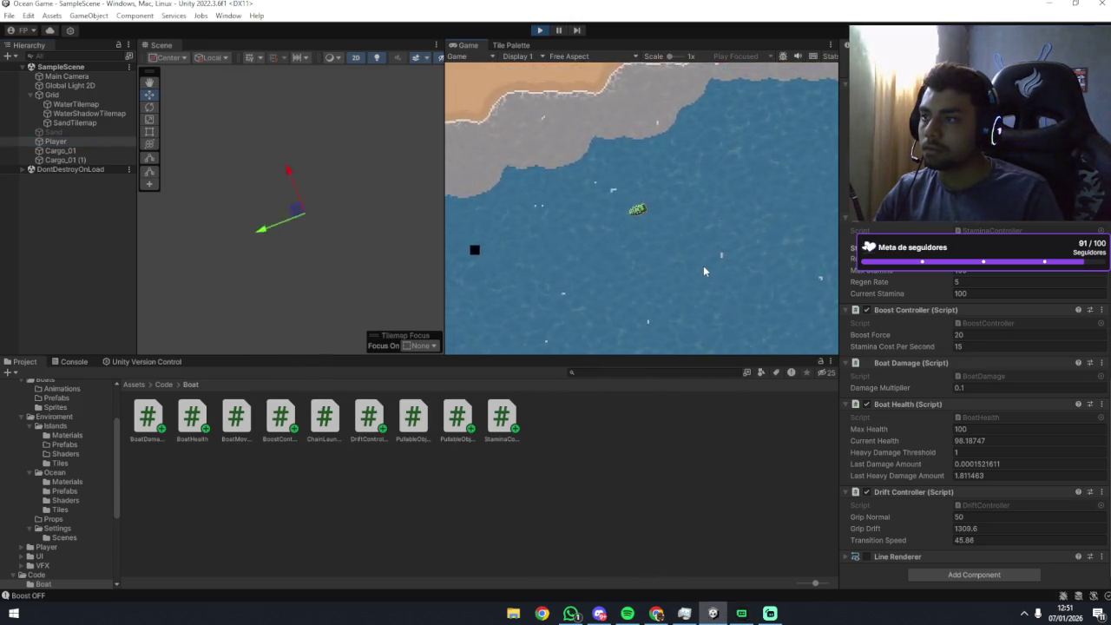
key("a")
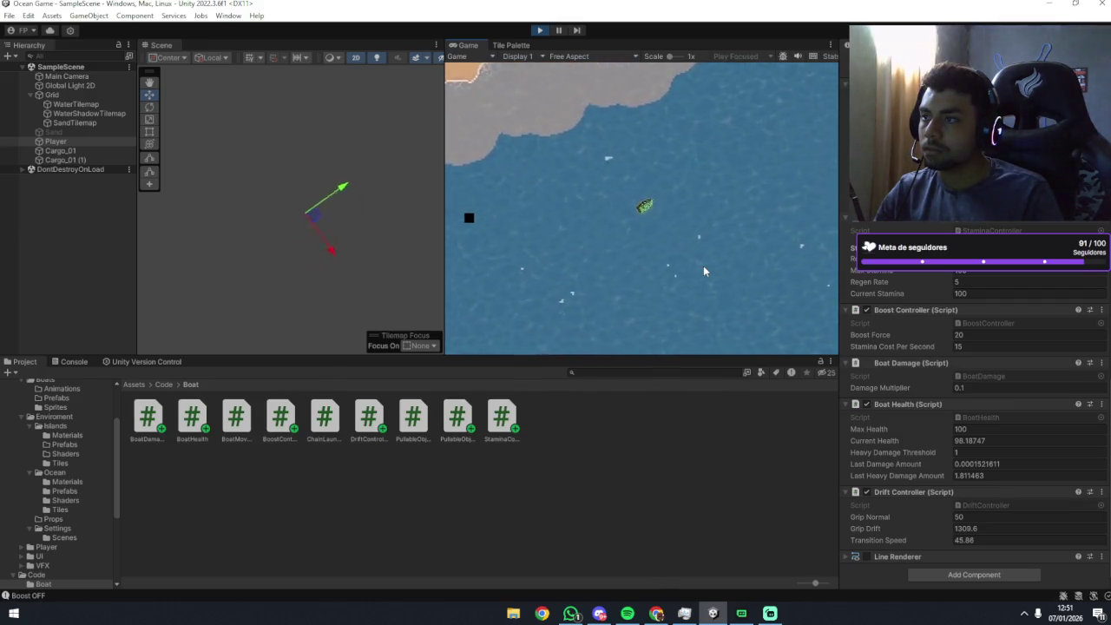
key("a")
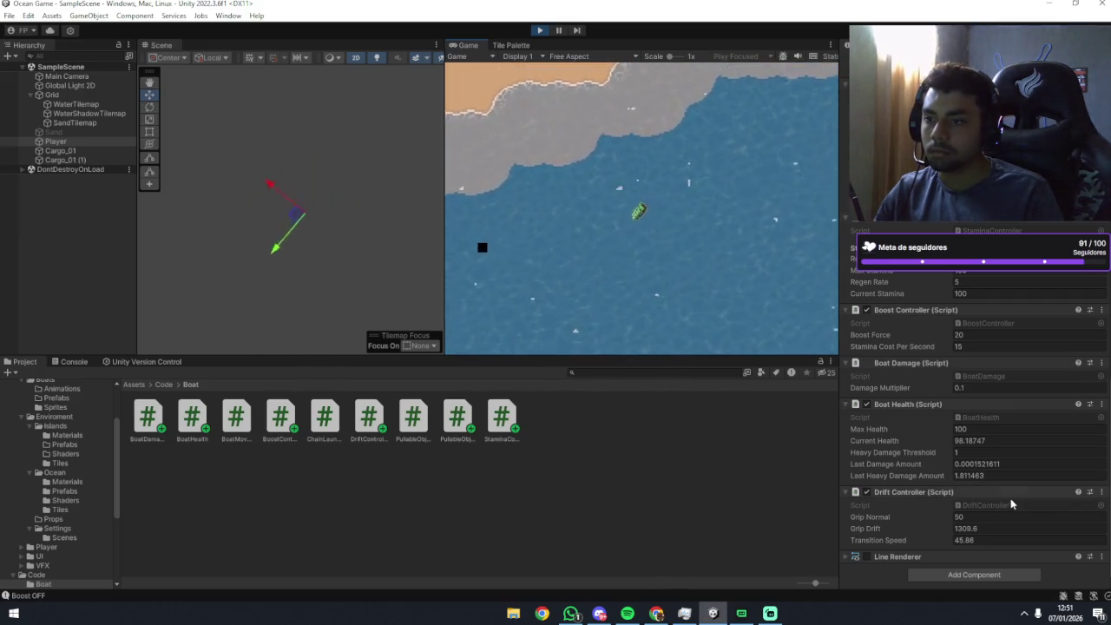
key("a")
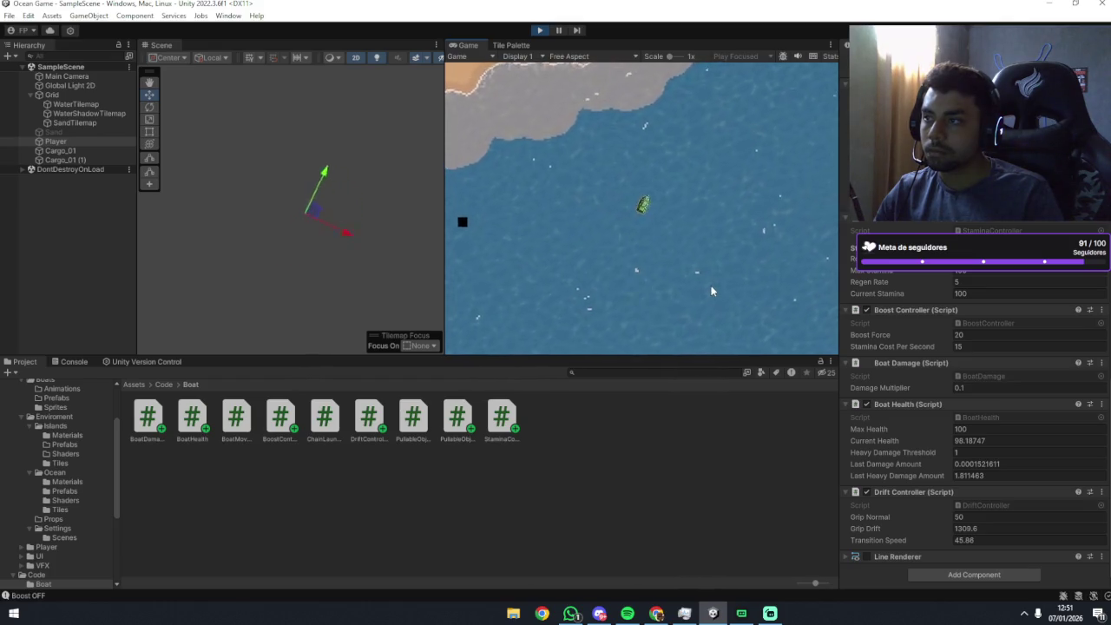
key("a")
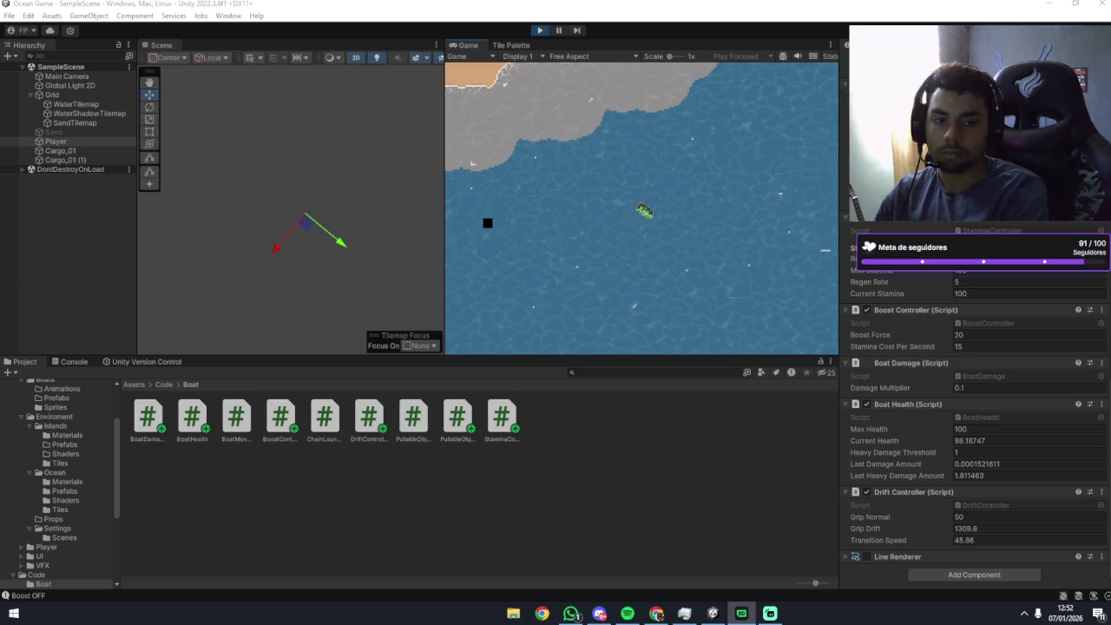
left_click(970, 520)
type("1")
Drop Grip Drift and Transition Speed to 0.1 and steer the boat left and right.
left_click(976, 528)
type("0.1")
left_click(978, 539)
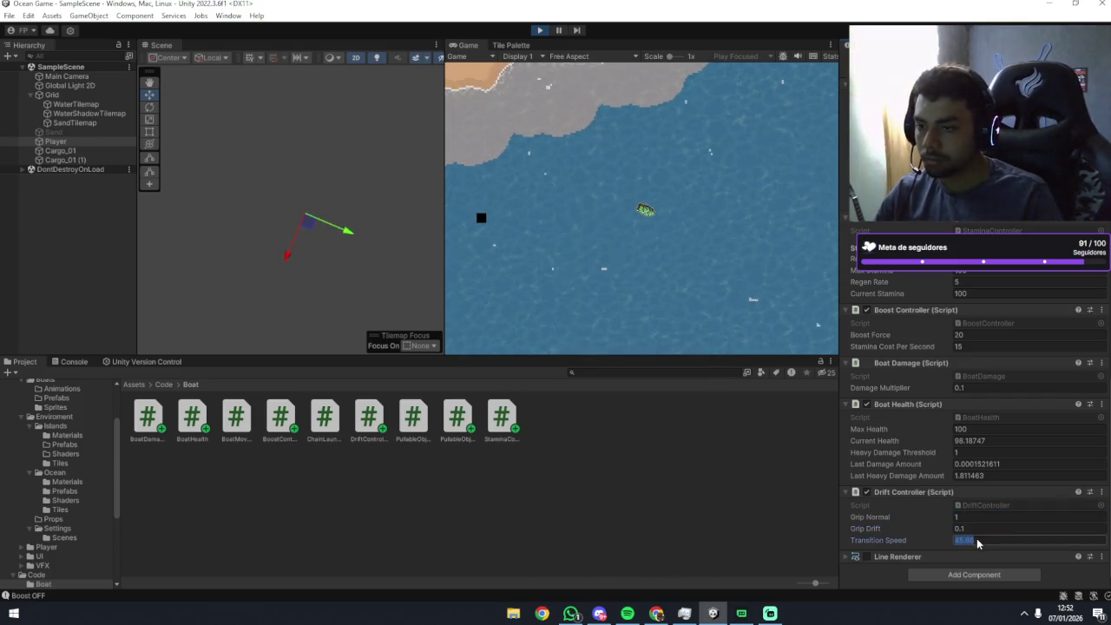
type("0.1")
left_click(755, 228)
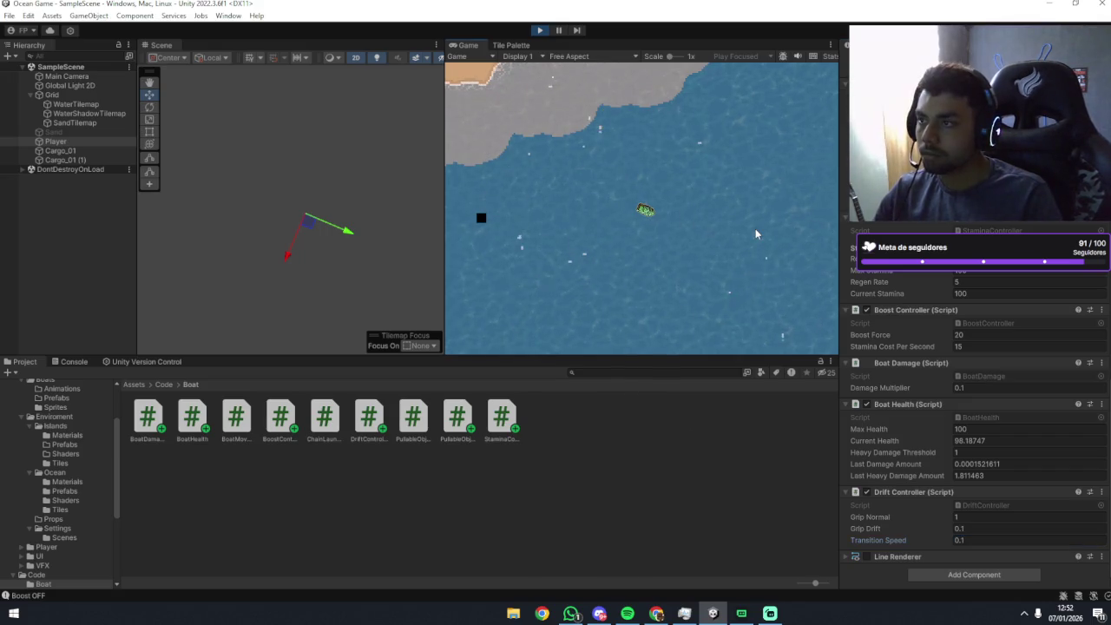
key("a")
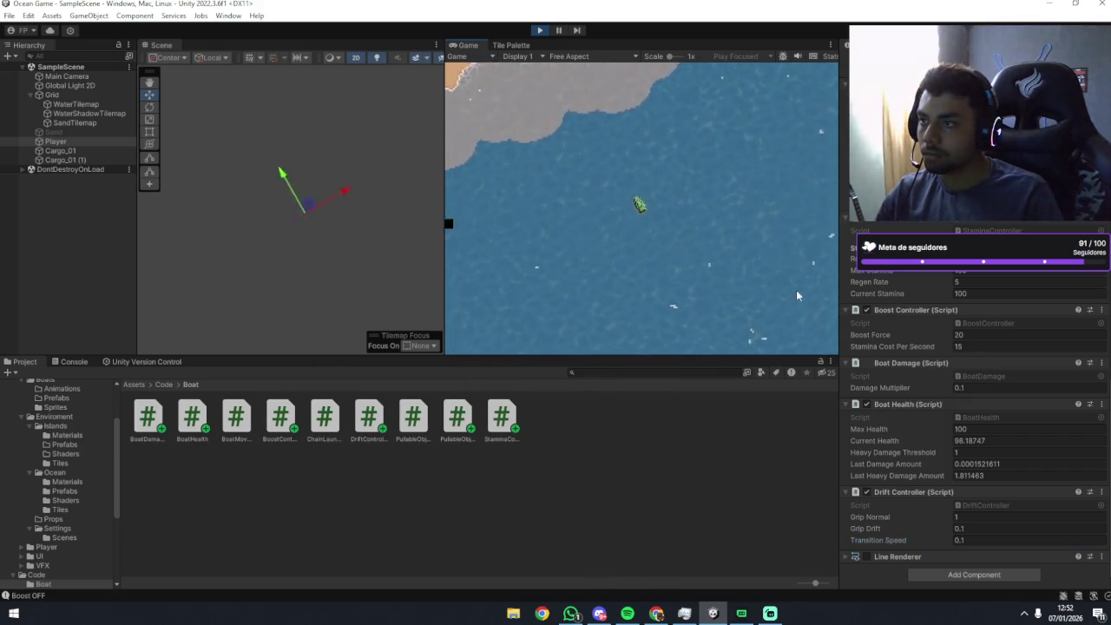
key("a")
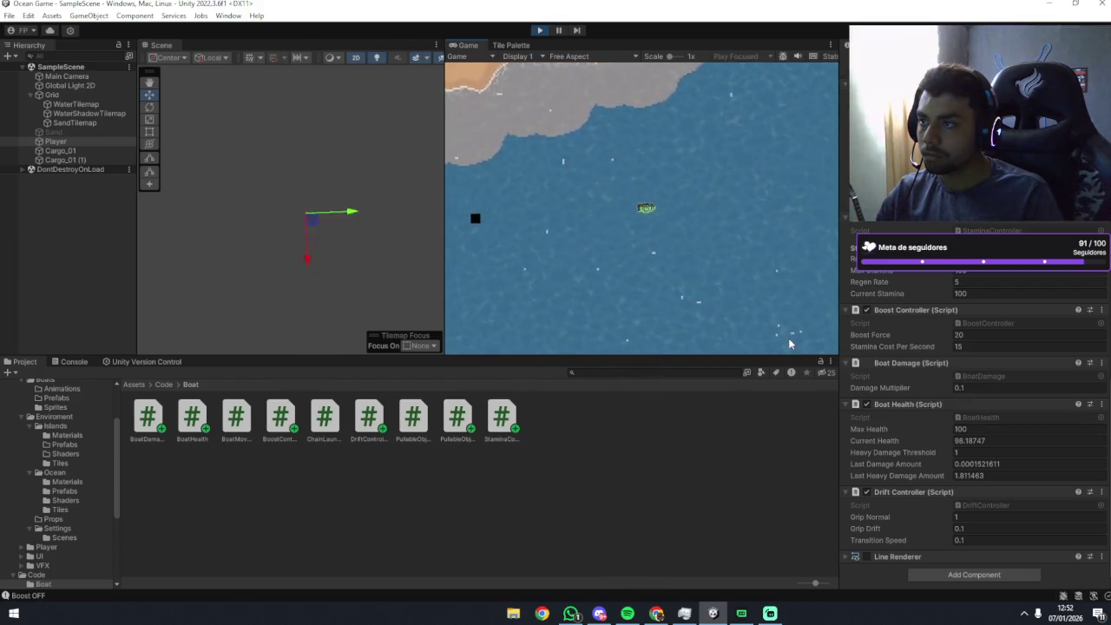
key("a")
key("d")
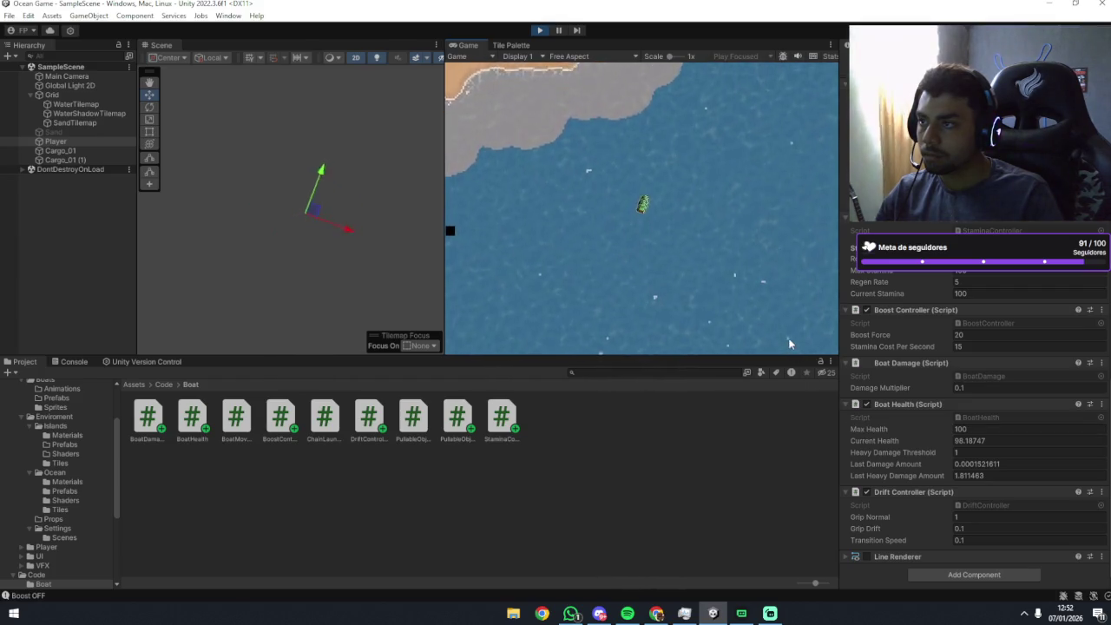
key("d")
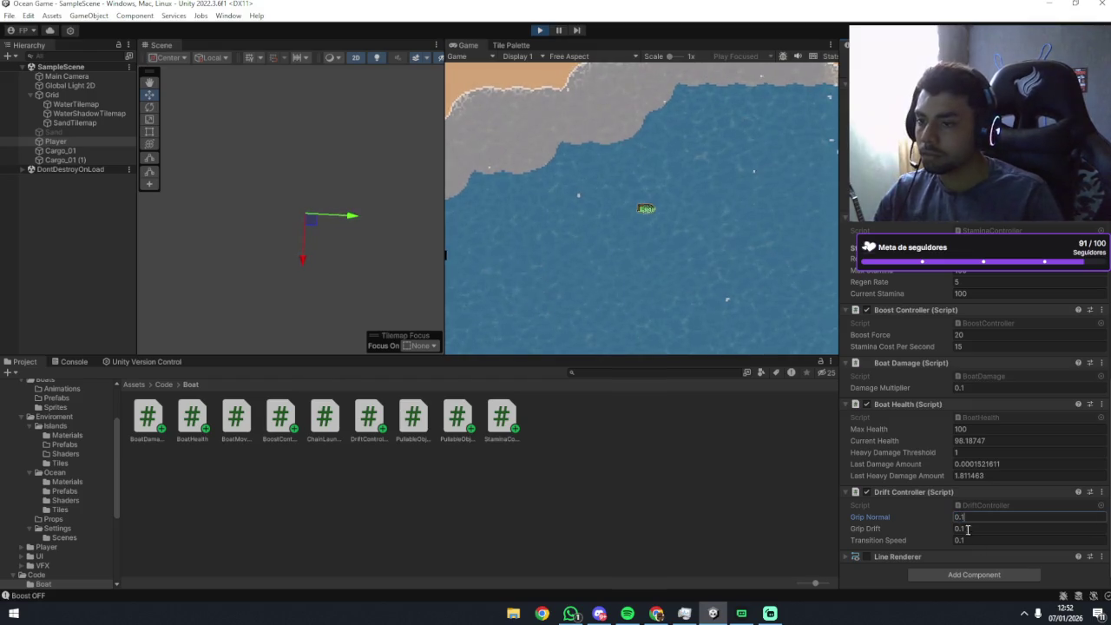
key("d")
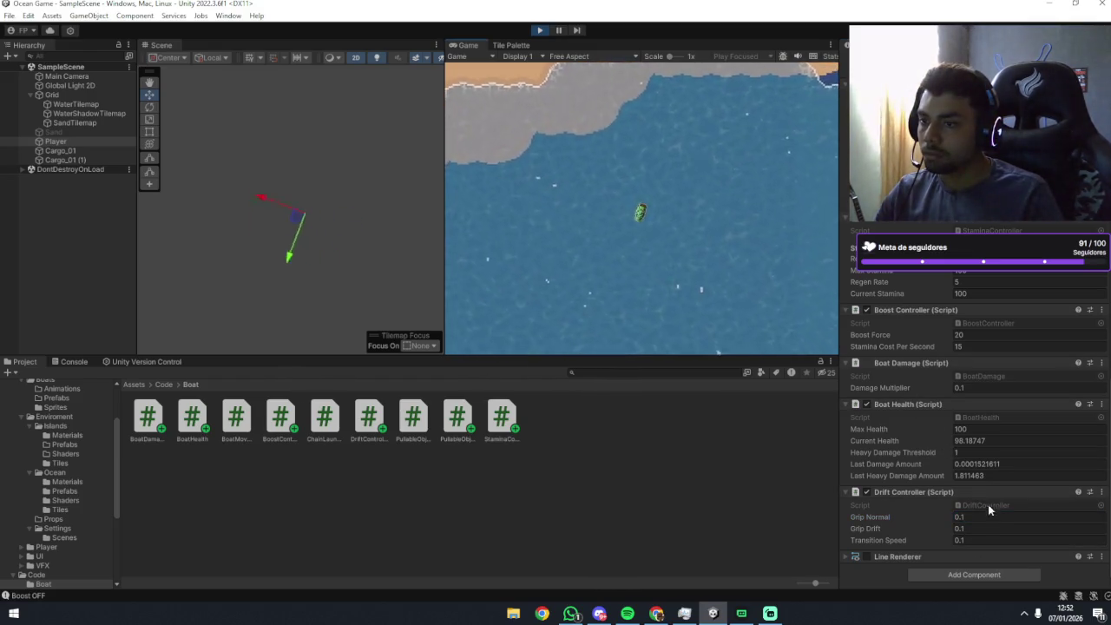
Set Grip Normal to 10.
left_click(991, 519)
type("10")
left_click(787, 288)
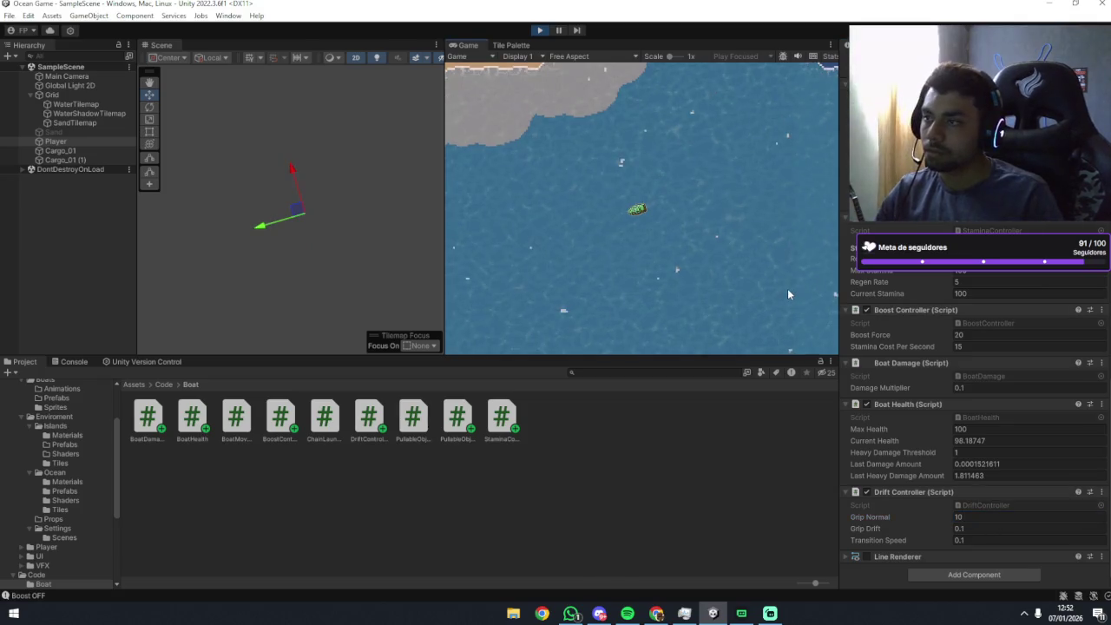
Steer the boat left and right with Grip Normal 10, then stop Play mode with Ctrl+P.
key("a")
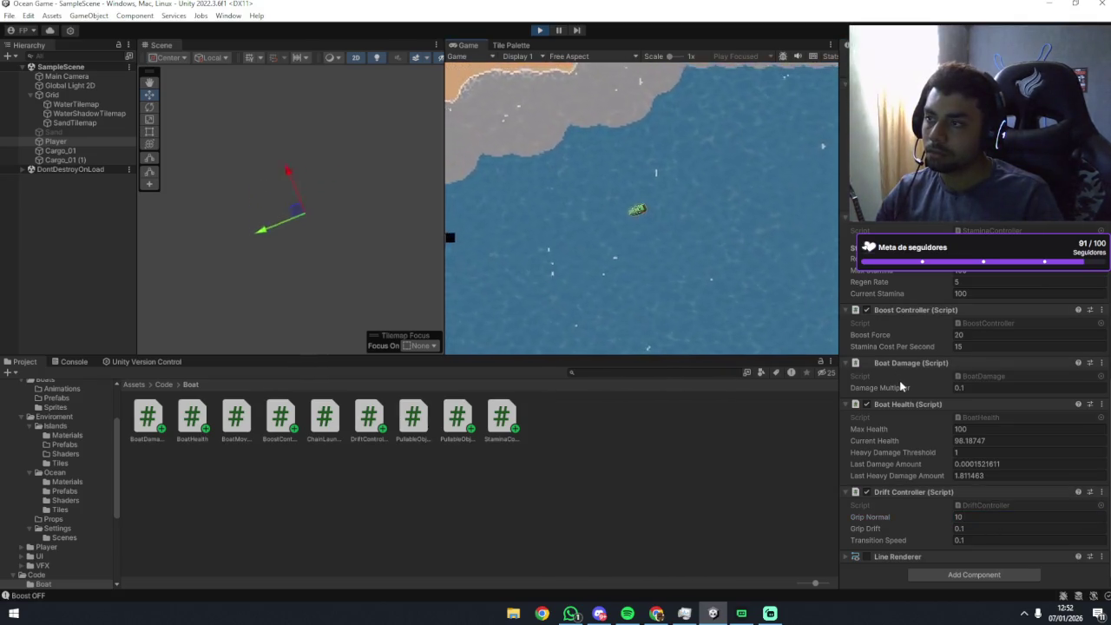
key("d")
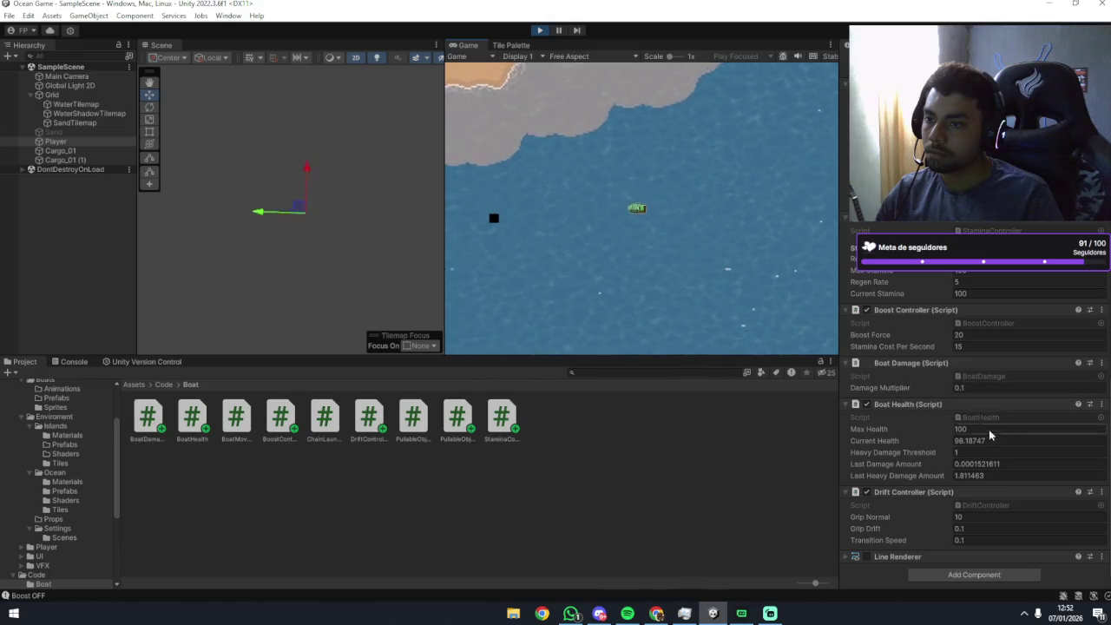
key("a")
key("a")
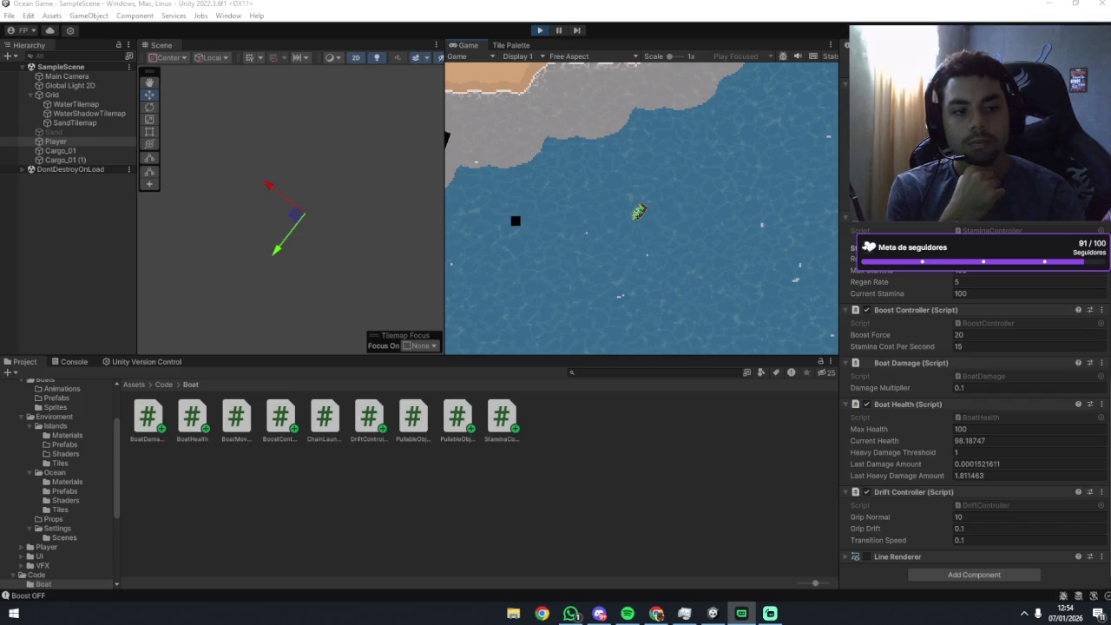
key("ctrl+p")
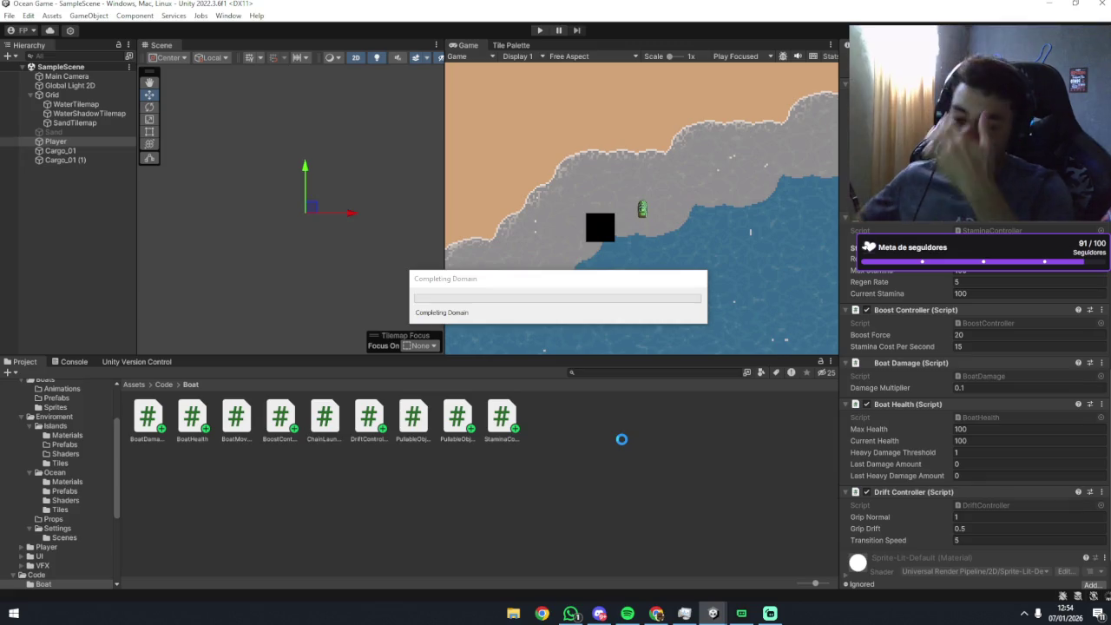
Restart Play mode, bring the Drift Controller into view, and steer the boat toward open water.
left_click(540, 31)
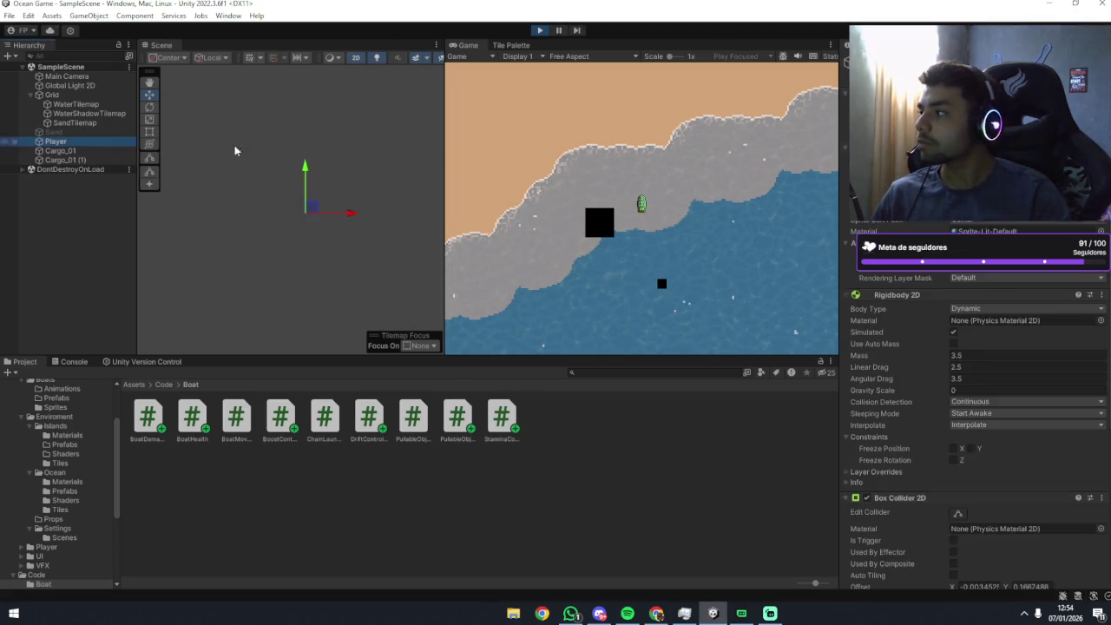
scroll(927, 280, "down", 10)
left_click(684, 237)
key("d")
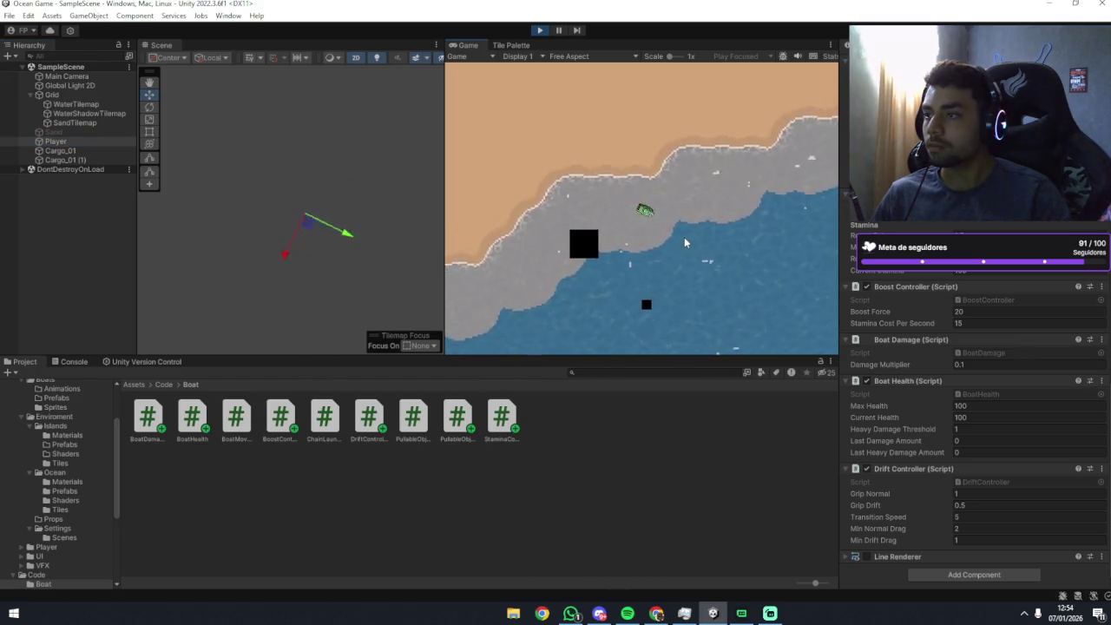
key("d")
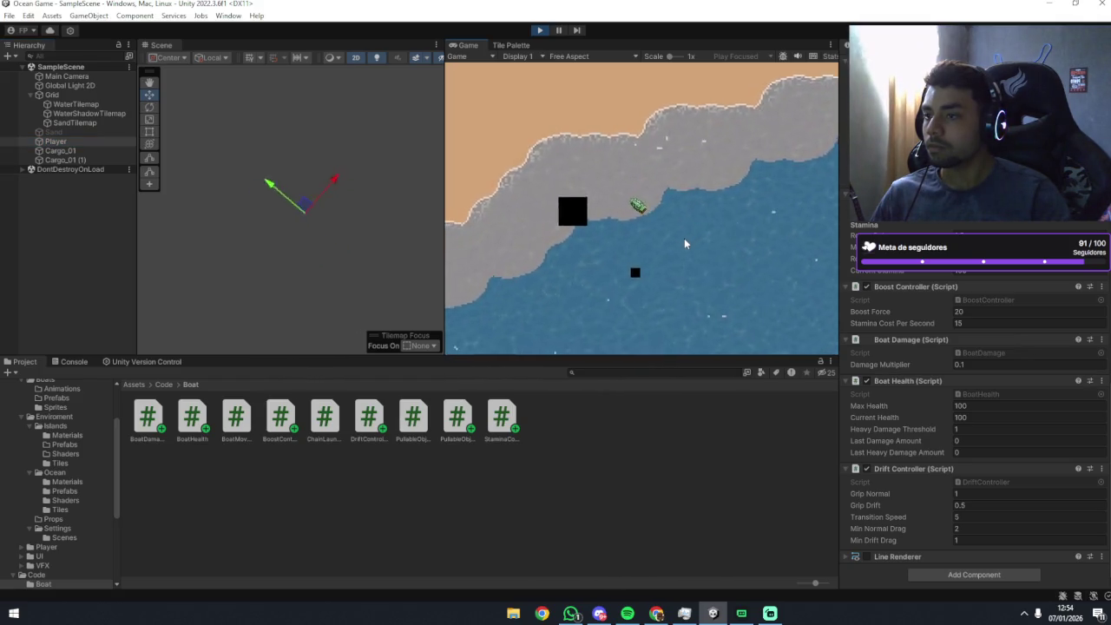
key("a")
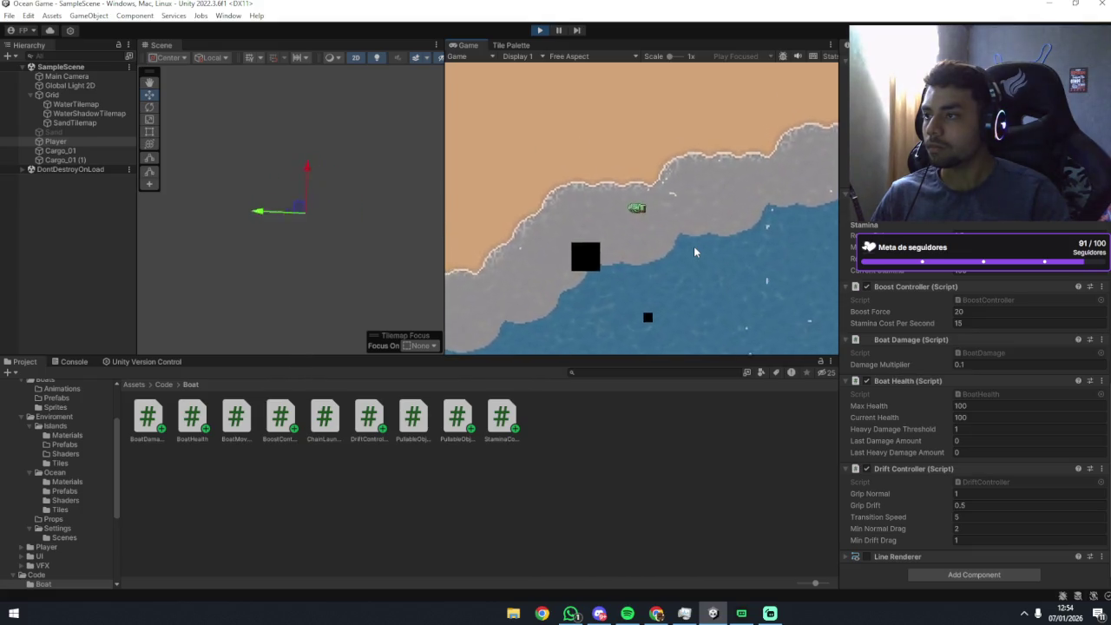
key("a")
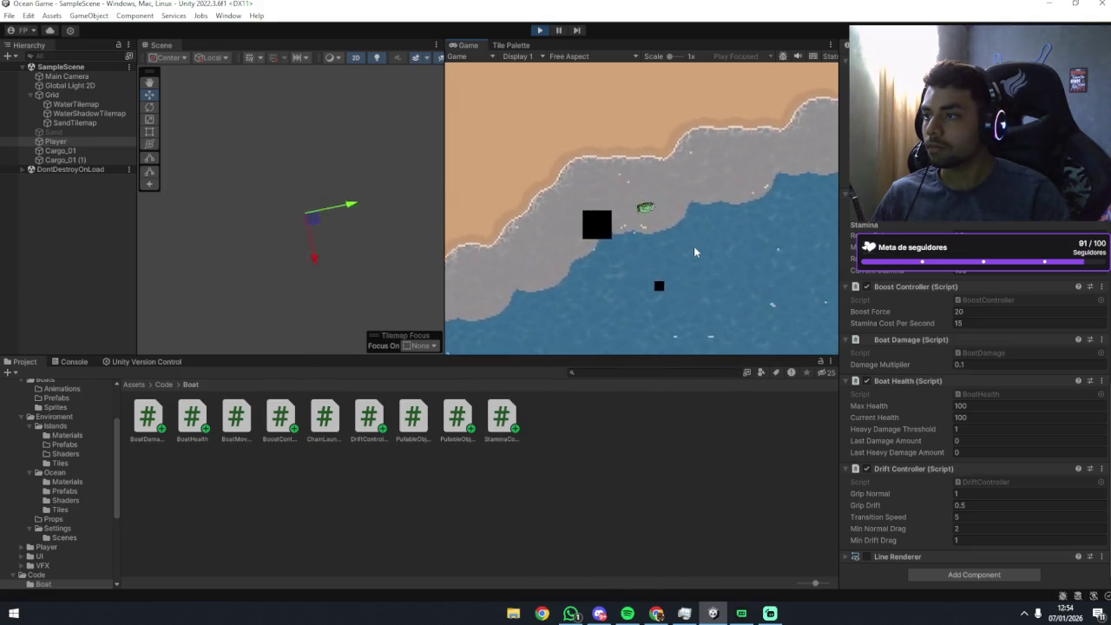
key("d")
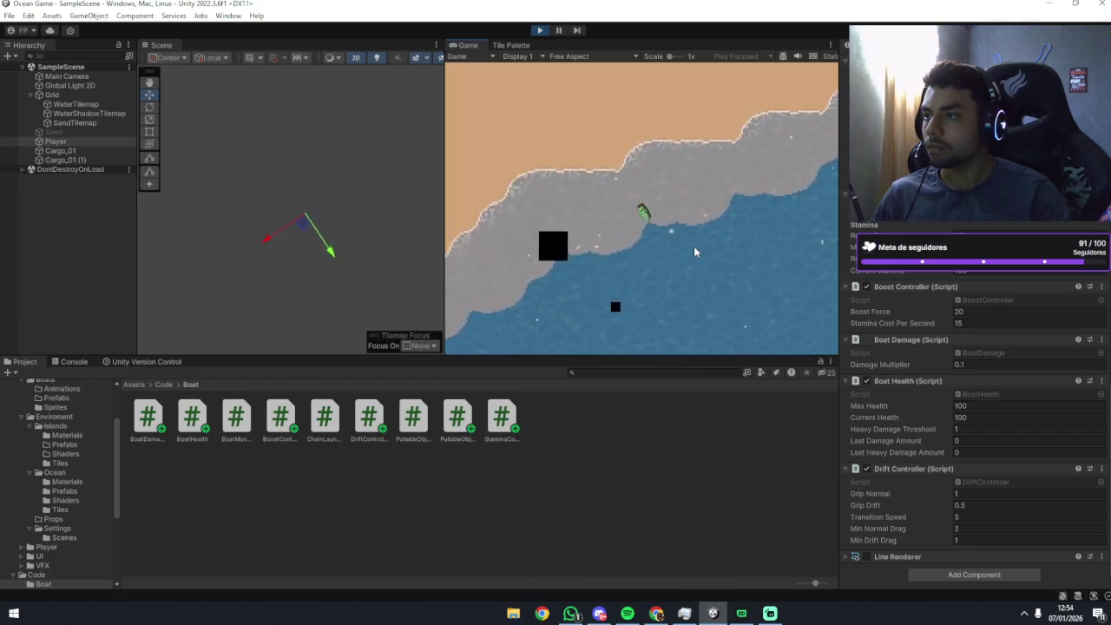
key("d")
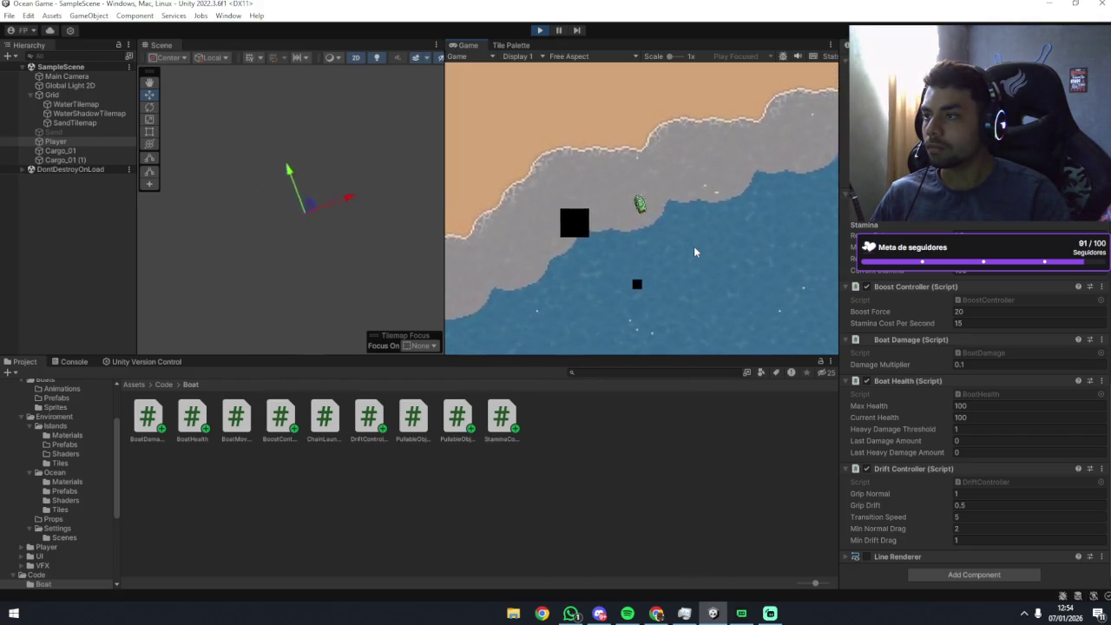
key("d")
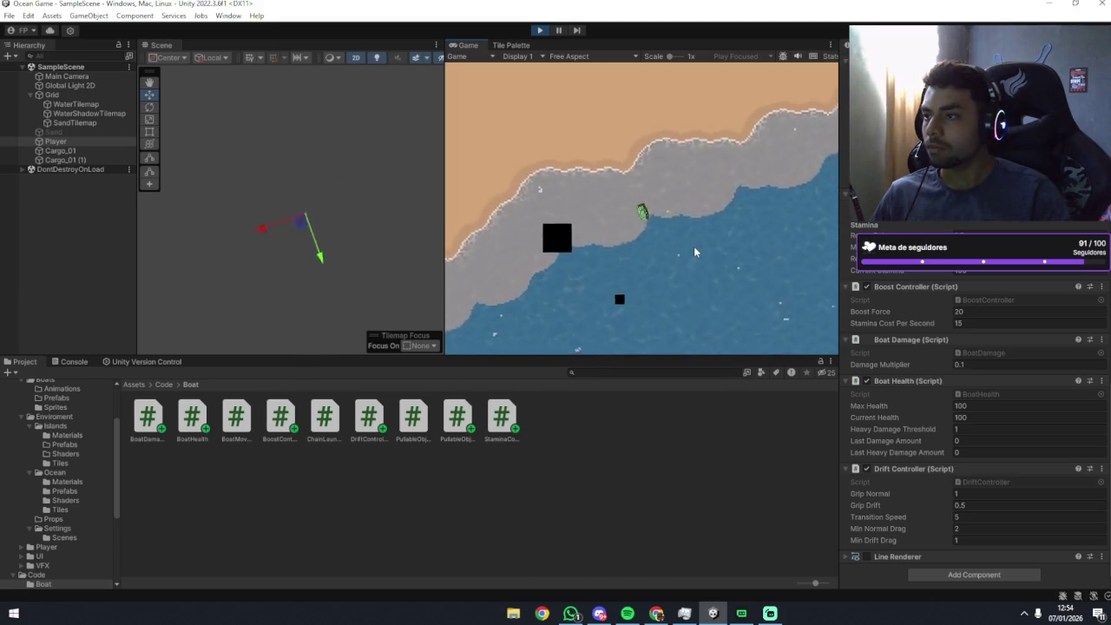
Circle the boat clockwise repeatedly in open water to test its drifting.
key("d")
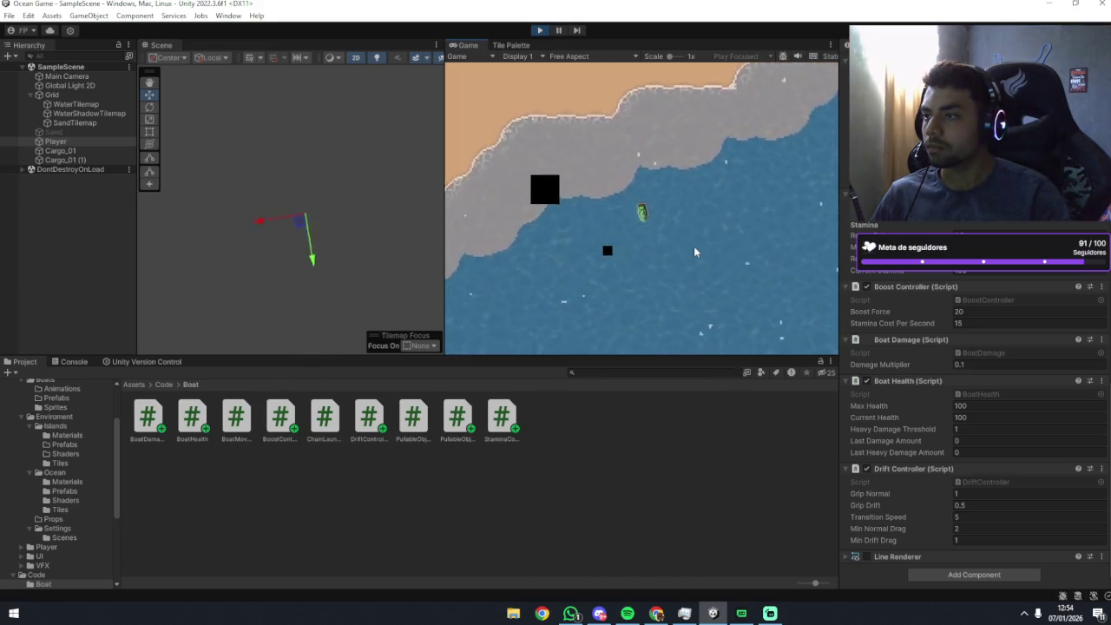
key("d")
key("d")
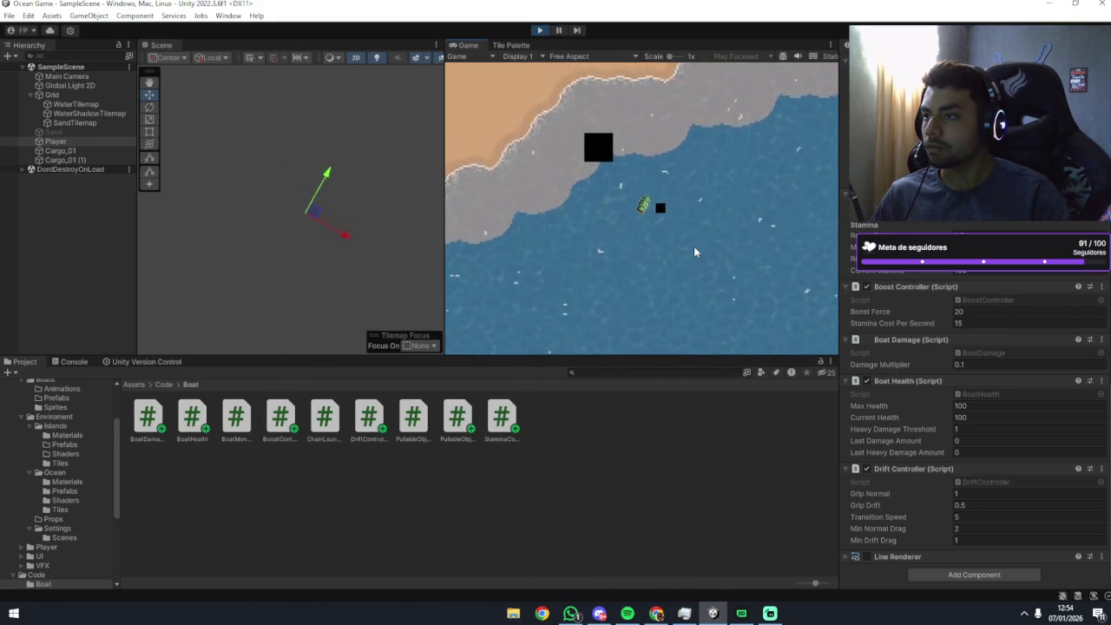
key("d")
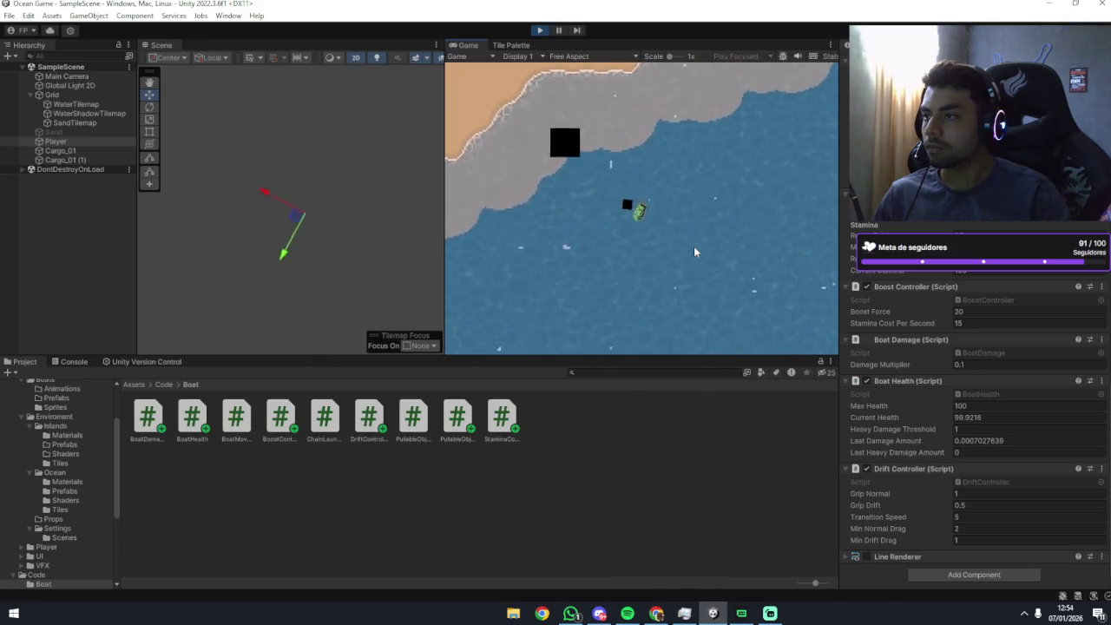
key("d")
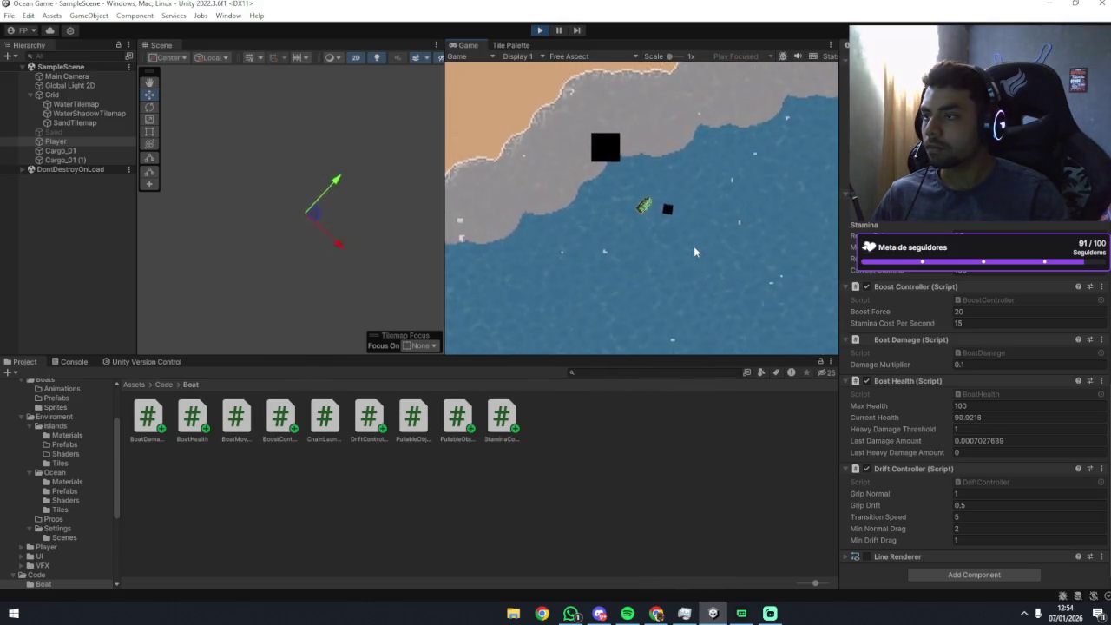
key("d")
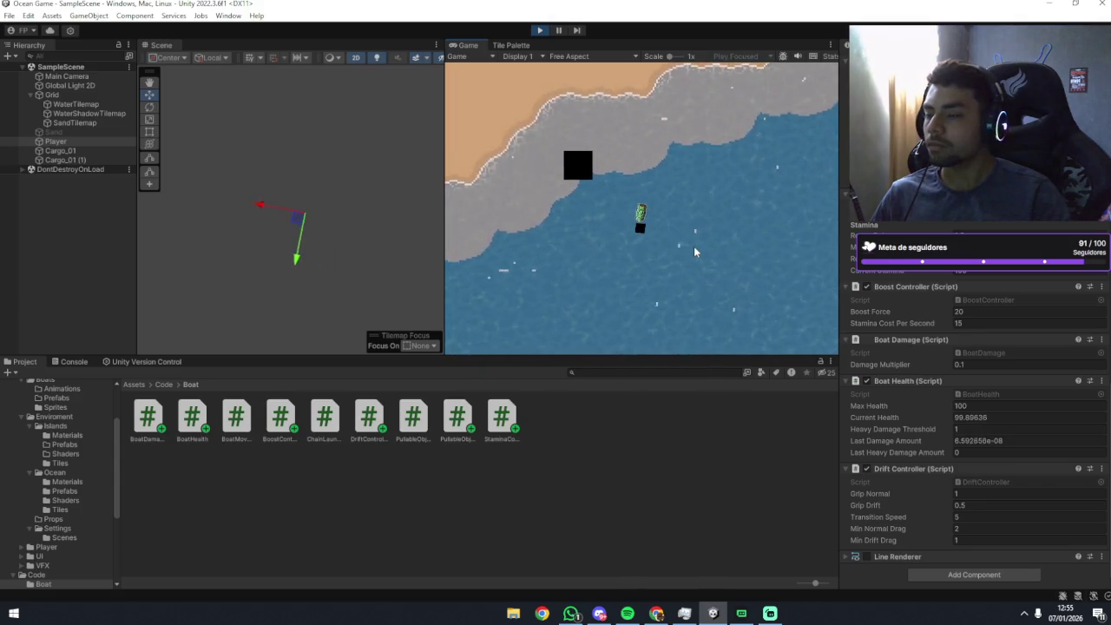
key("a")
key("d")
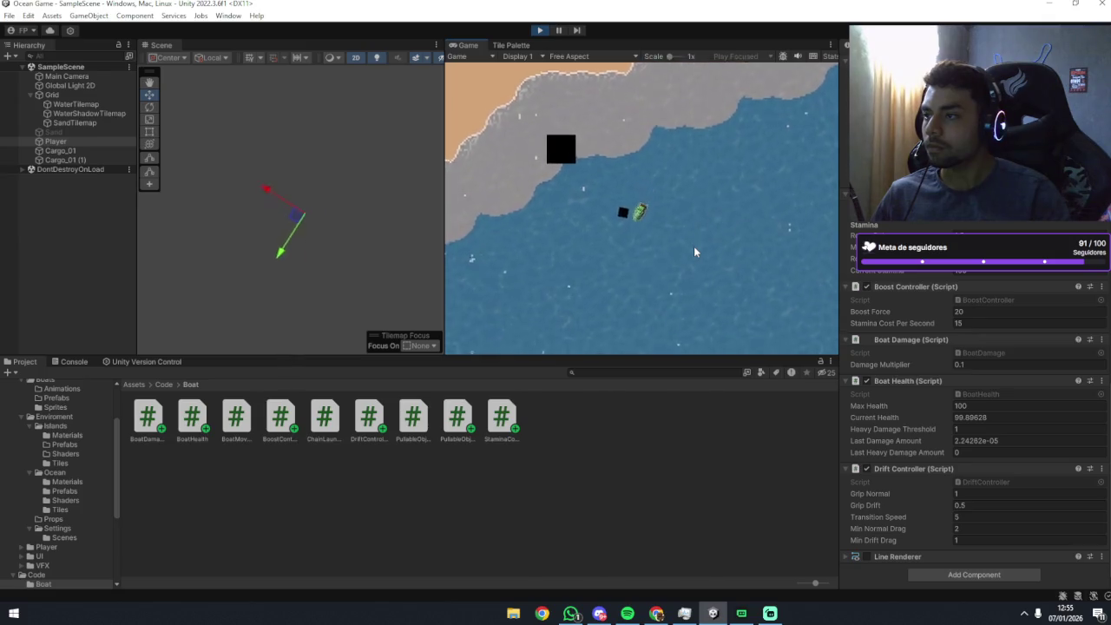
key("d")
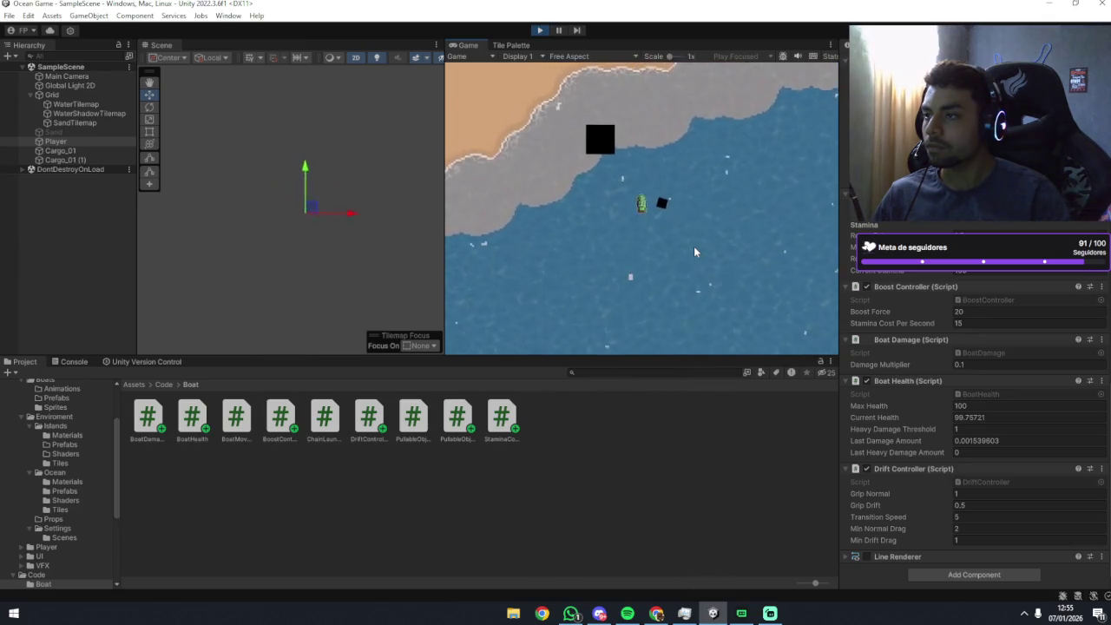
key("d")
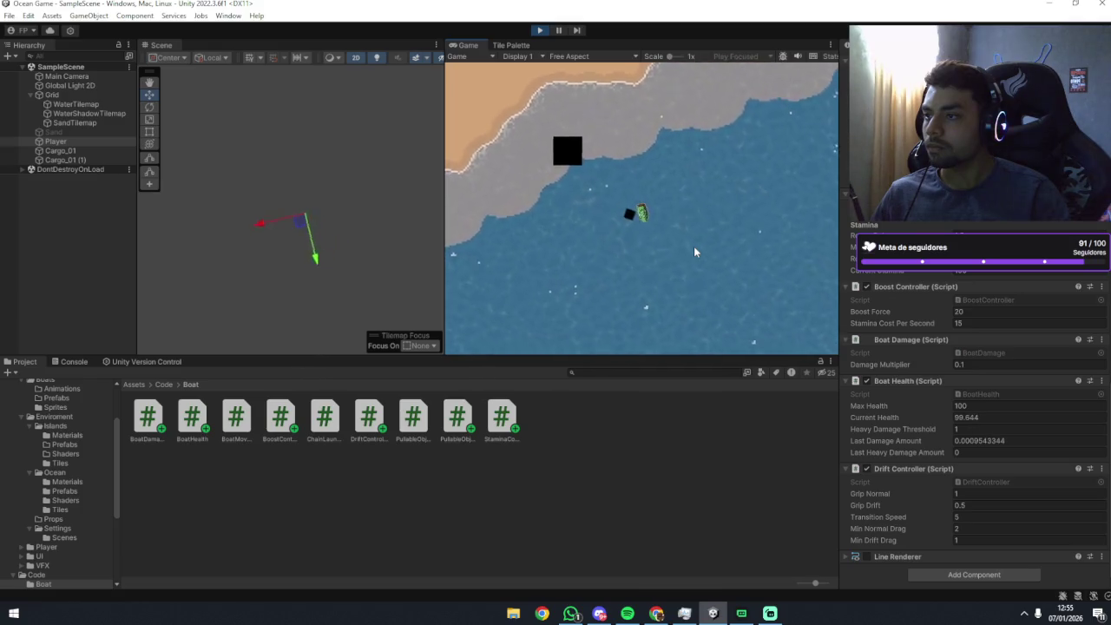
key("d")
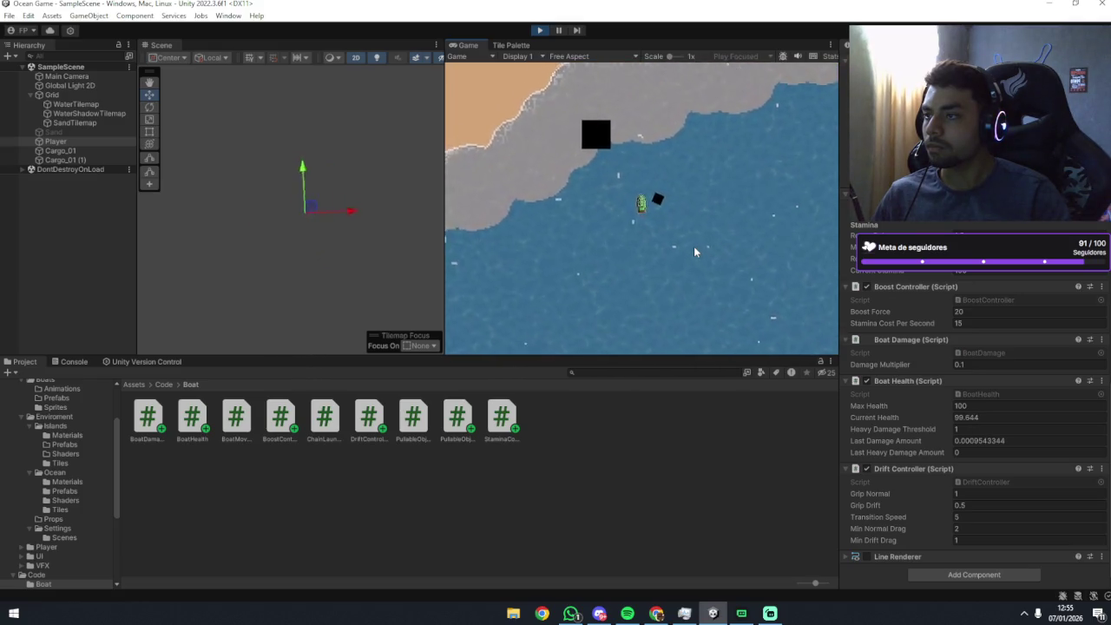
key("d")
key("d")
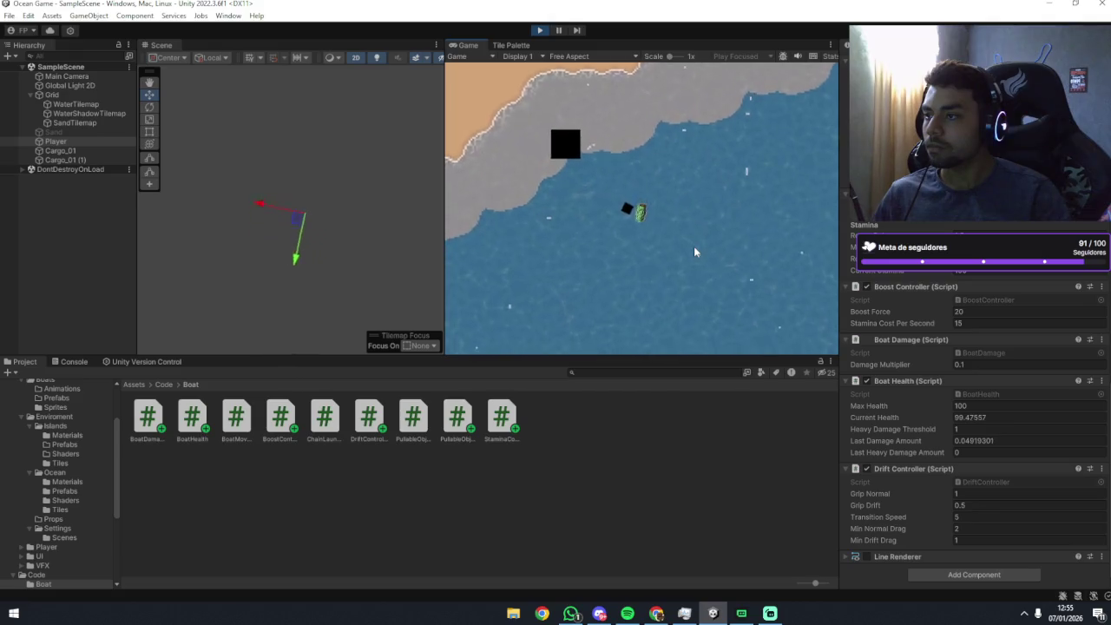
key("d")
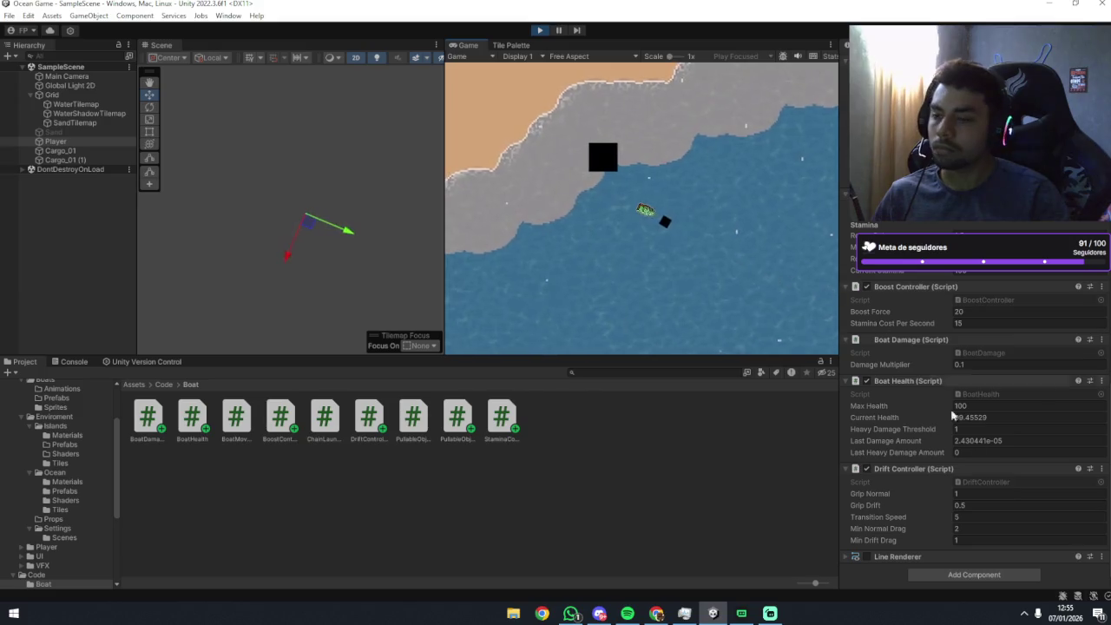
left_click(956, 494)
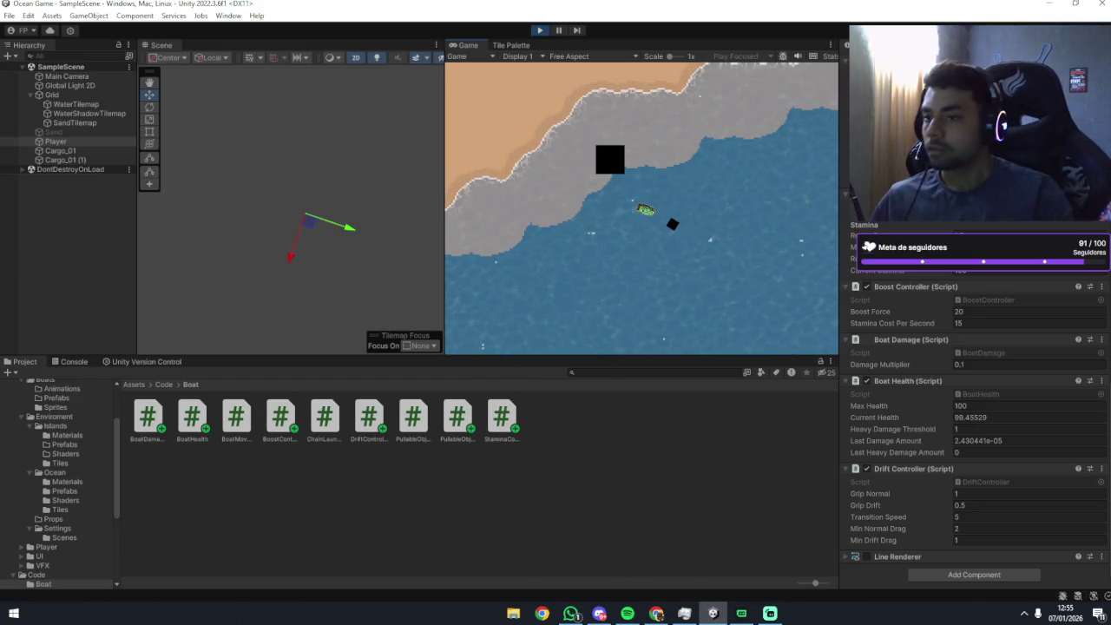
Lower Grip Drift to 0.05, then boost and steer left and right to test handling.
left_click(962, 512)
type("0.05d")
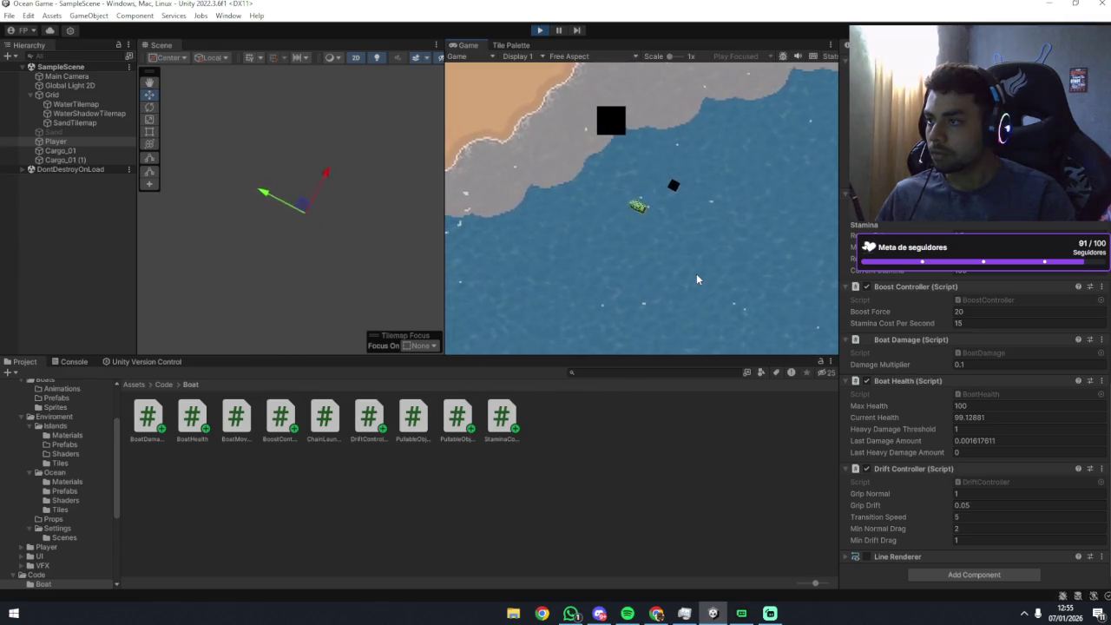
key("shift")
key("a")
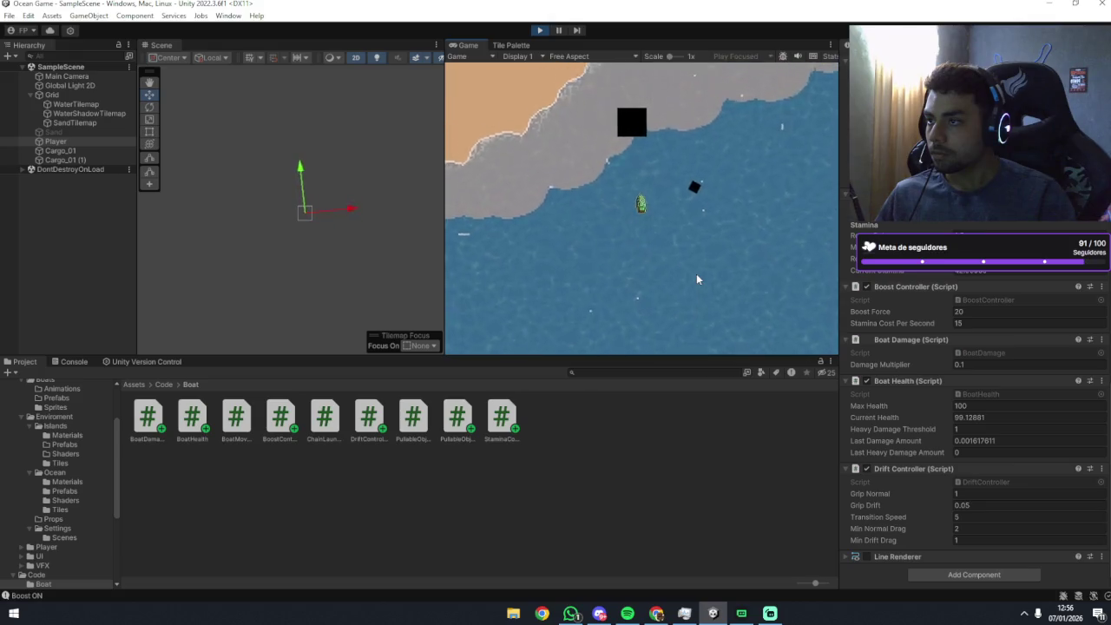
key("d")
key("d")
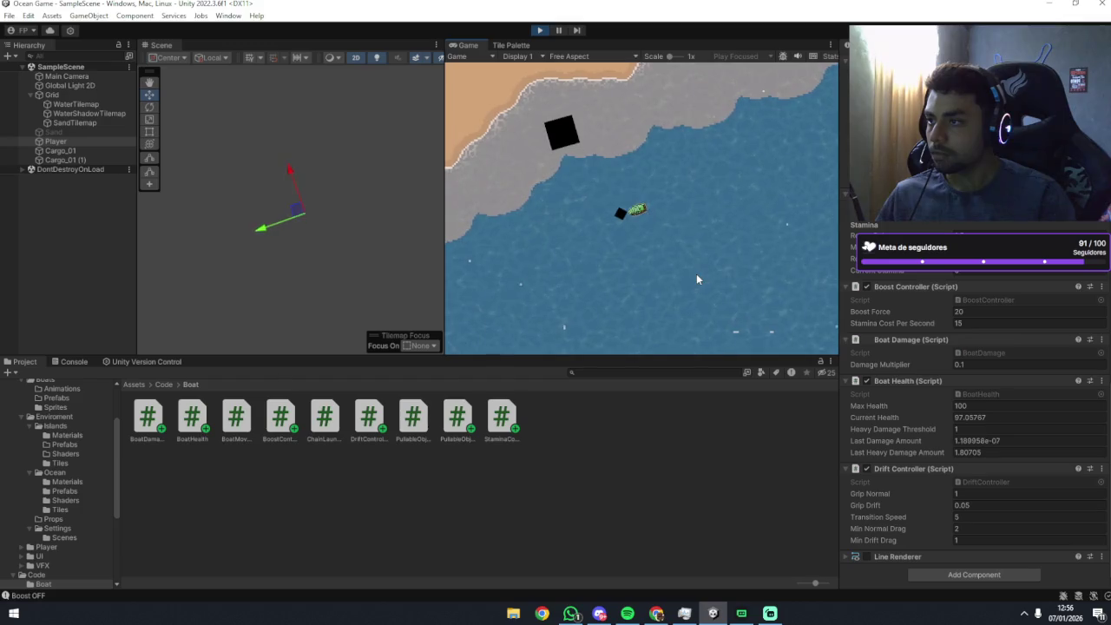
left_click(964, 312)
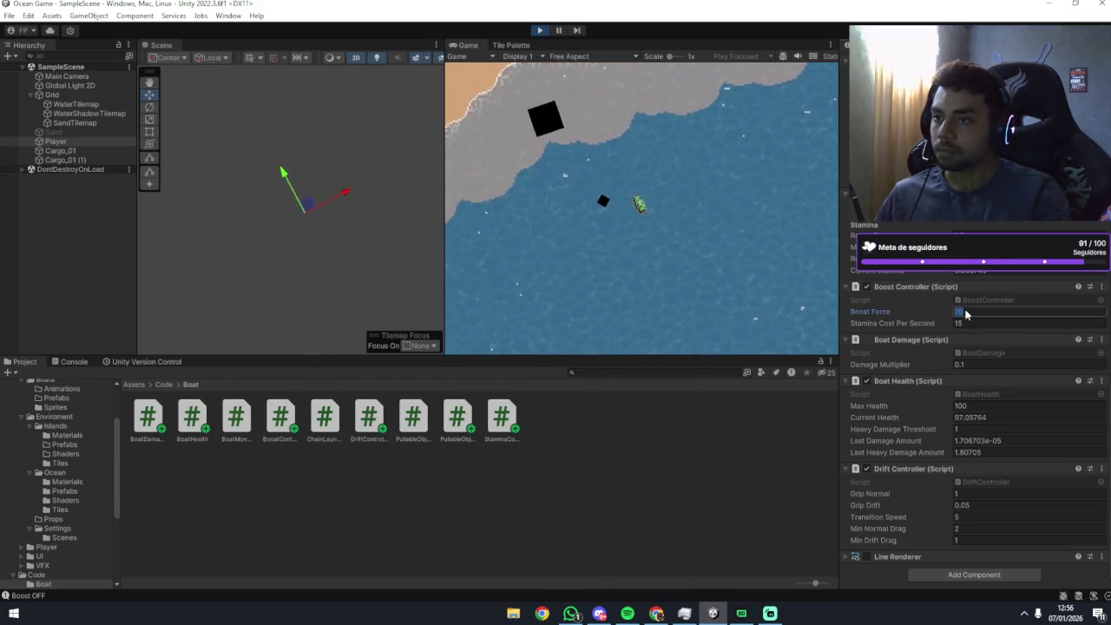
type("50")
left_click(664, 233)
key("shift")
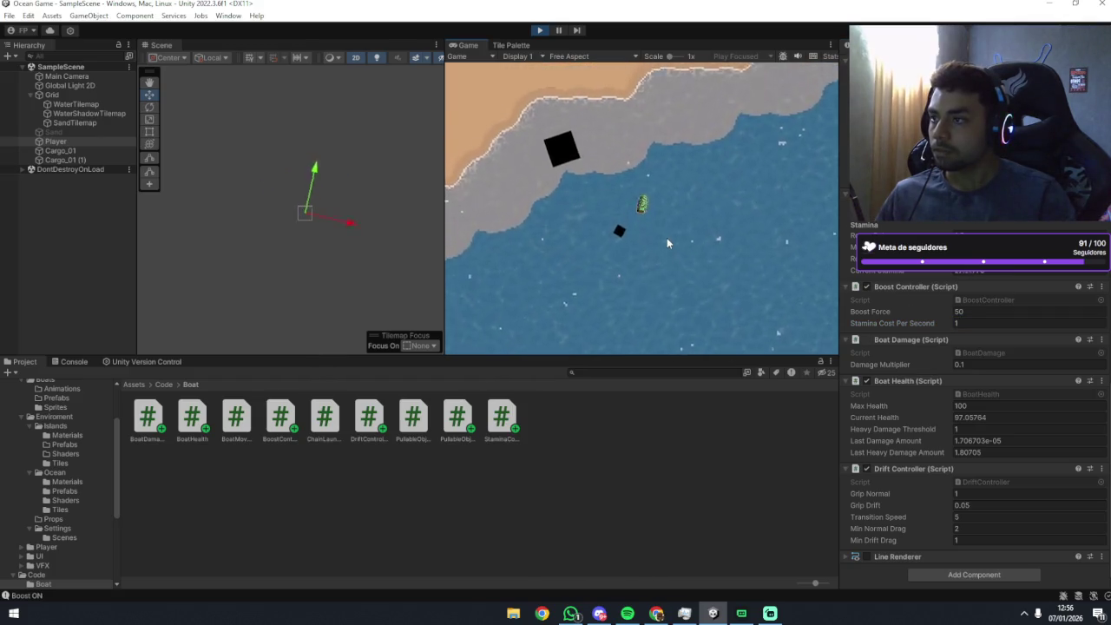
key("d")
key("d")
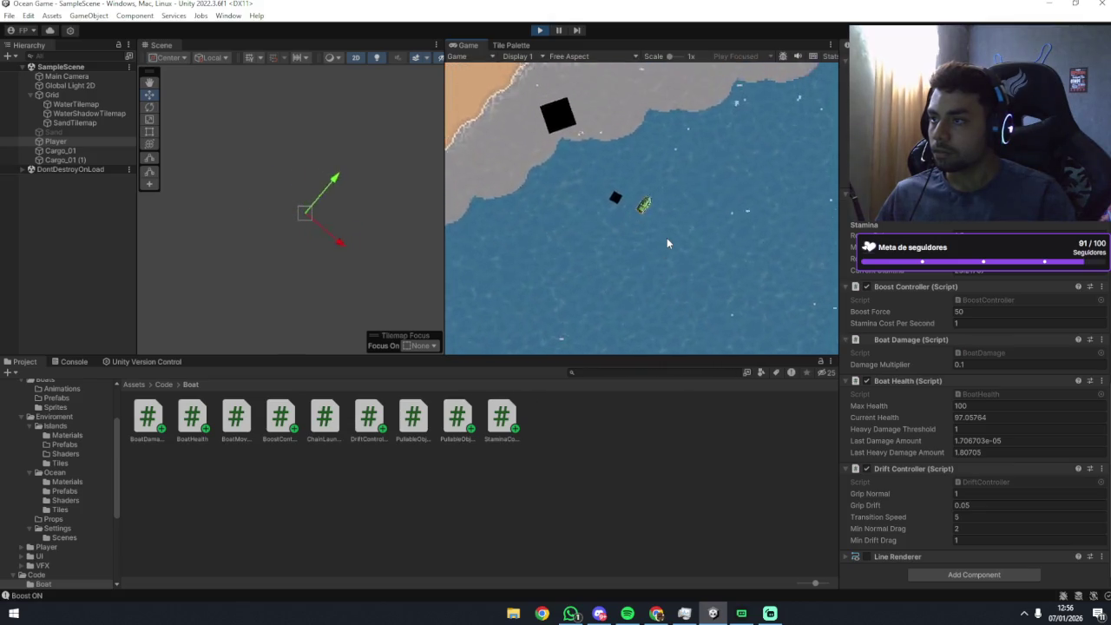
key("a")
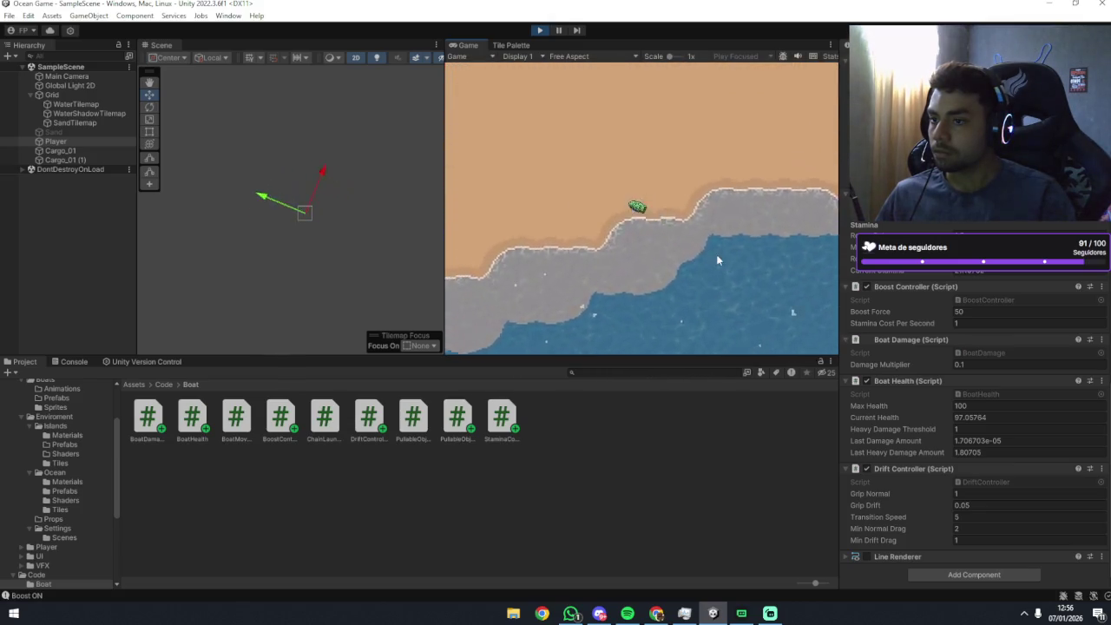
key("a")
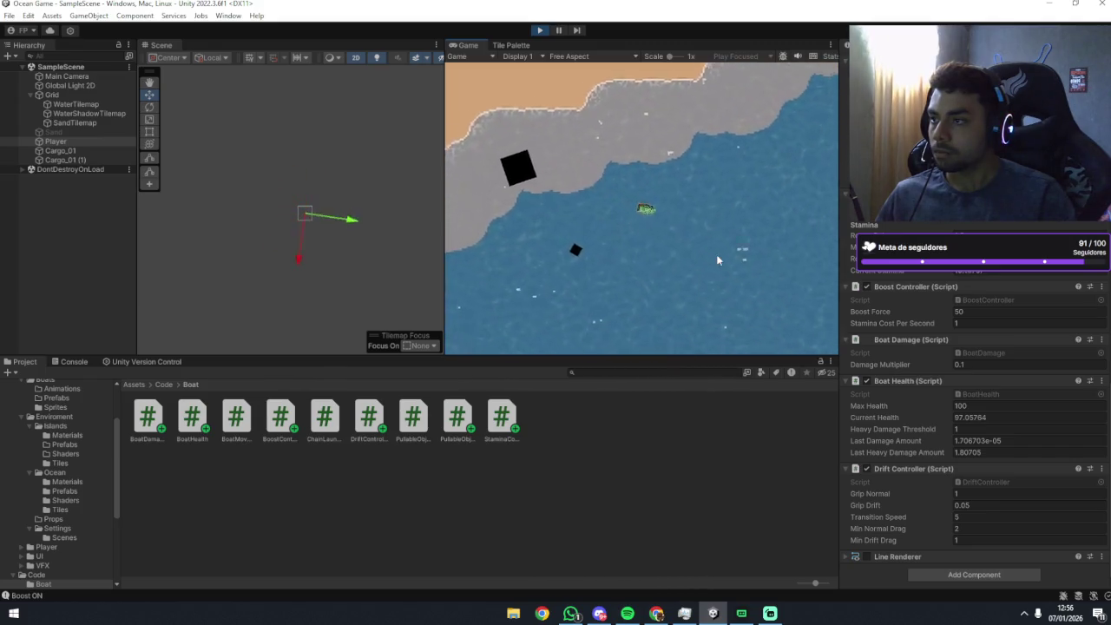
key("d")
key("d")
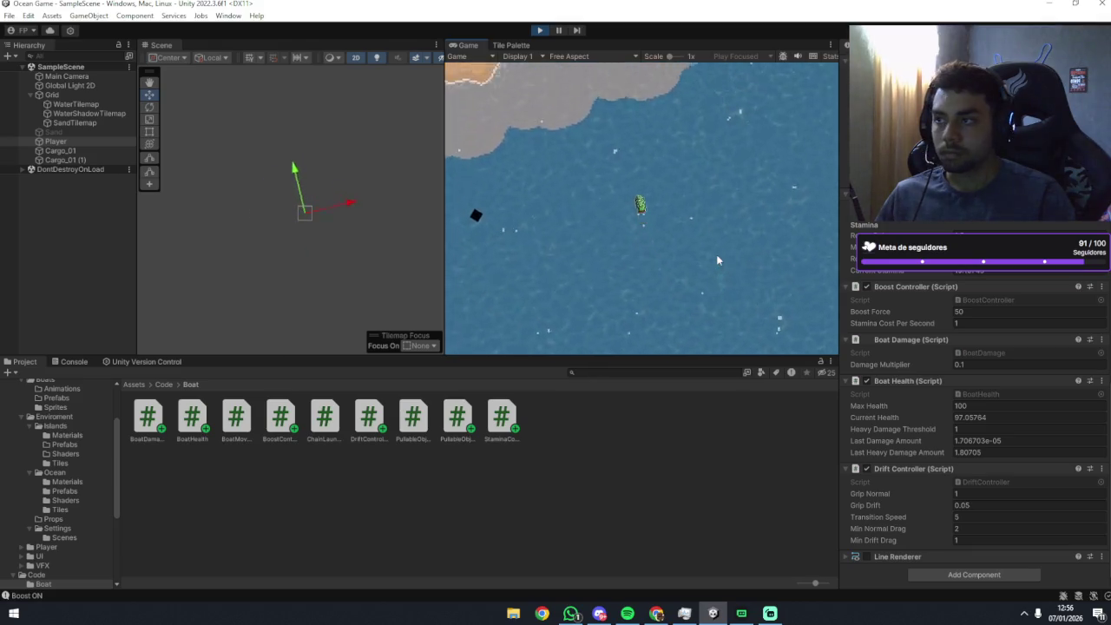
key("a")
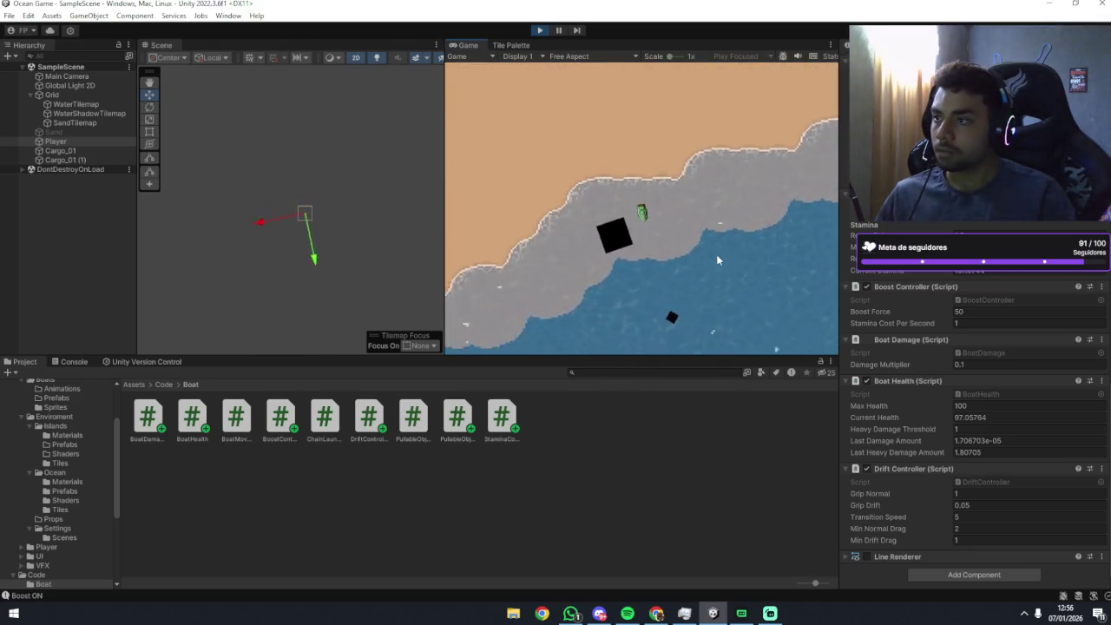
key("a")
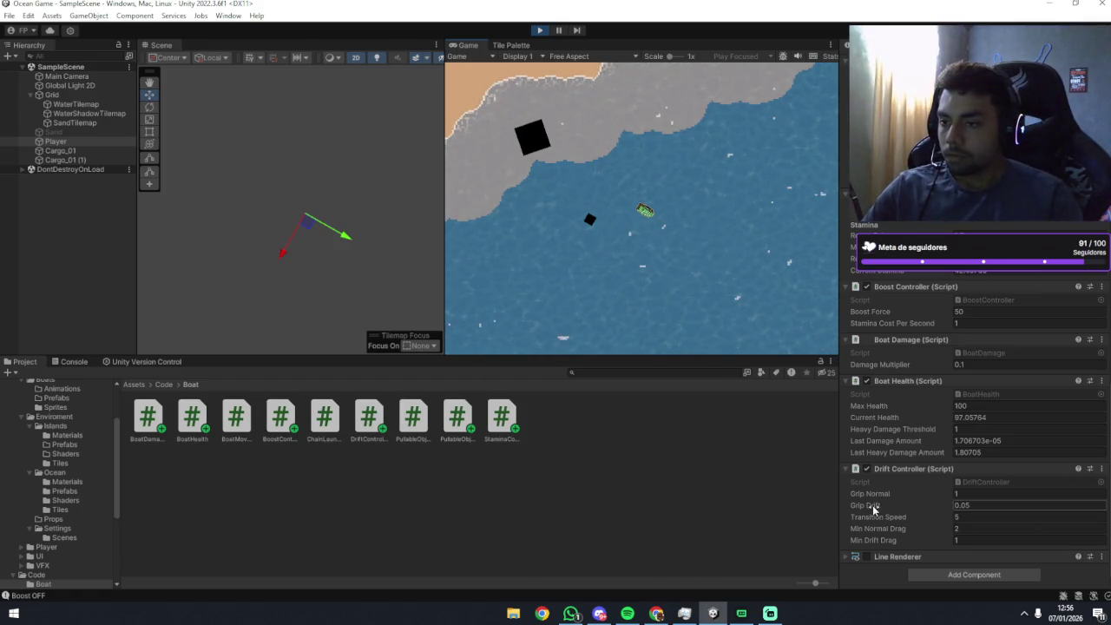
left_click_drag(871, 509, 1004, 518)
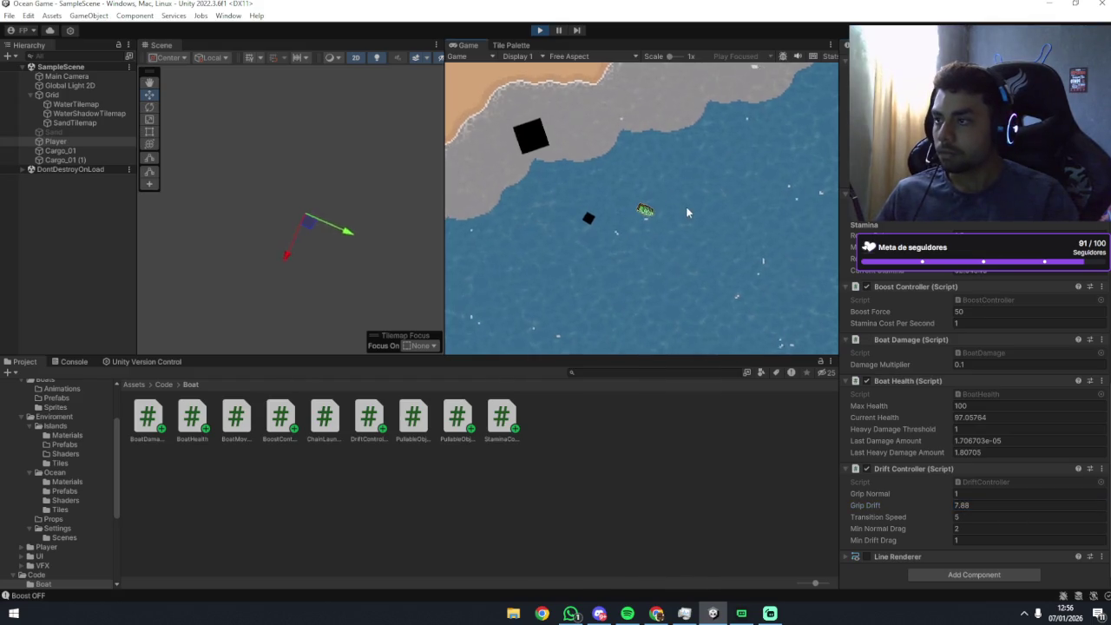
Steer the boat right and left to test the current grip before changing it.
key("d")
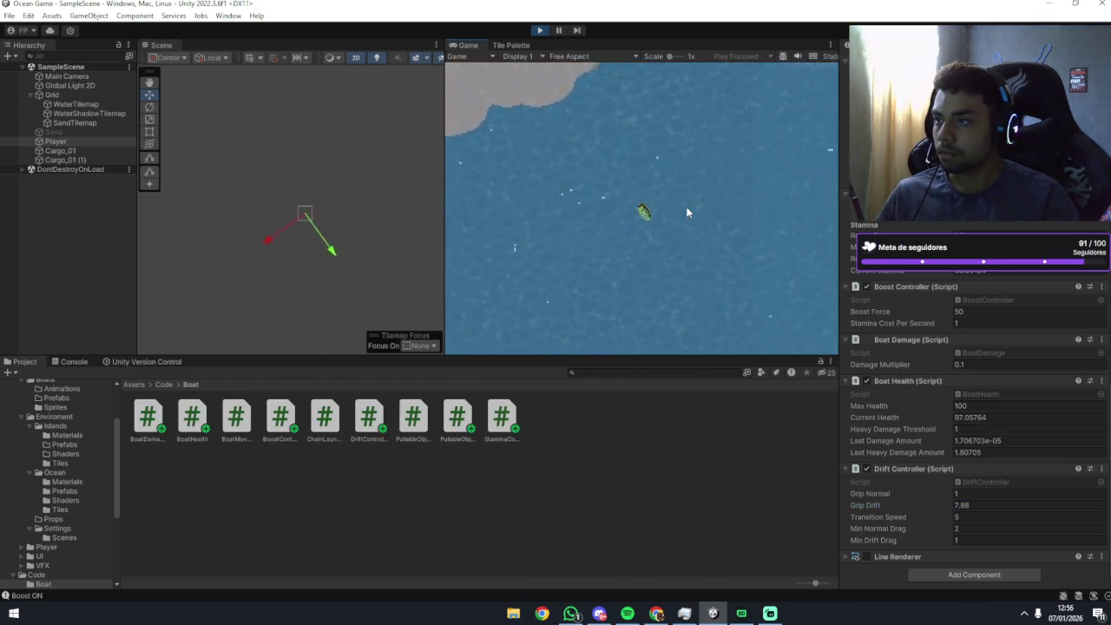
key("d")
key("d")
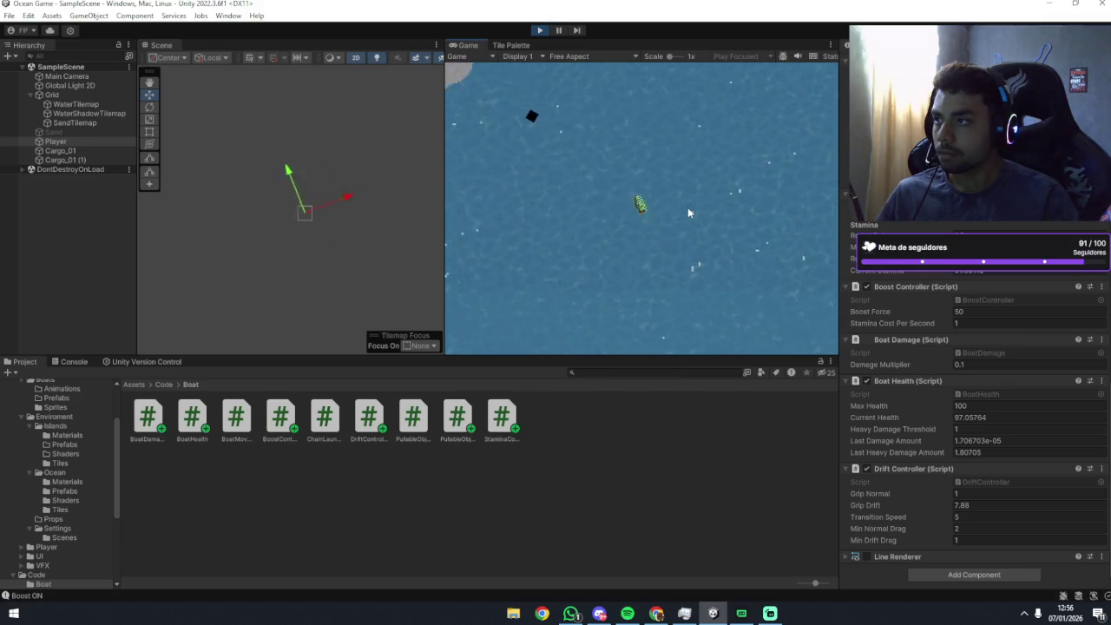
key("a")
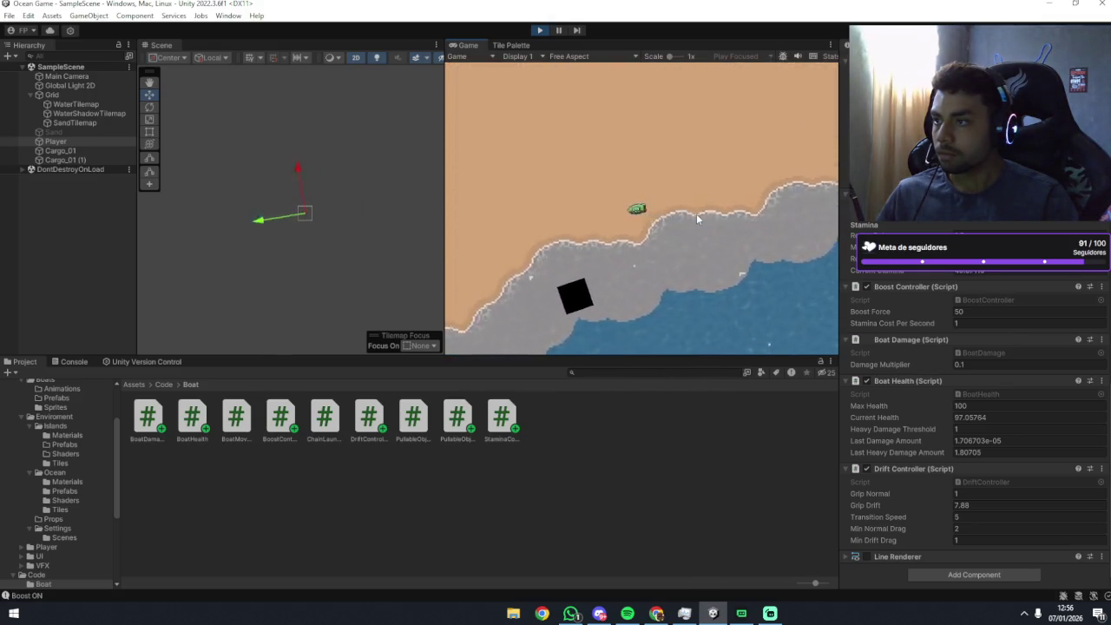
Set Grip Drift to 0.01 and boost the boat out to sea along the shore.
left_click(989, 505)
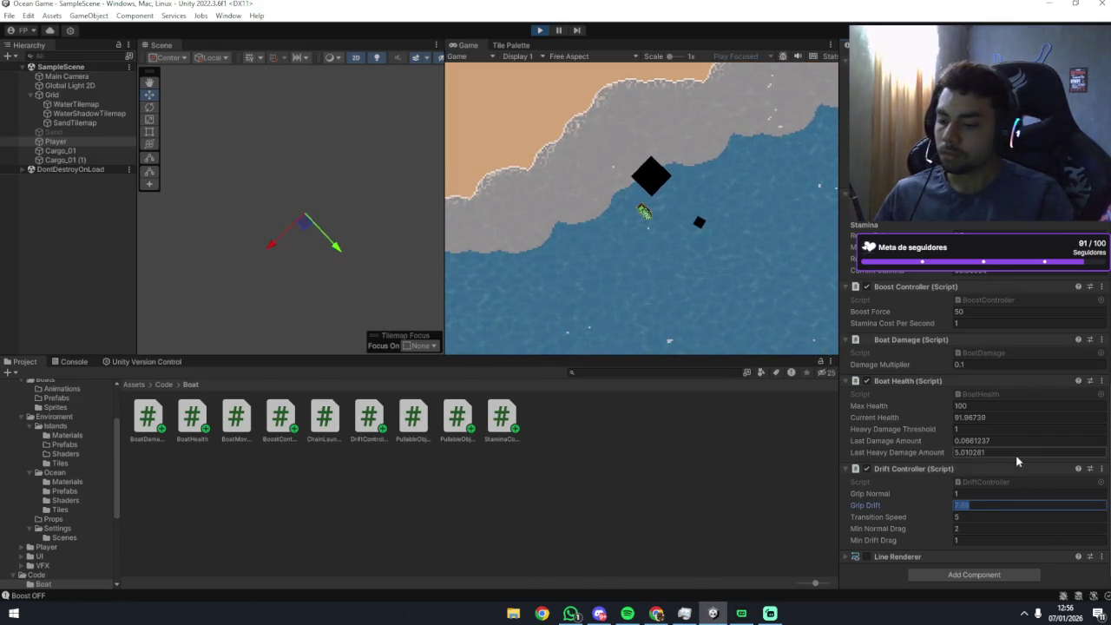
type("0.01")
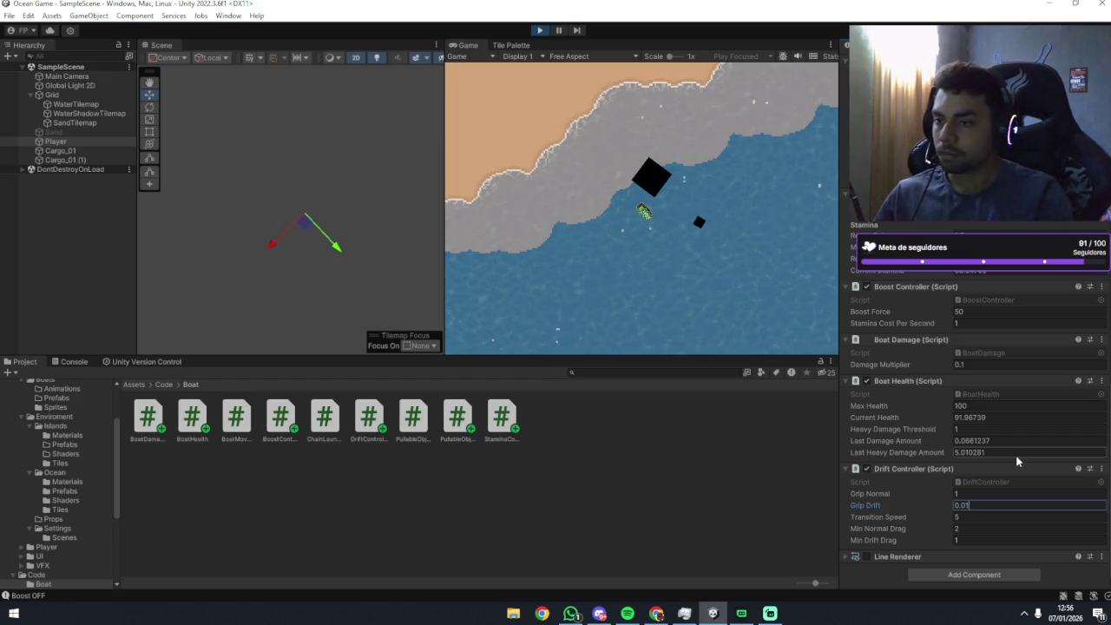
key("Return")
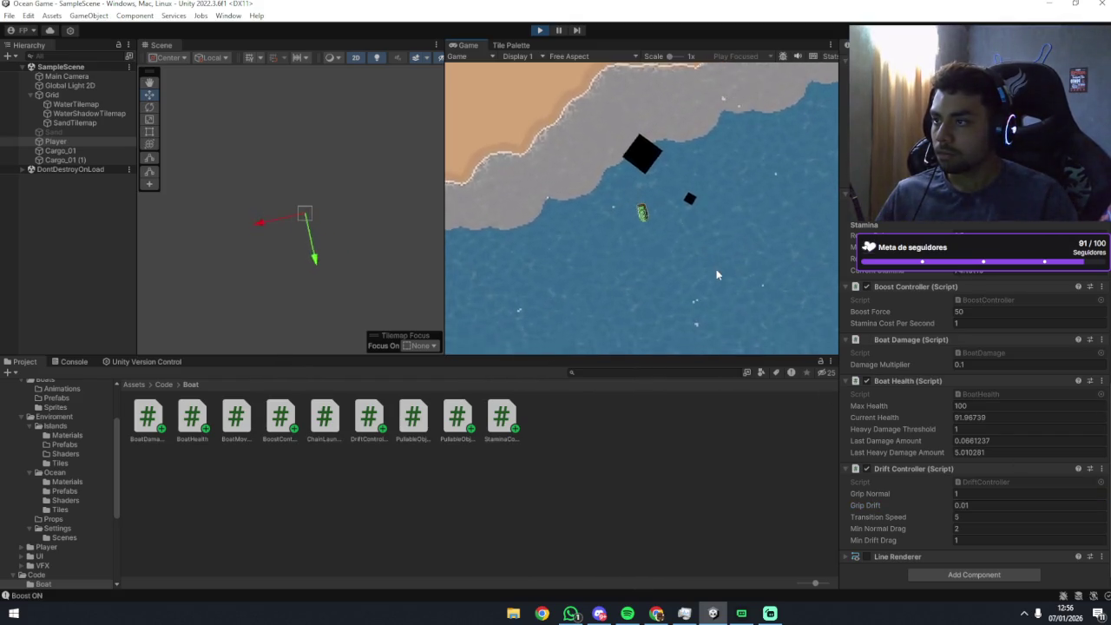
key("space")
key("a")
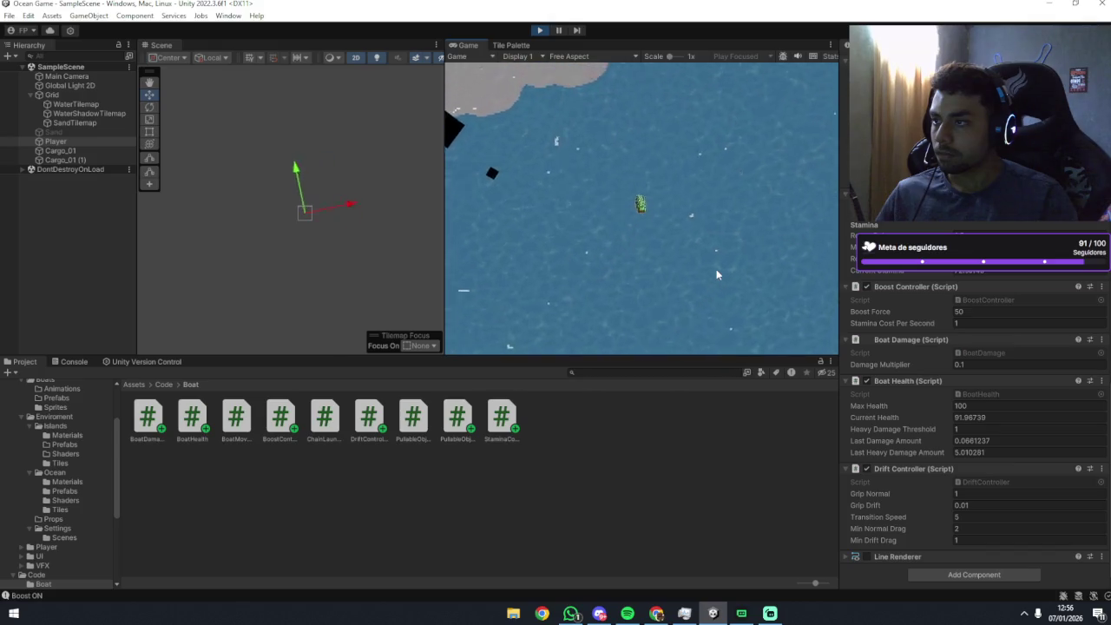
key("a")
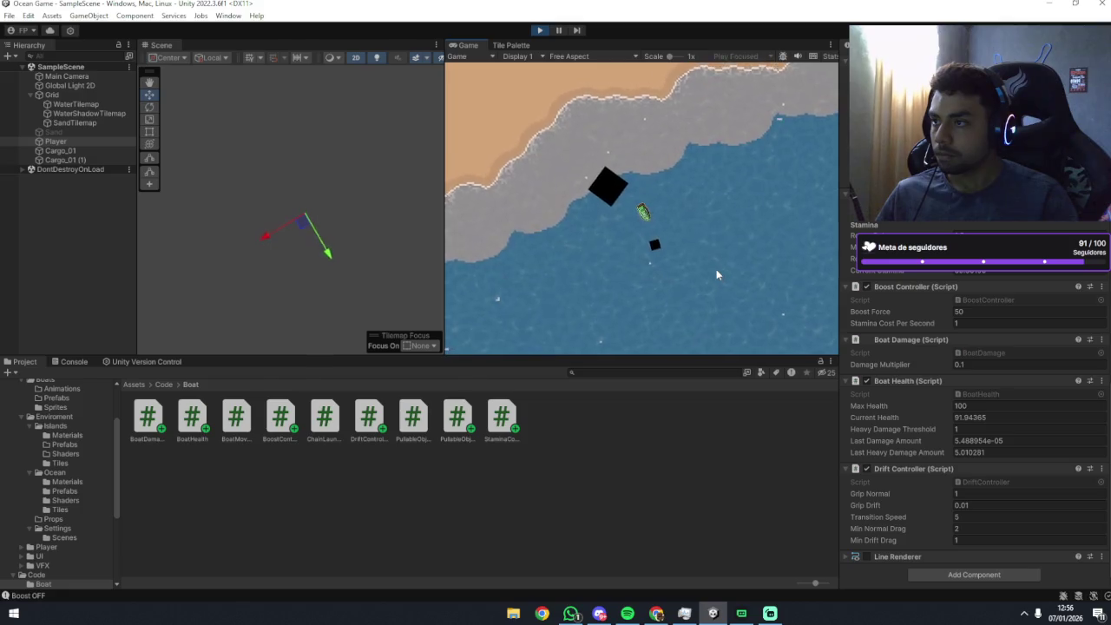
key("space")
Keep steering the boat away from shore until it faces straight up in open water.
key("a")
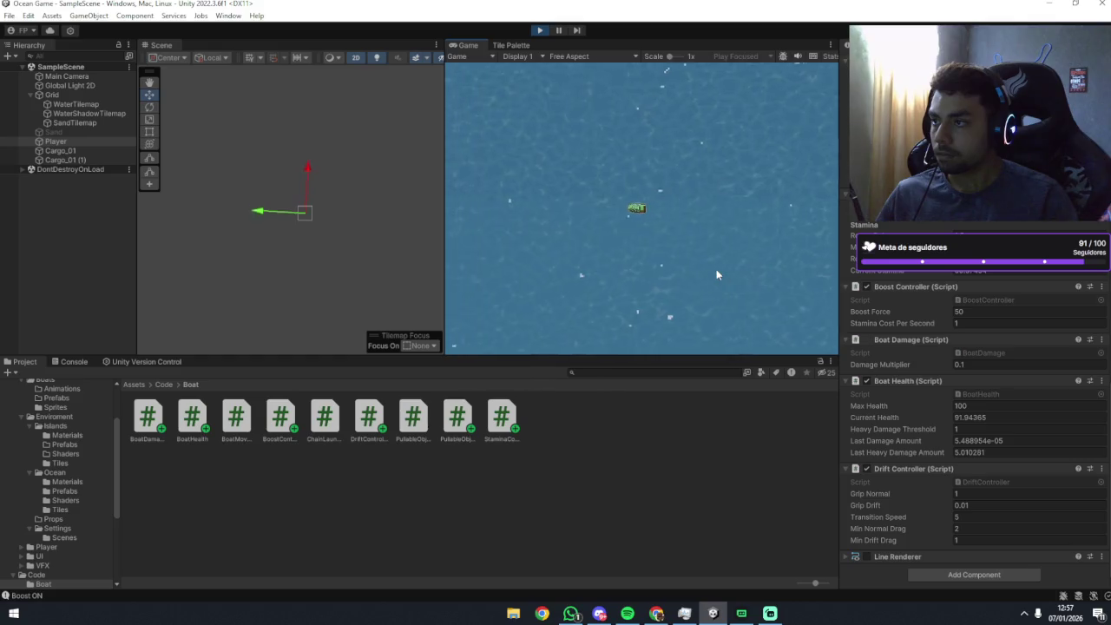
key("d")
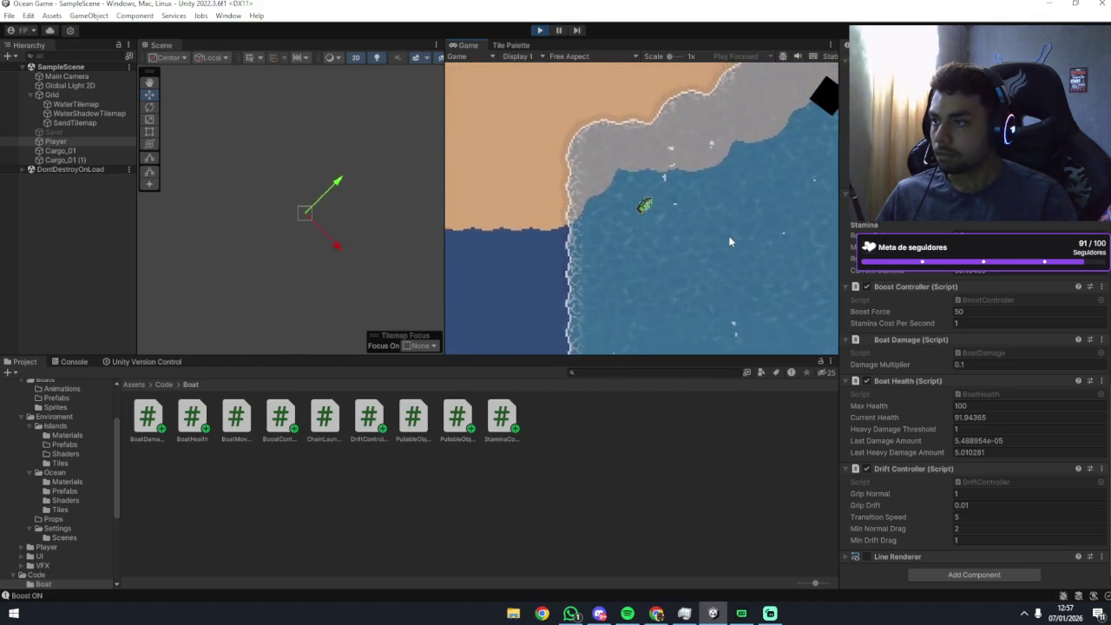
key("d")
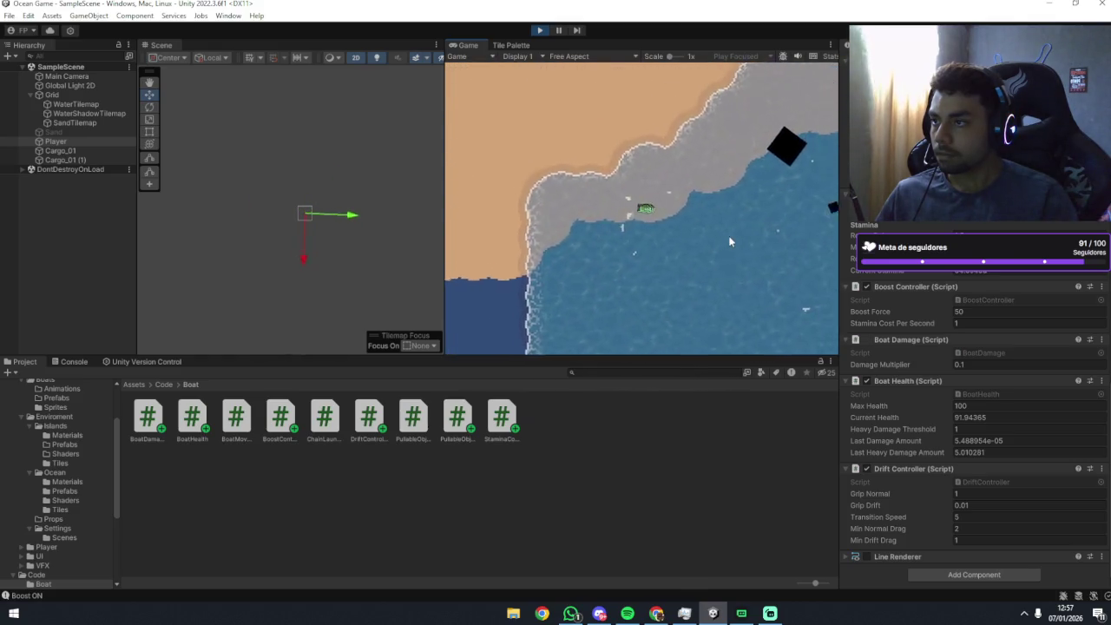
key("a")
key("d")
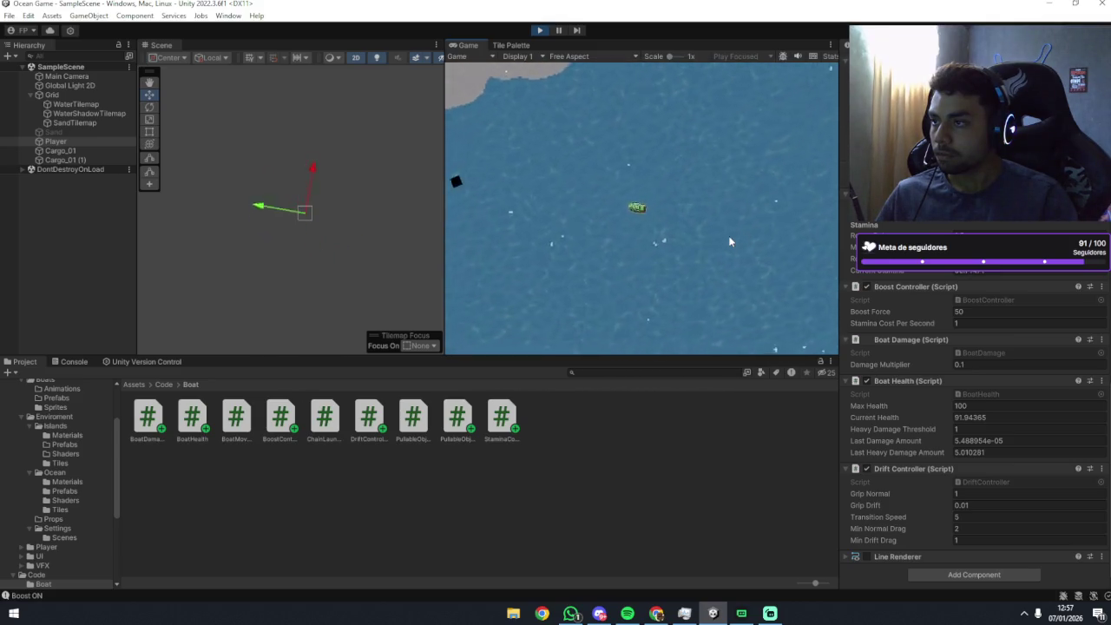
key("a")
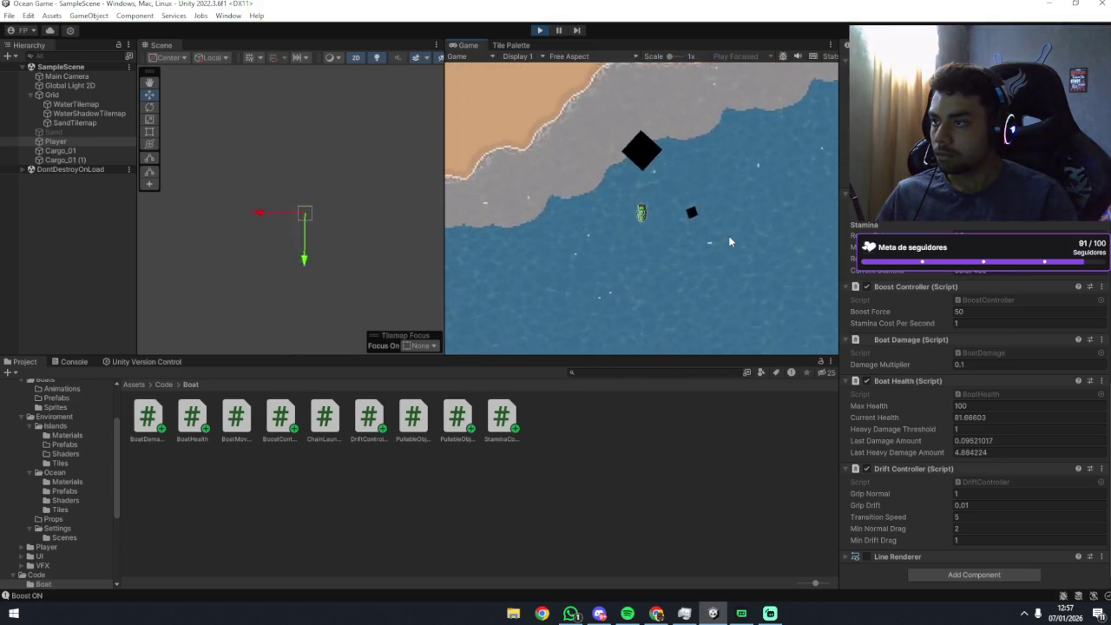
key("a")
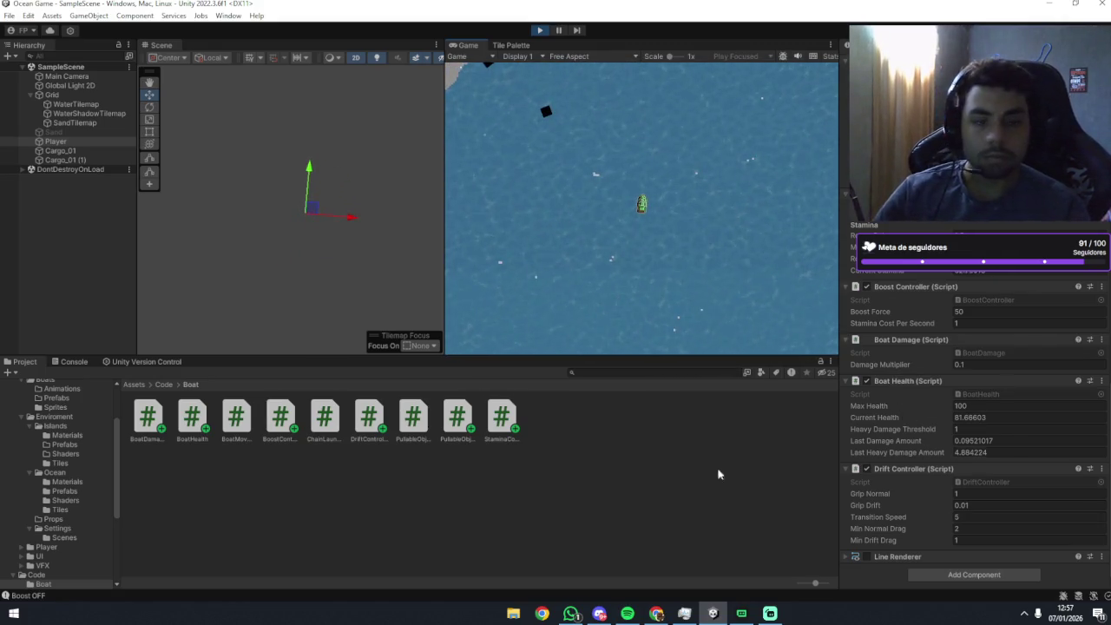
Set the Drift Controller's Transition Speed to 1 and return to the game.
left_click(980, 516)
type("1")
left_click(704, 288)
Boost the boat onto the shore and swing it back into open water.
key("d")
key("shift")
key("d")
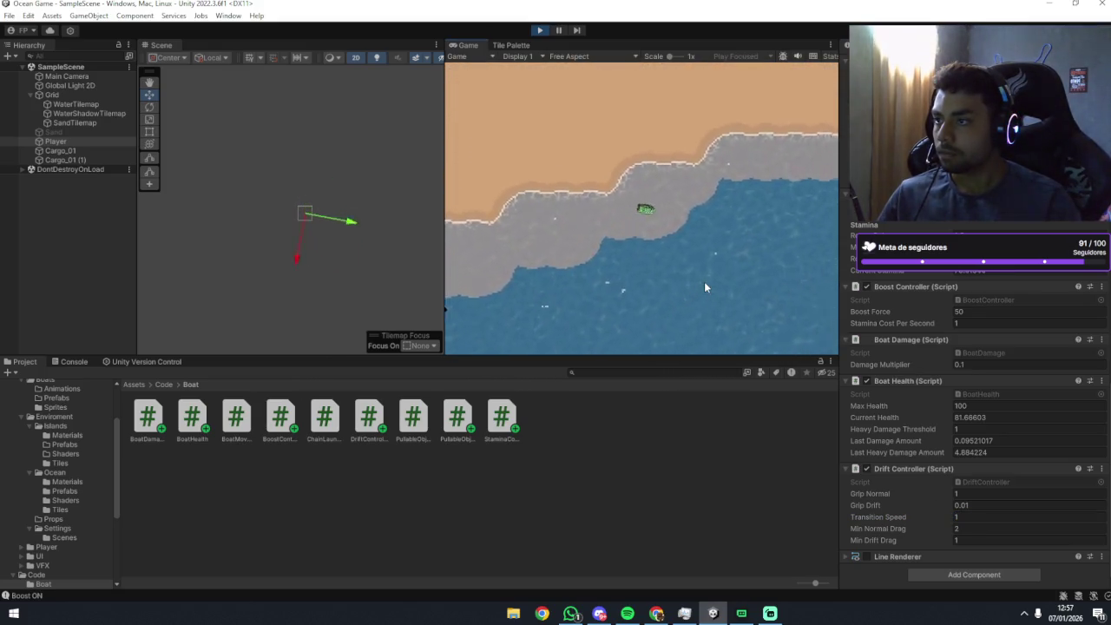
key("d")
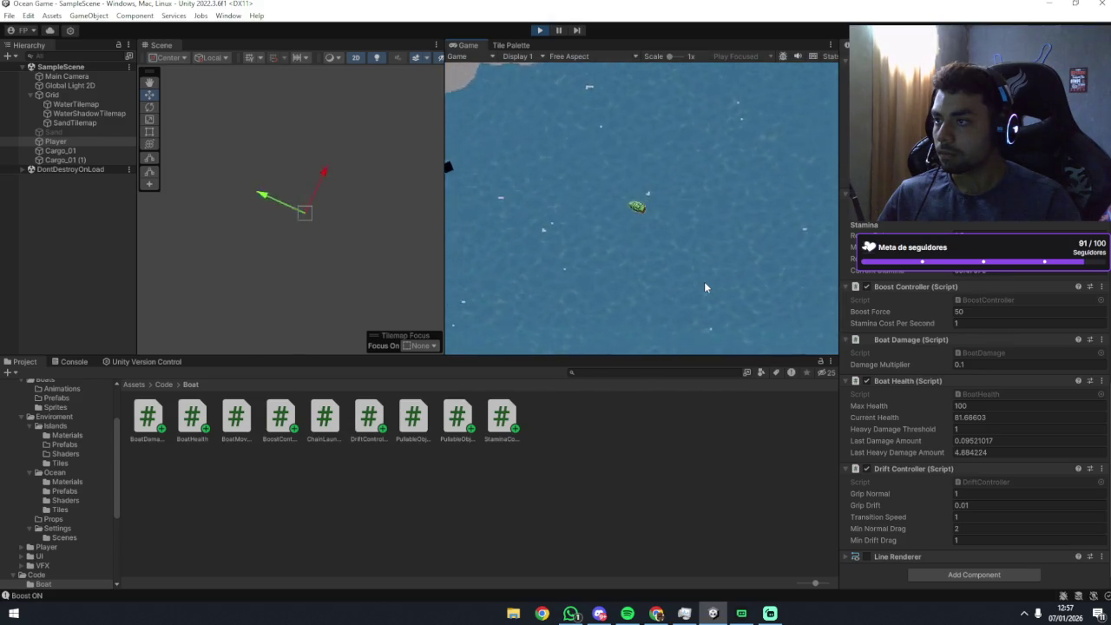
key("a")
key("a")
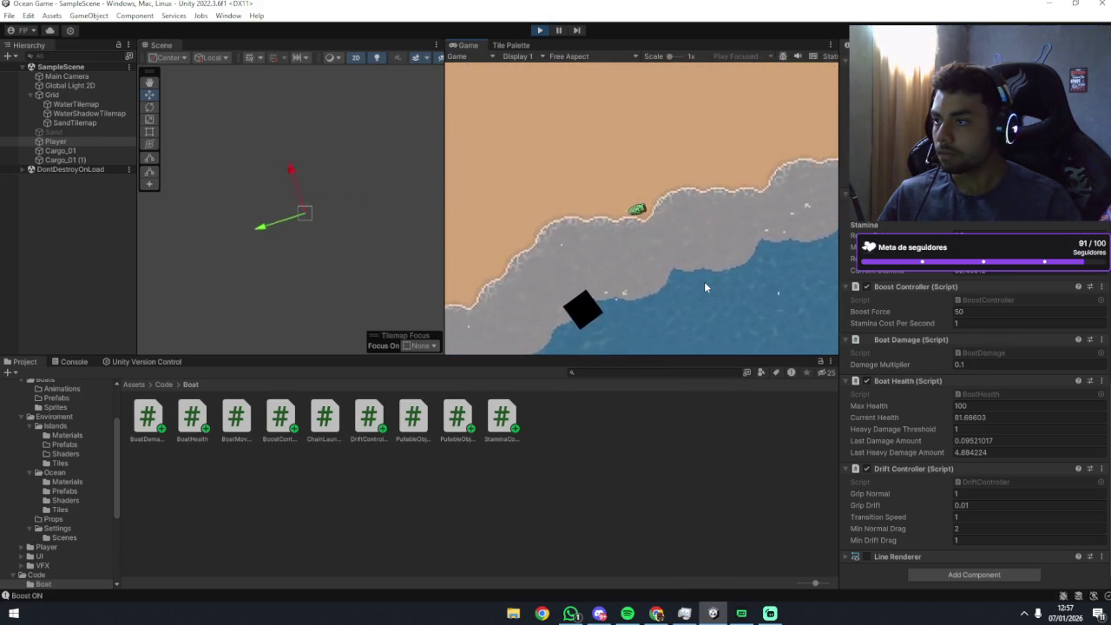
key("a")
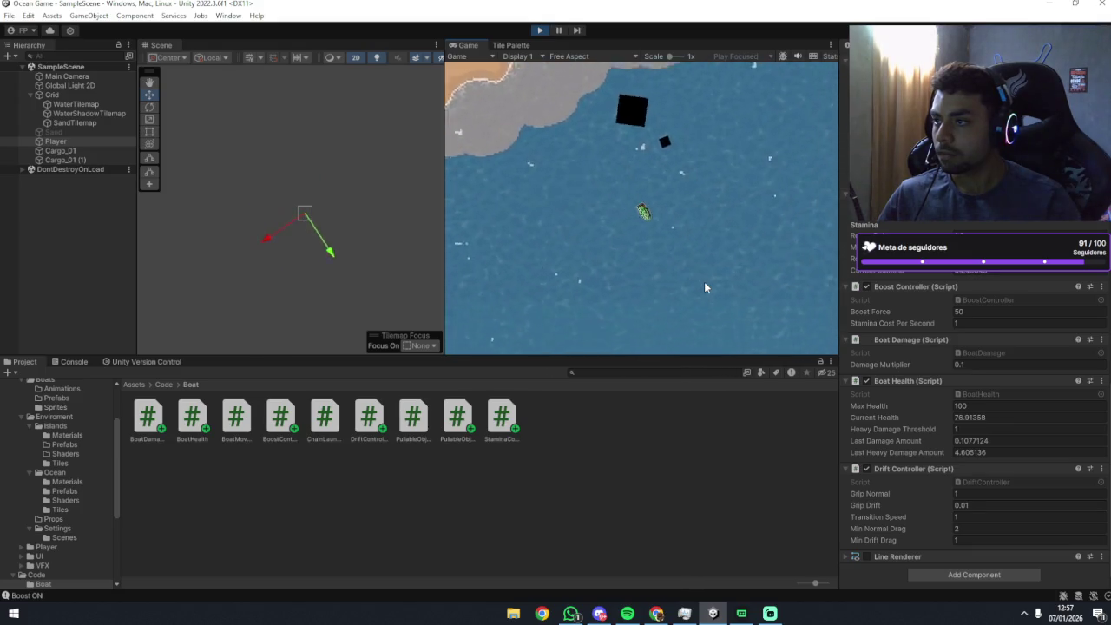
key("a")
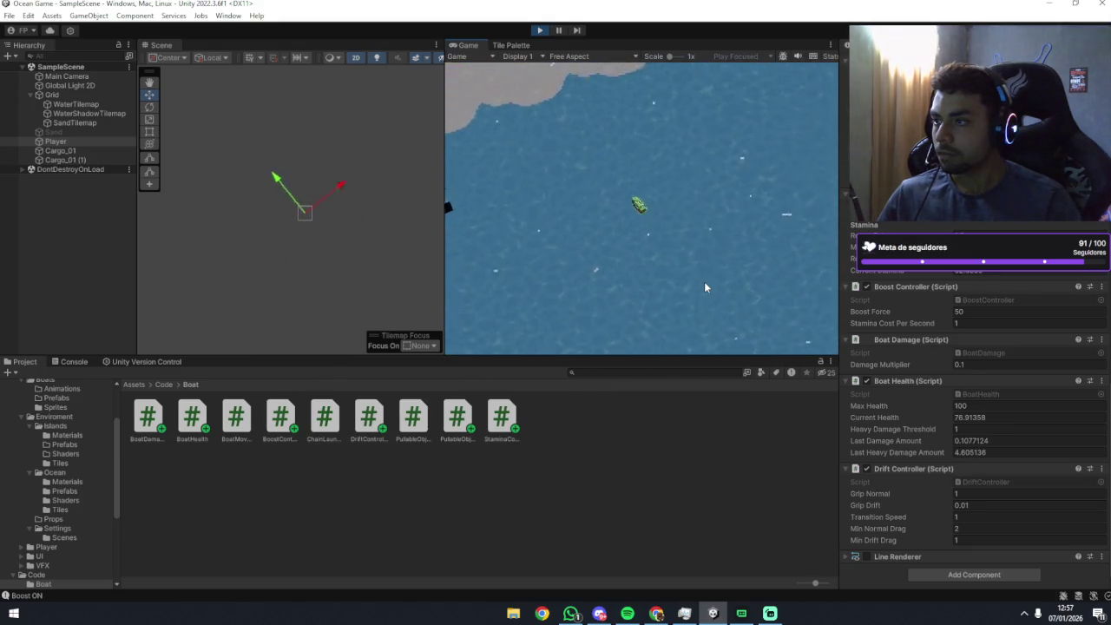
key("a")
Keep turning left and right to test drifting, boosting again before heading to open water.
key("d")
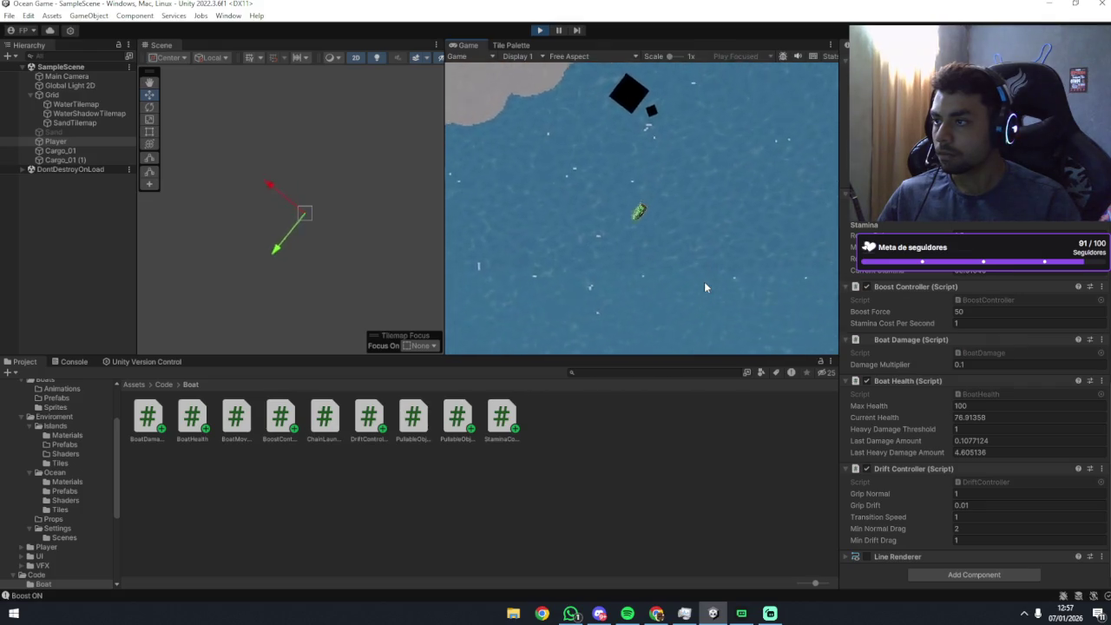
key("d")
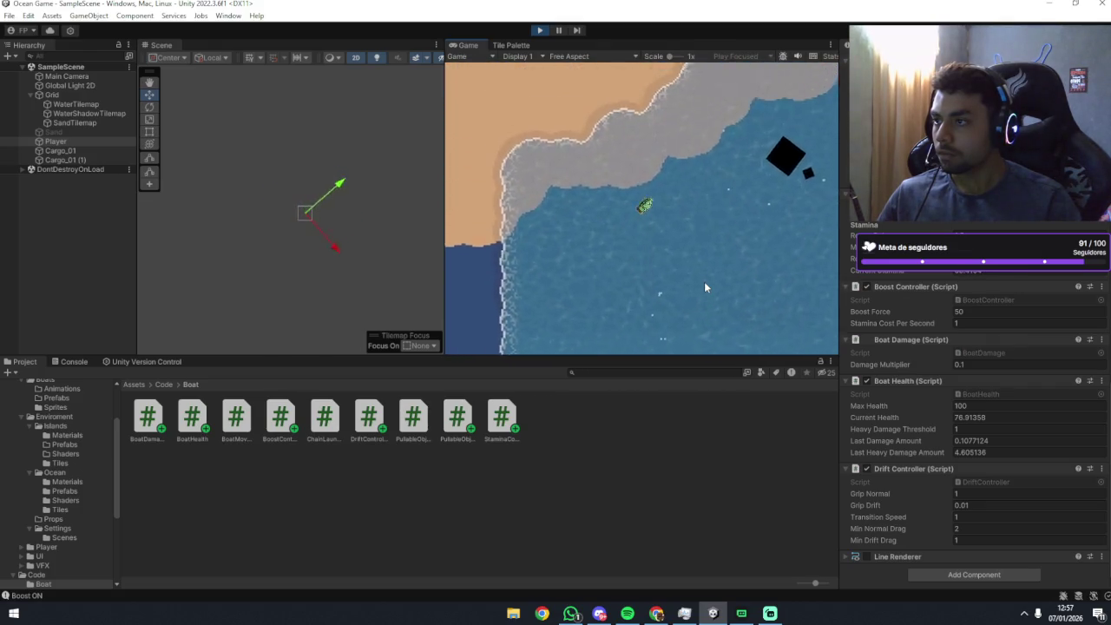
key("a")
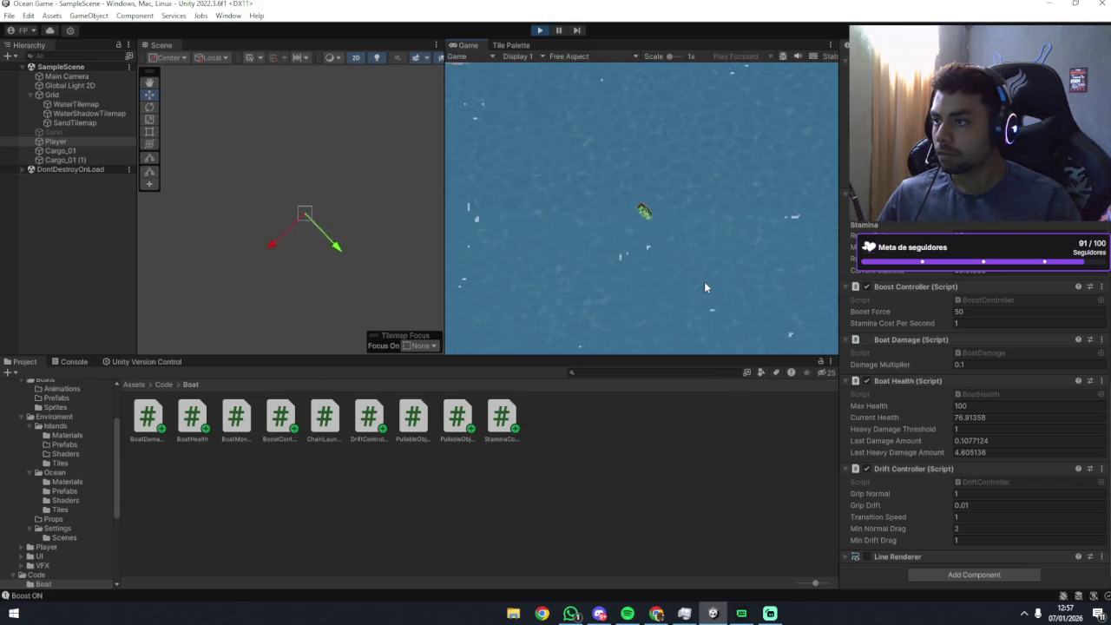
key("a")
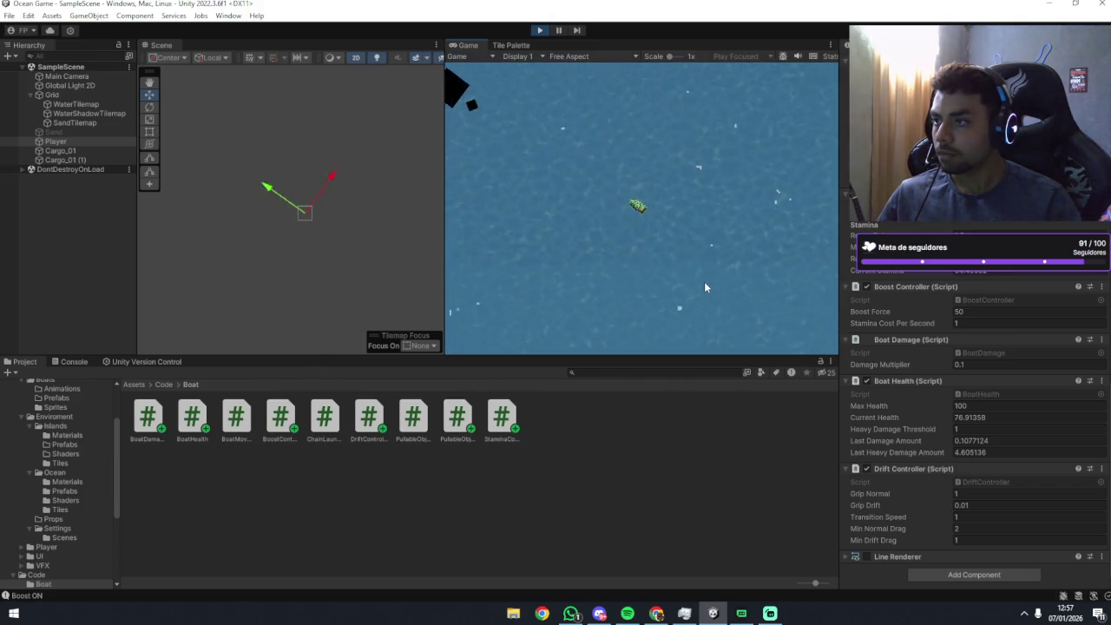
key("d")
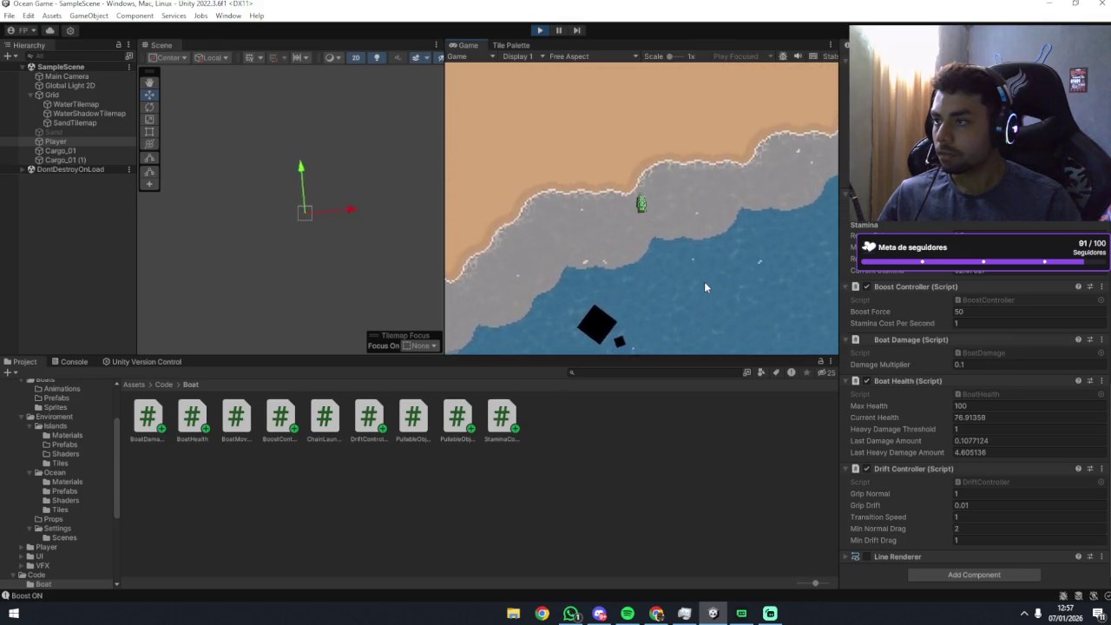
key("a")
key("a")
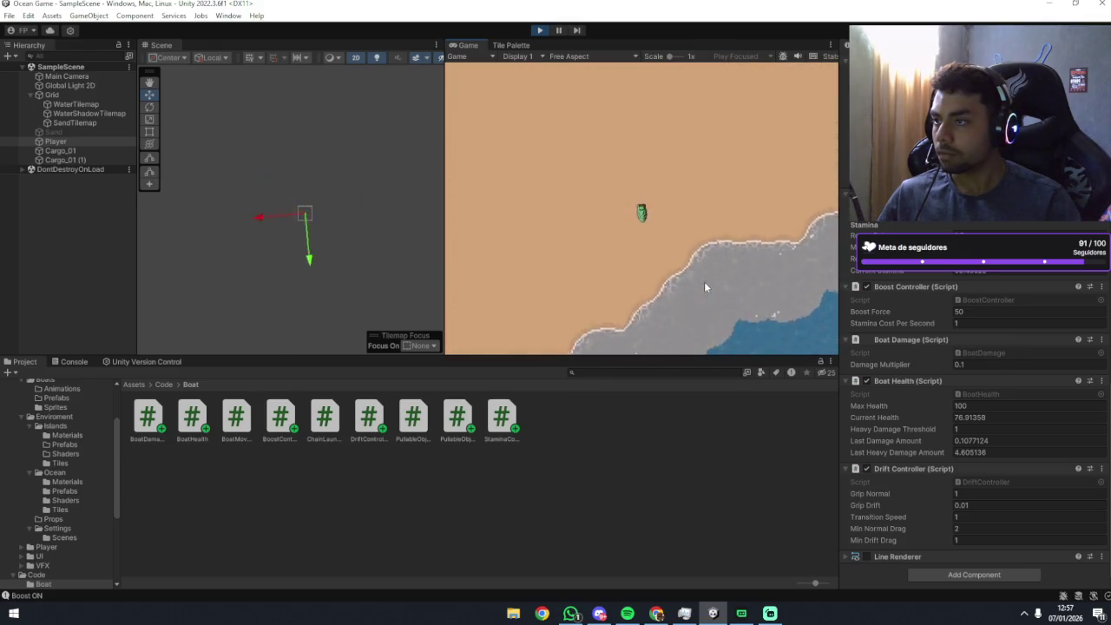
key("d")
key("space")
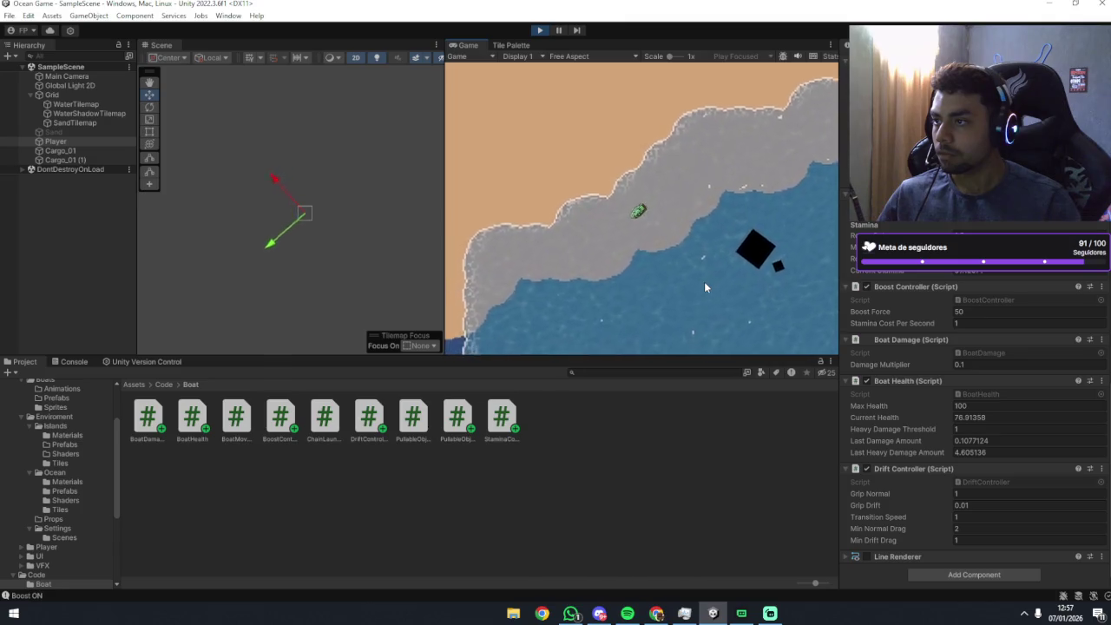
key("a")
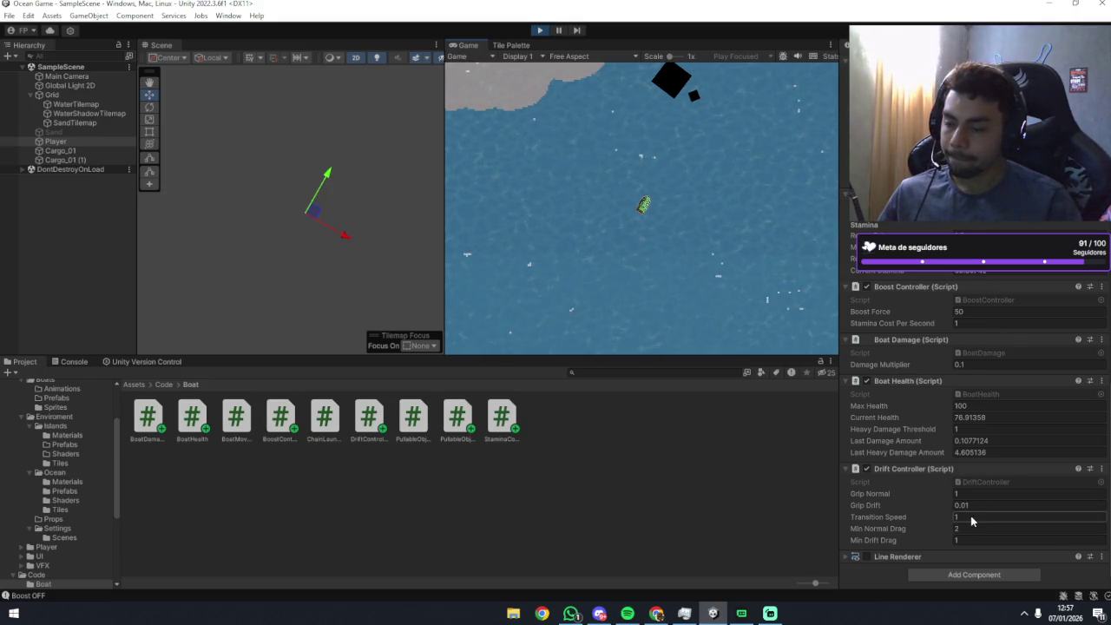
Set Transition Speed to 10 and drive the boat with boost onto the shore.
type("10")
key("Return")
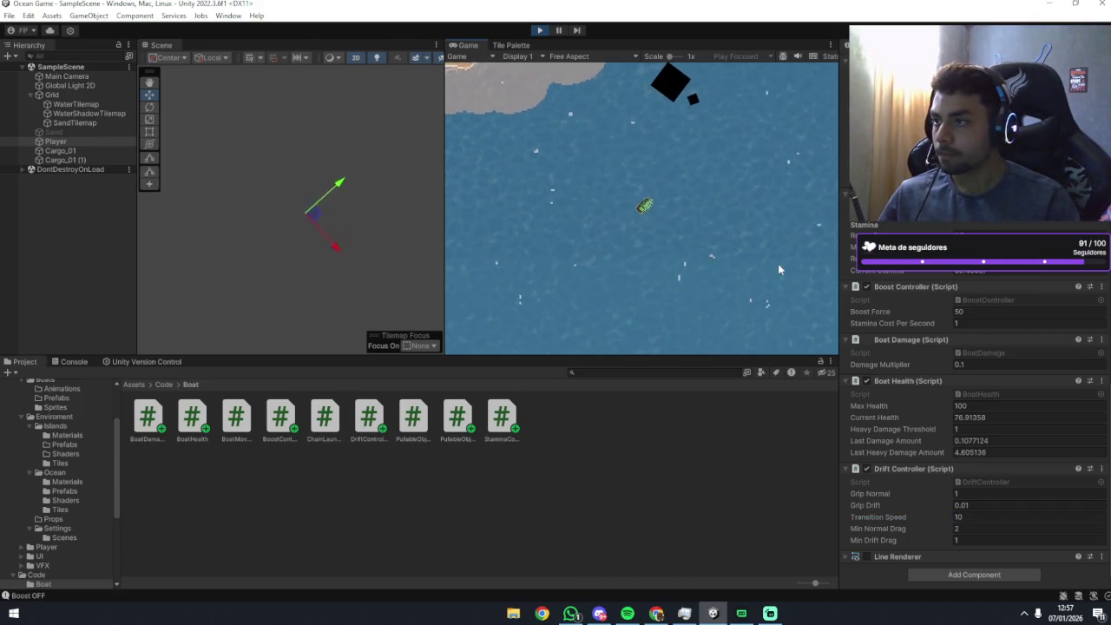
key("shift")
key("a")
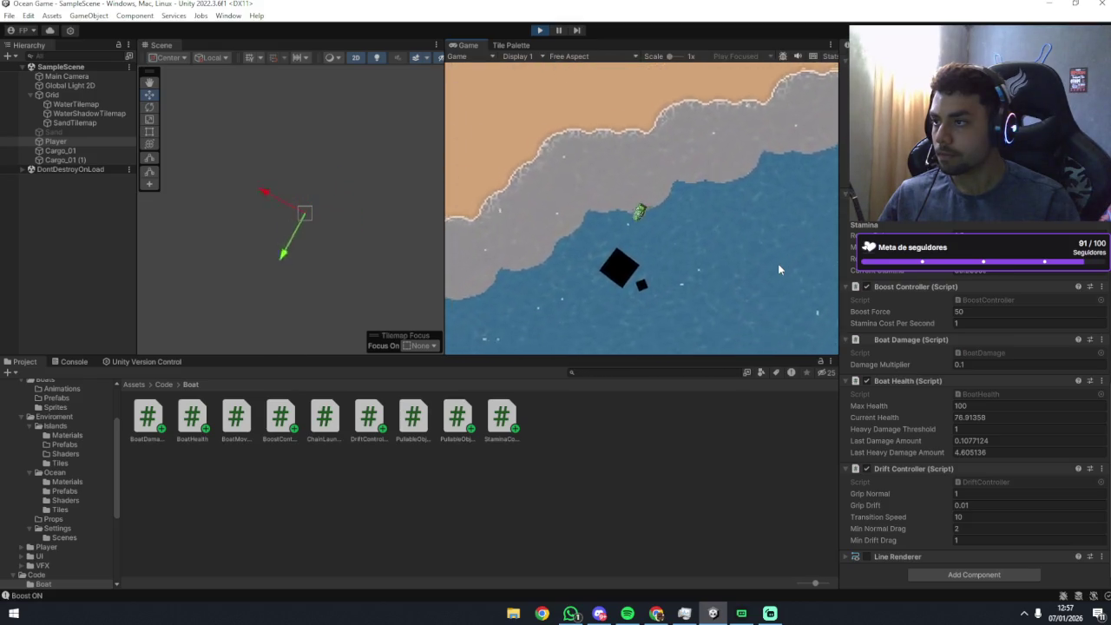
key("d")
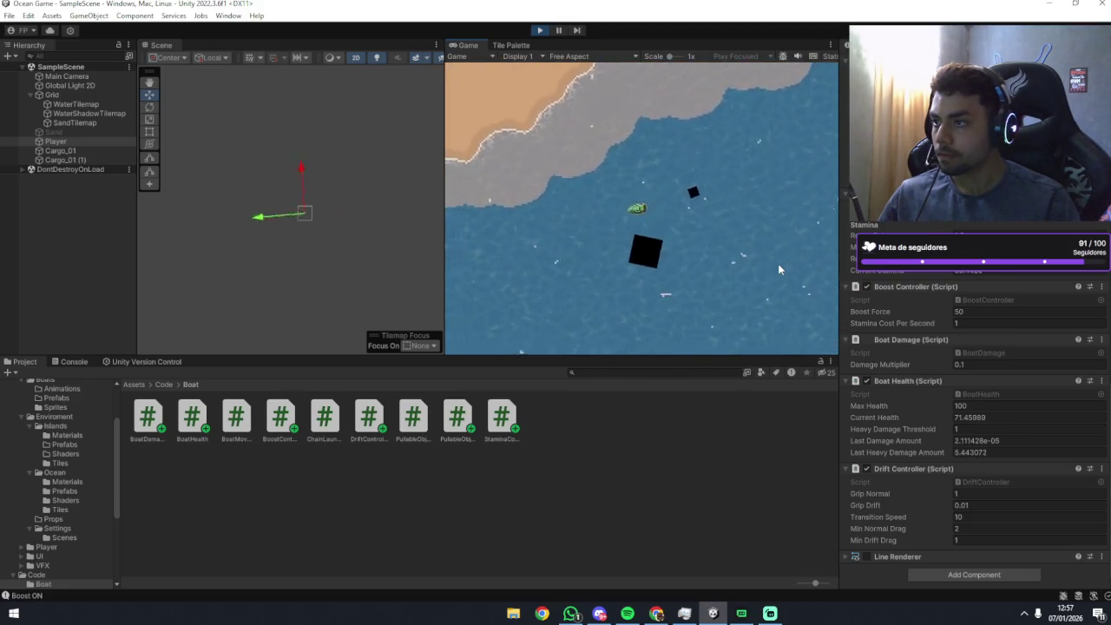
key("d")
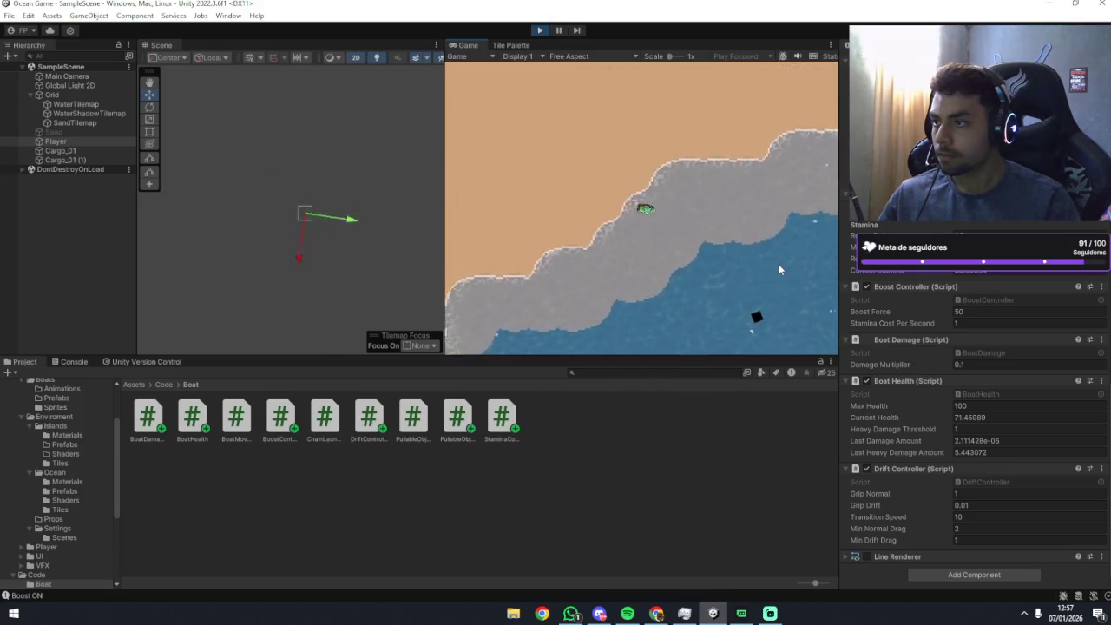
Swing the boat back into the water with boost and keep turning to test drift.
key("d")
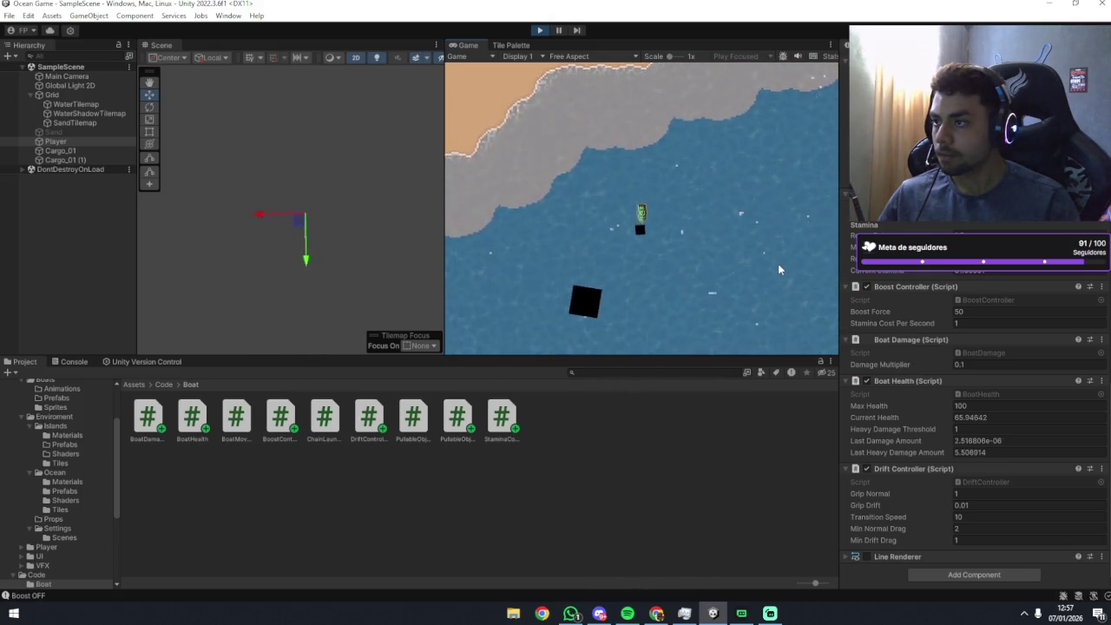
key("shift")
key("a")
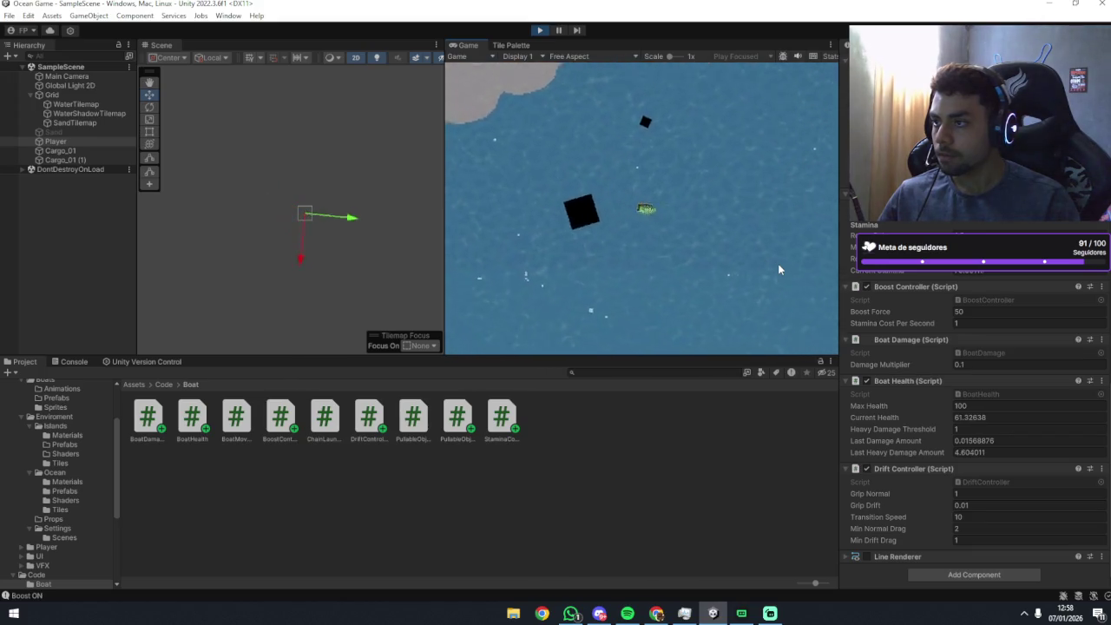
key("a")
key("a")
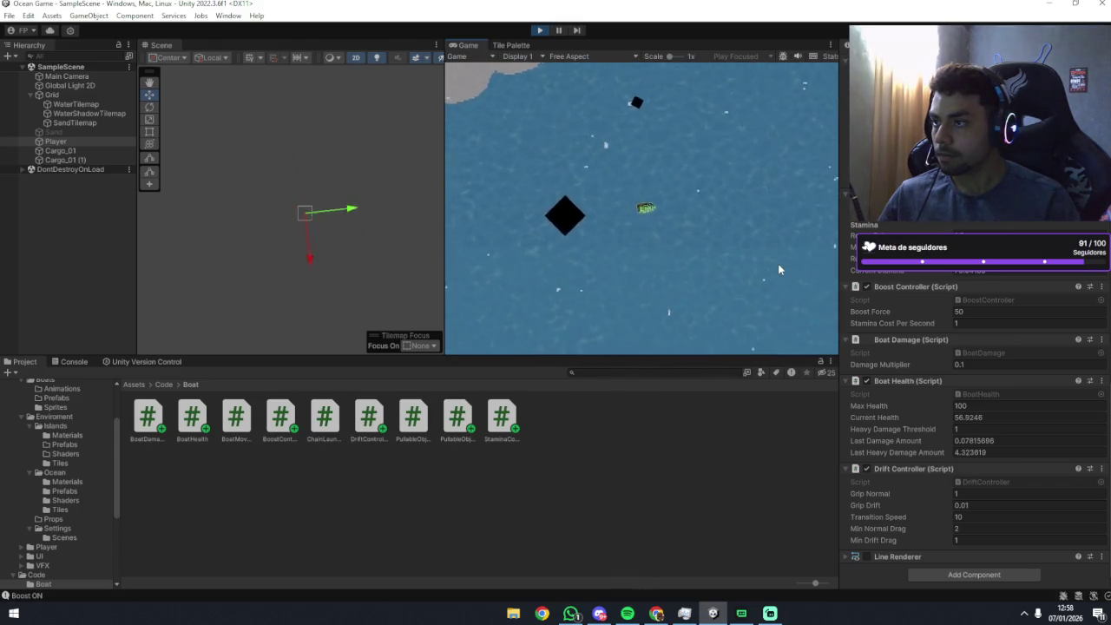
key("d")
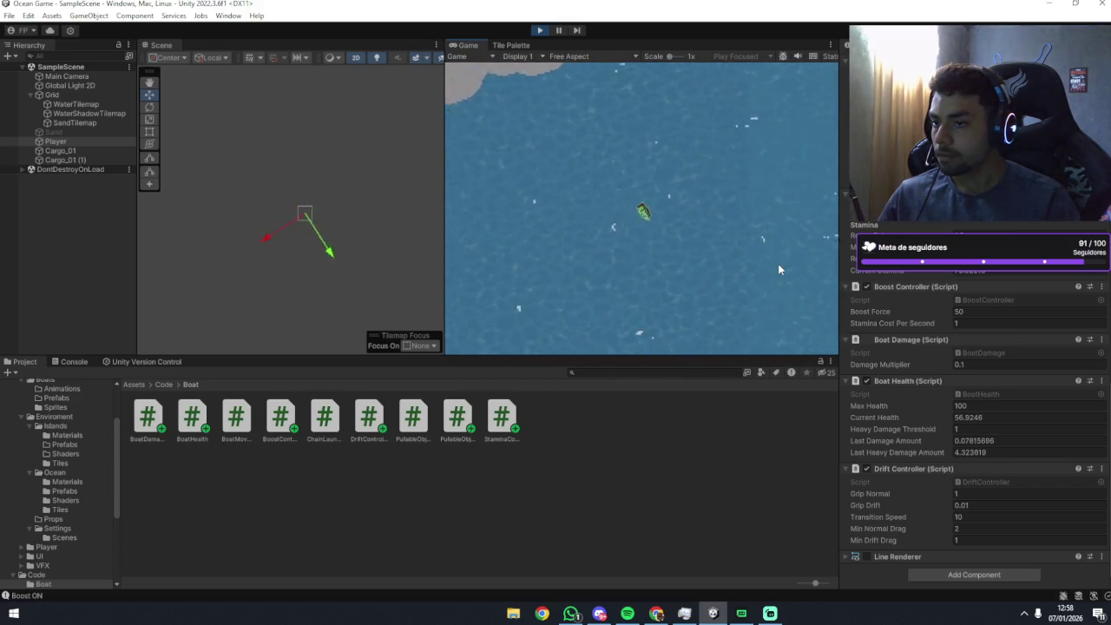
key("d")
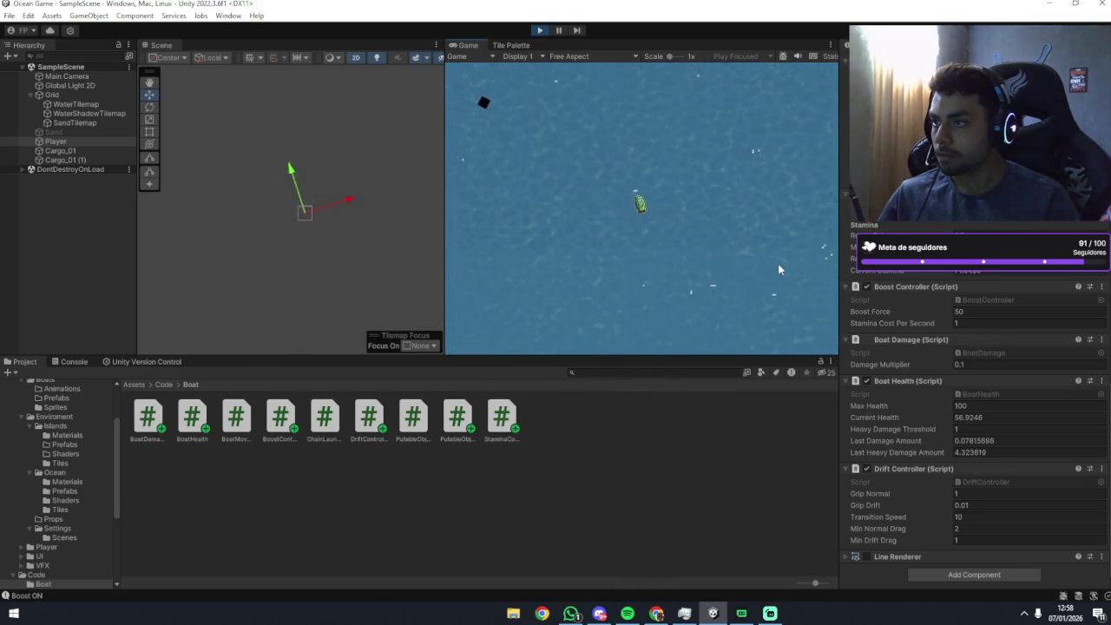
key("a")
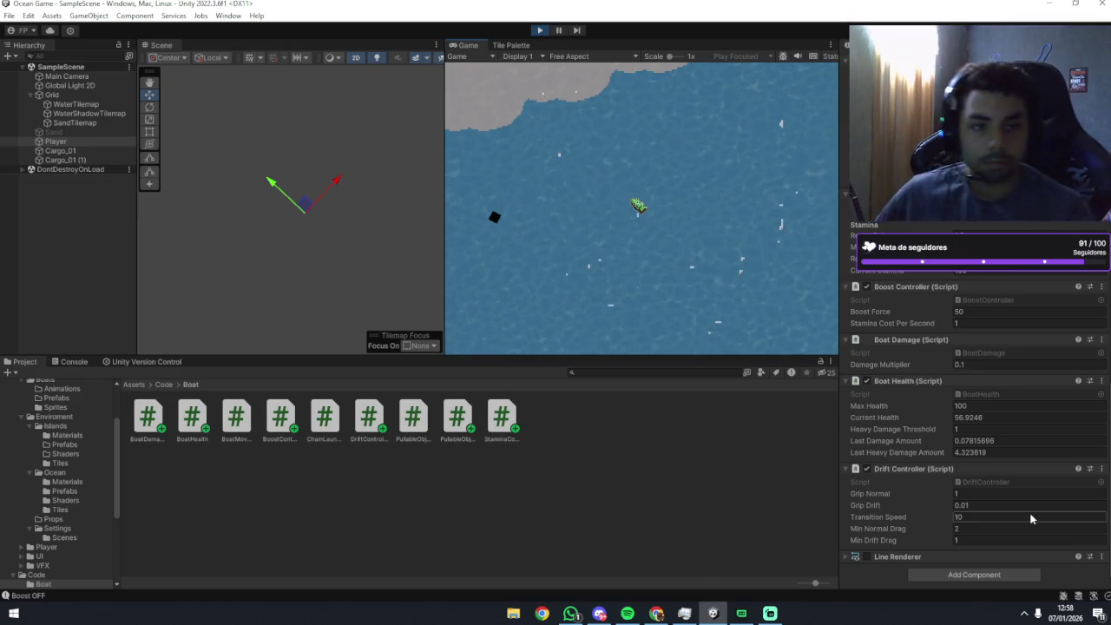
Edit Transition Speed, then boost the boat along the shore and back out to open water.
left_click(970, 518)
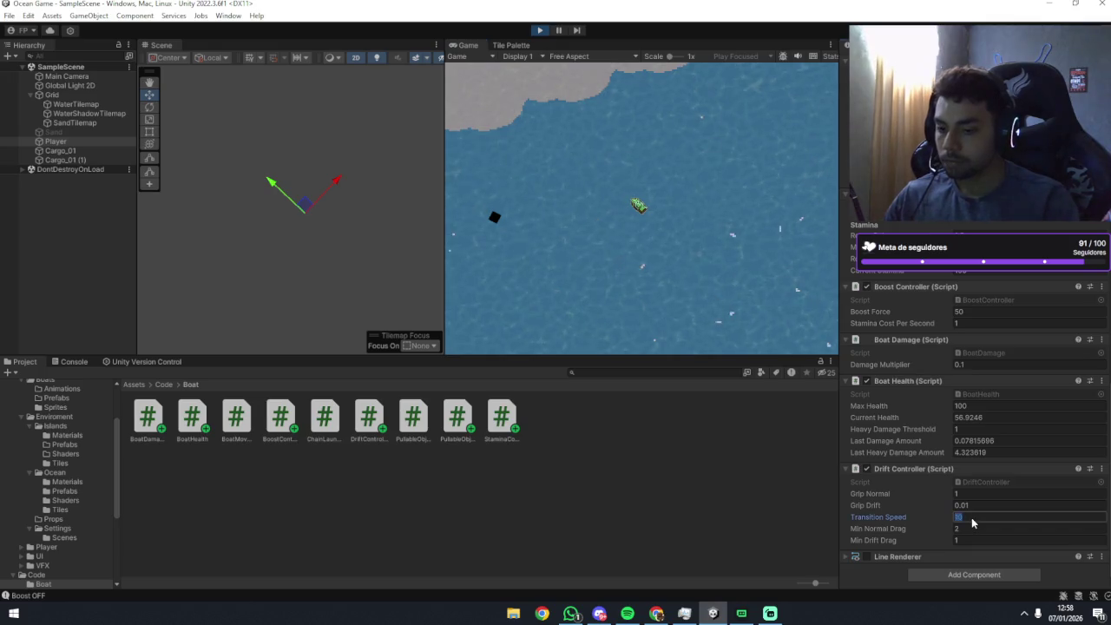
left_click(670, 295)
key("w")
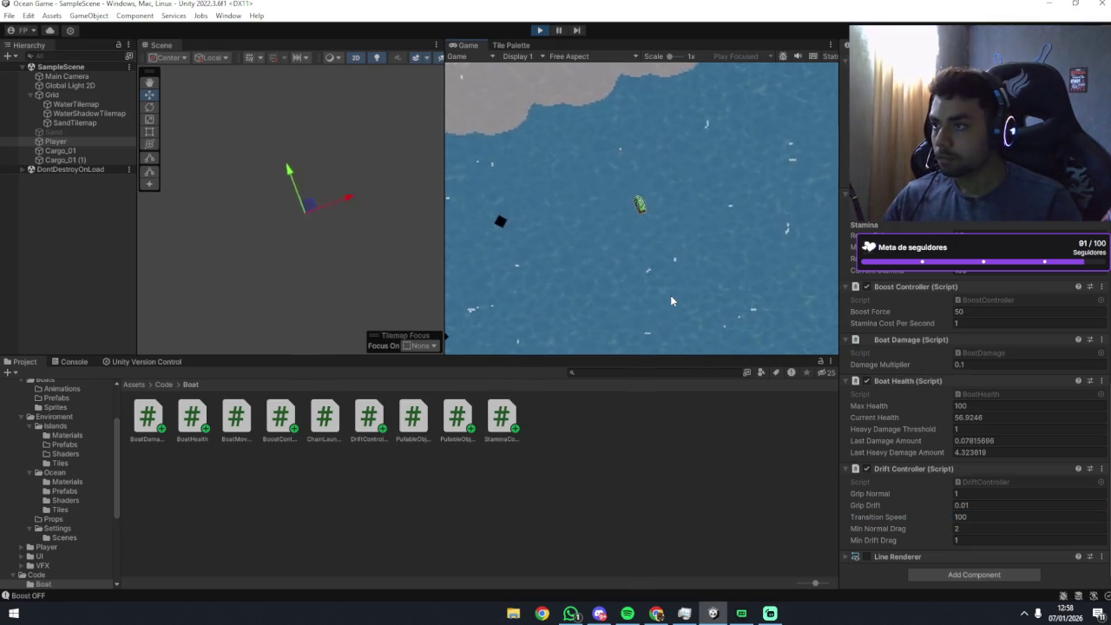
key("a")
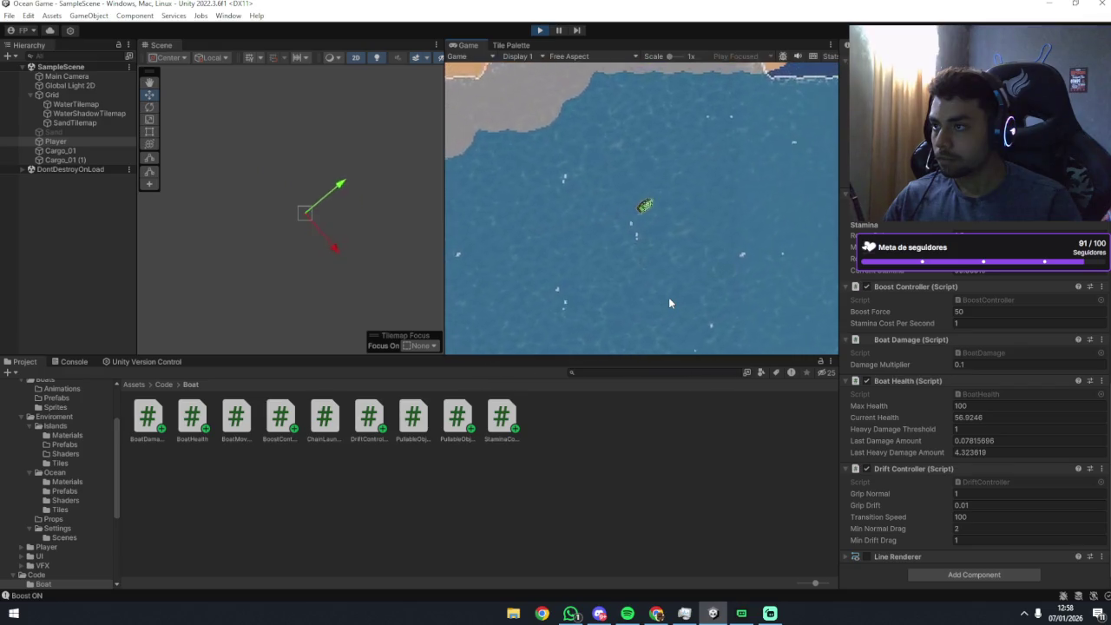
key("a")
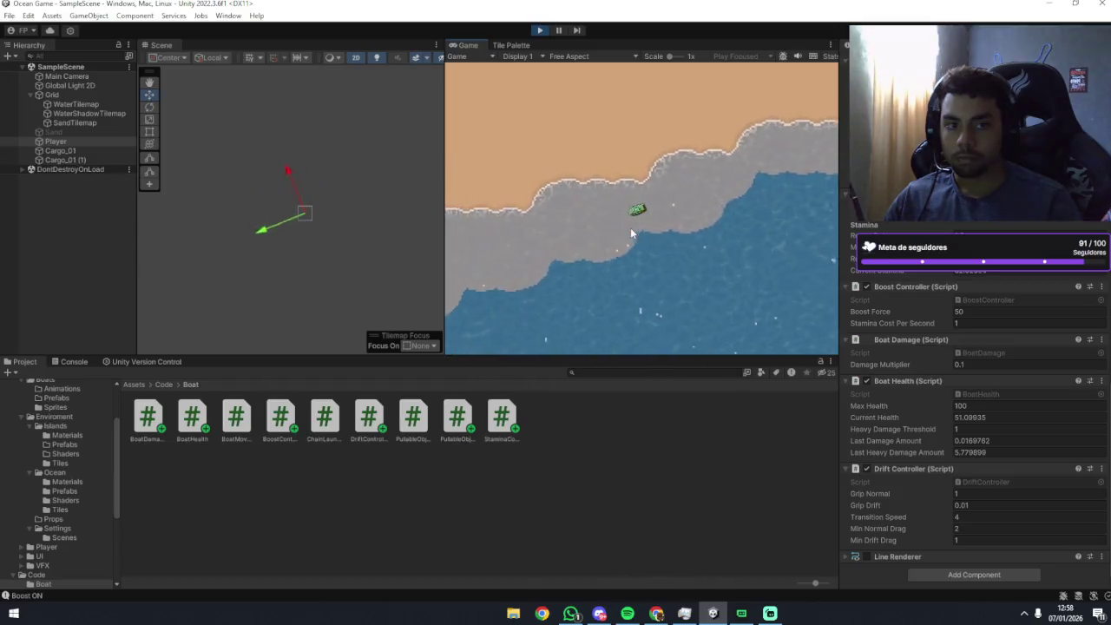
key("w")
key("a")
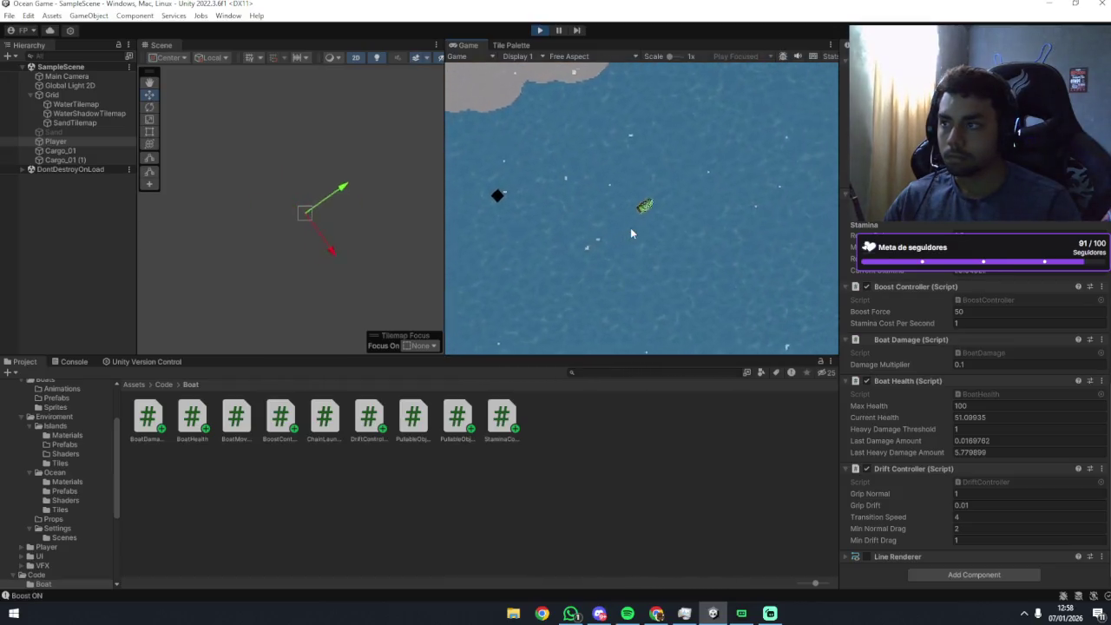
key("a")
key("w")
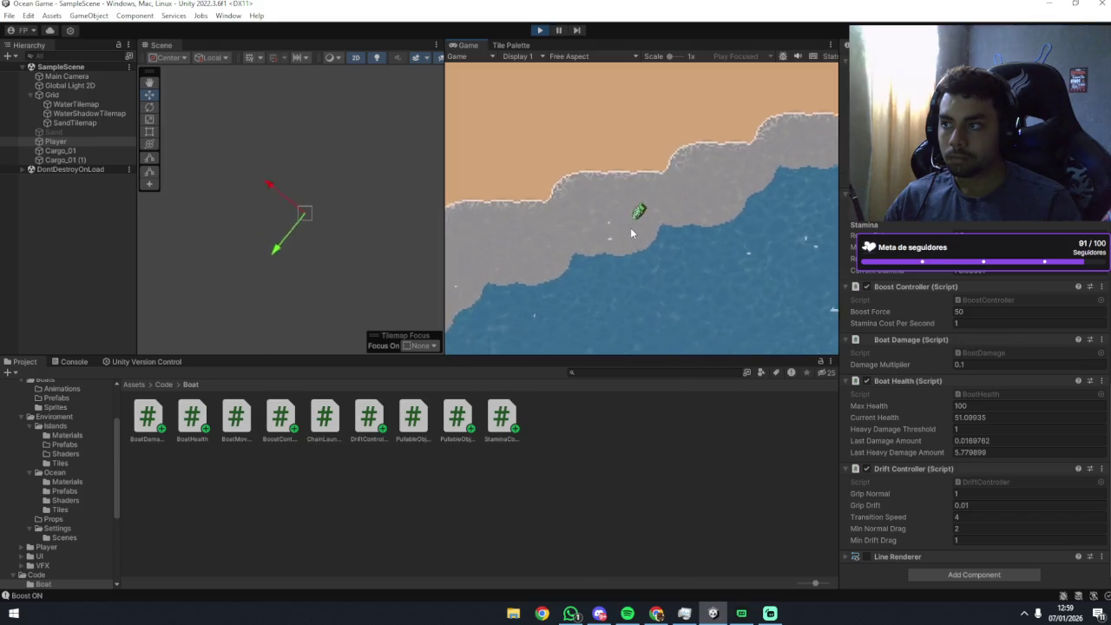
Turn the boat back and forth near the shore to test drifting without boost.
key("d")
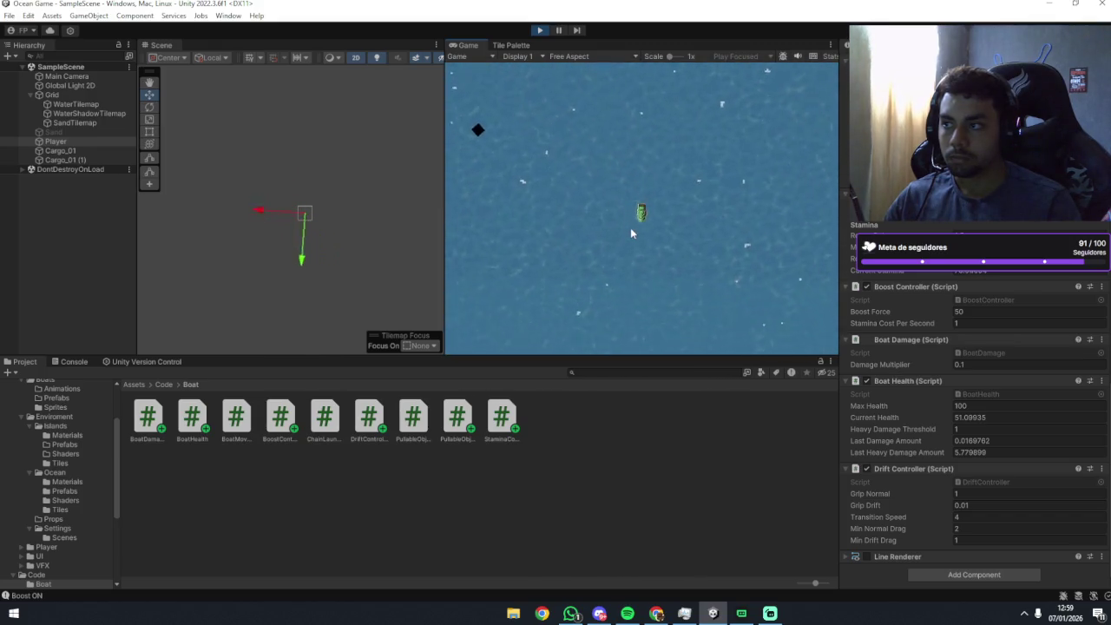
key("d")
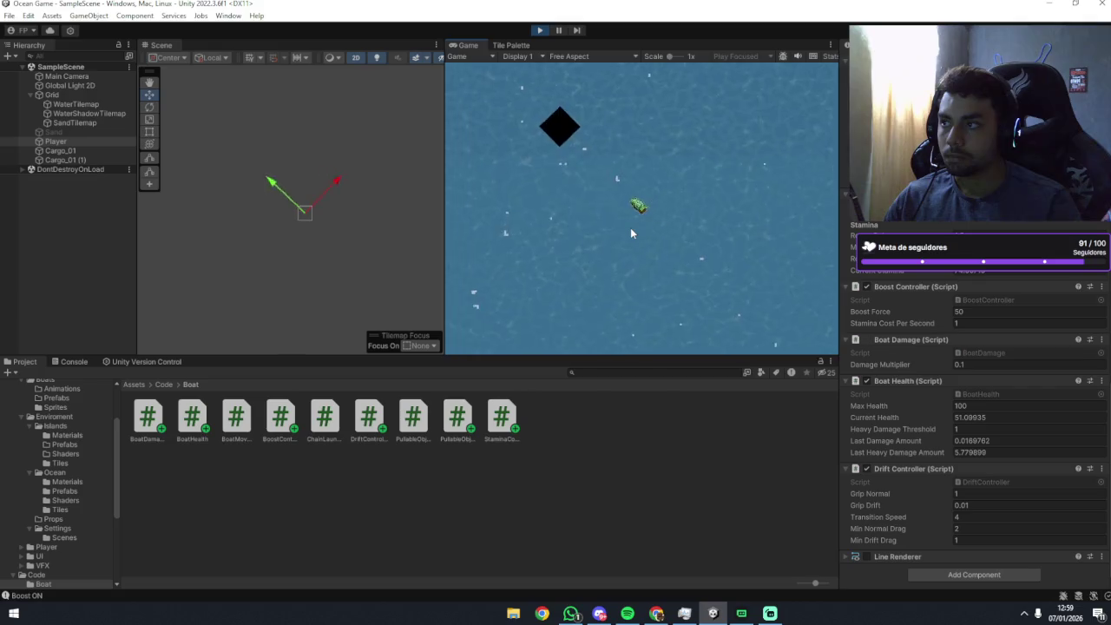
key("d")
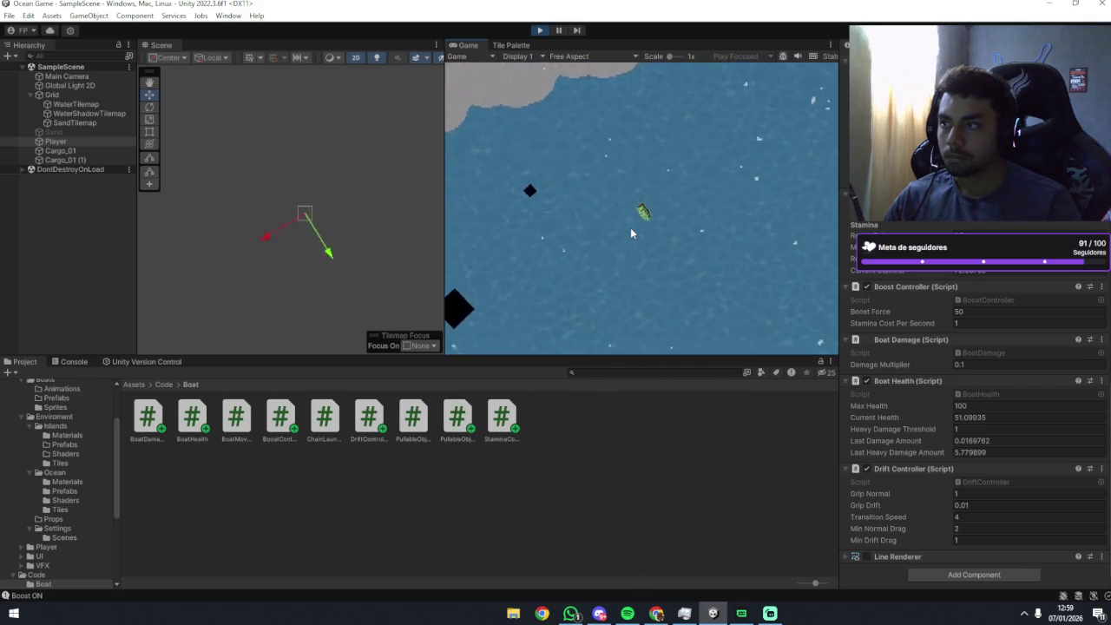
key("a")
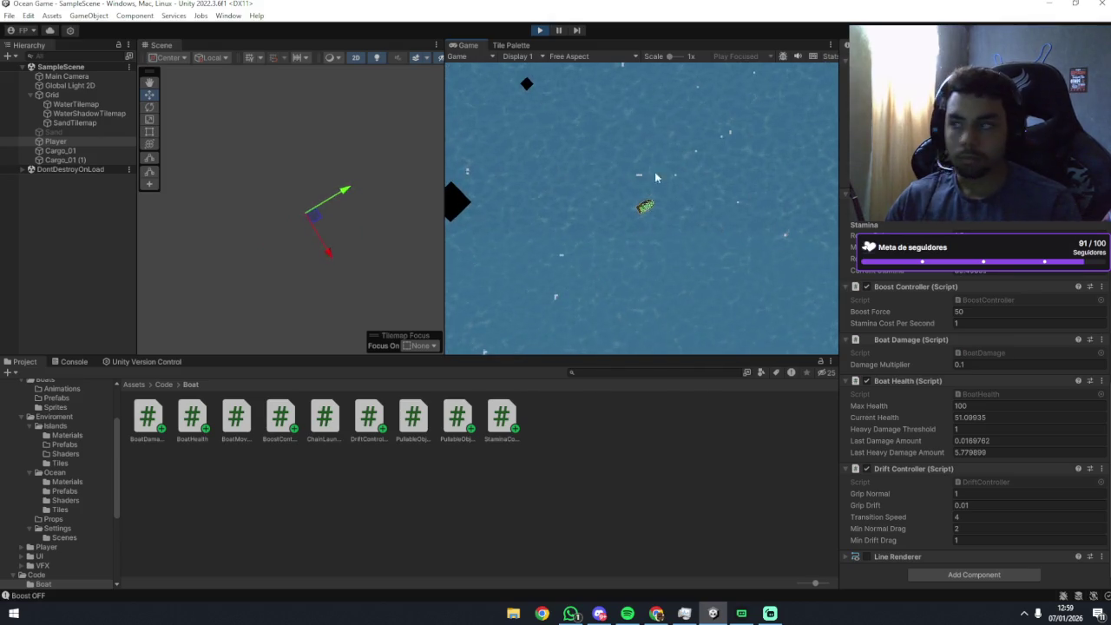
key("a")
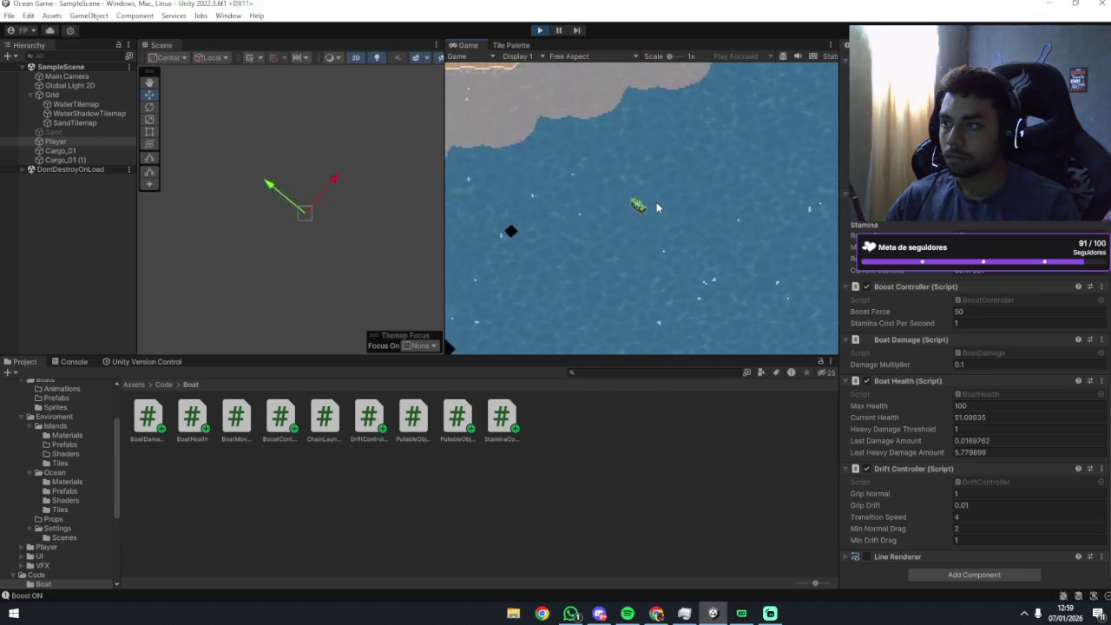
key("a")
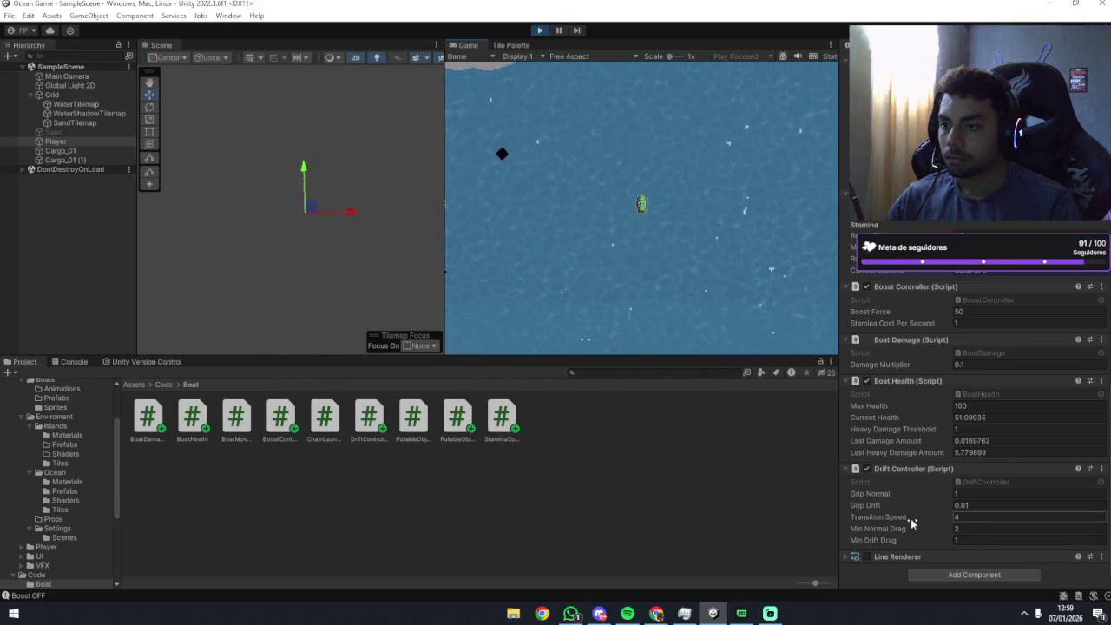
Commit the new Transition Speed and boost the boat toward the shore and back south.
left_click(682, 195)
key("w")
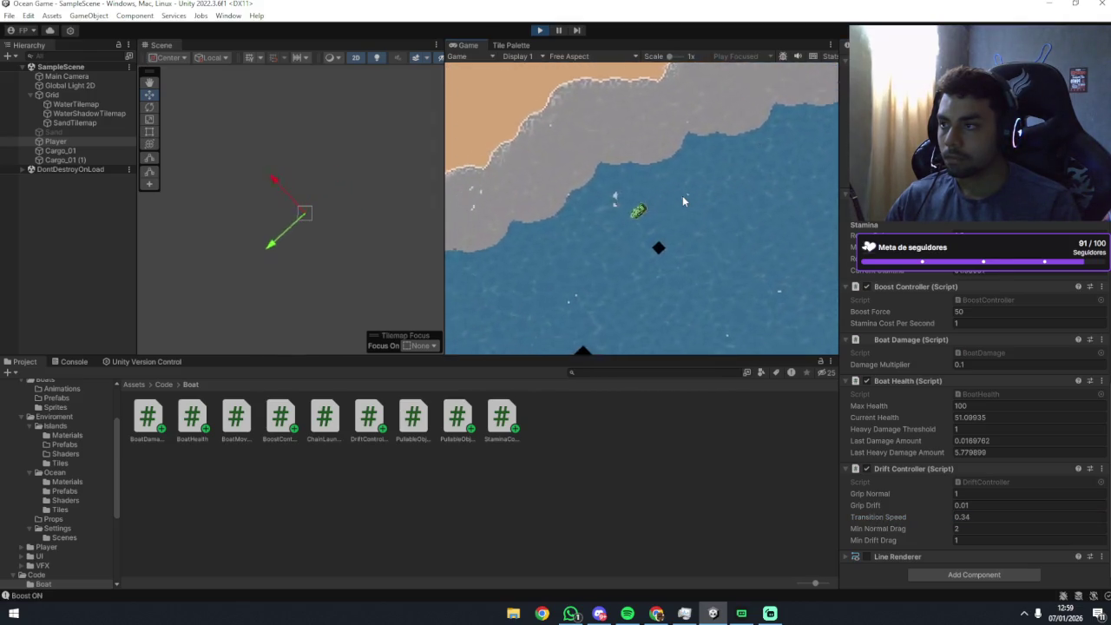
key("a")
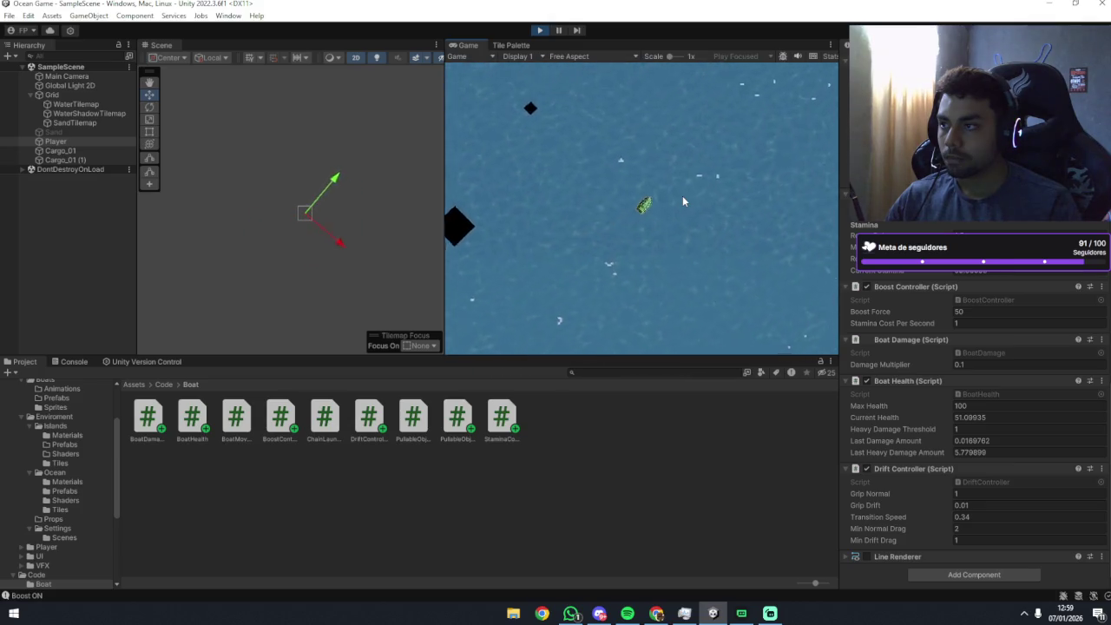
key("d")
Set Transition Speed to 8 and test steering north toward the coast and back south.
left_click(954, 516)
type("8")
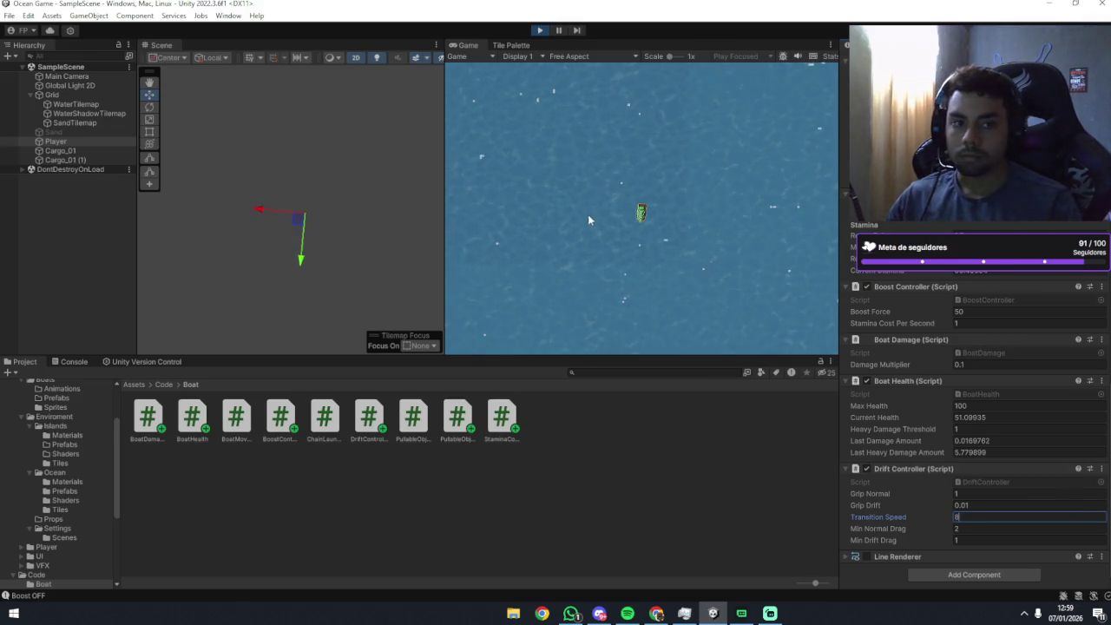
left_click(546, 175)
key("d")
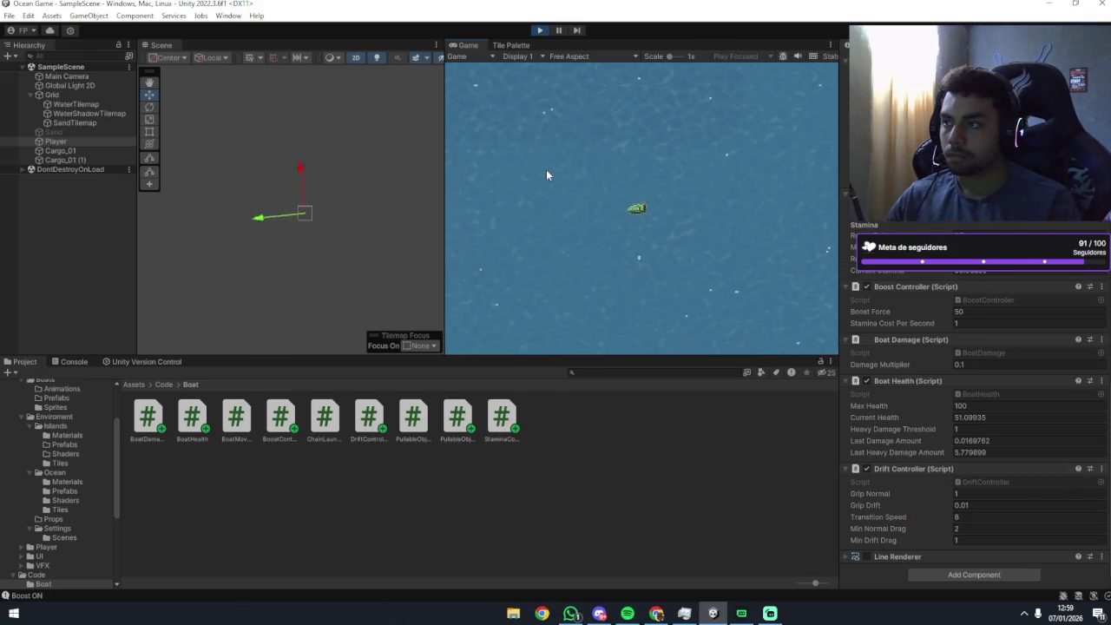
key("d")
key("a")
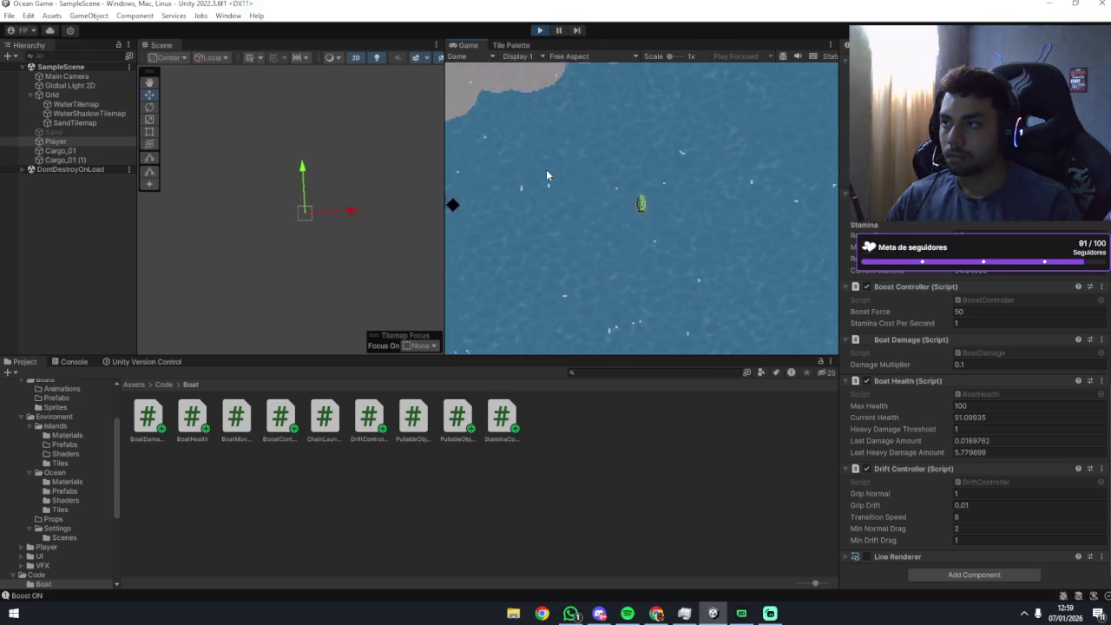
key("a")
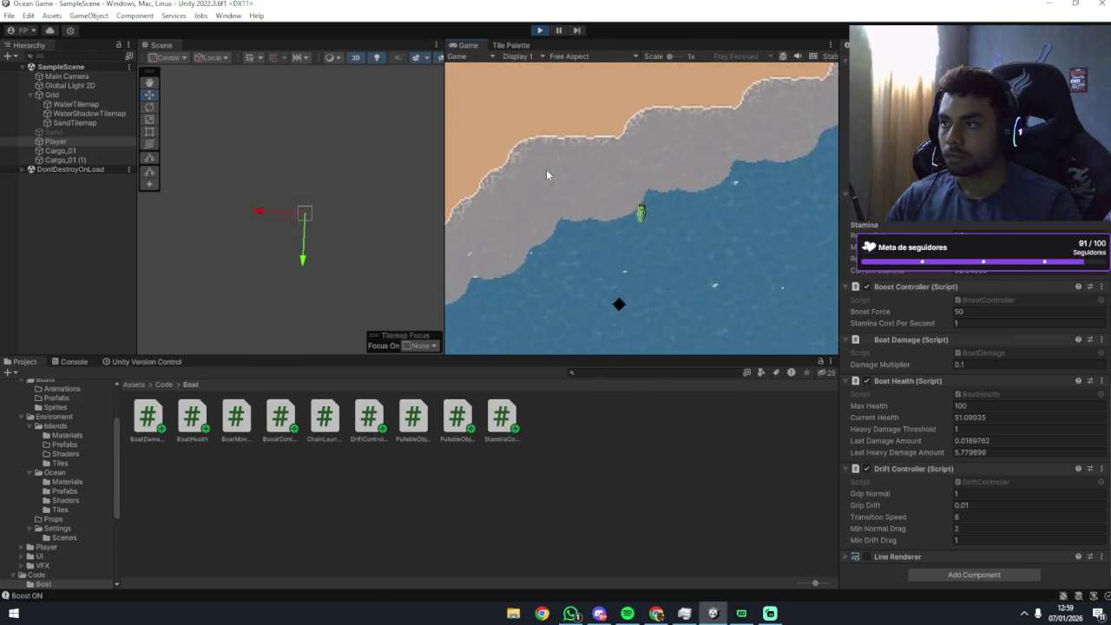
key("a")
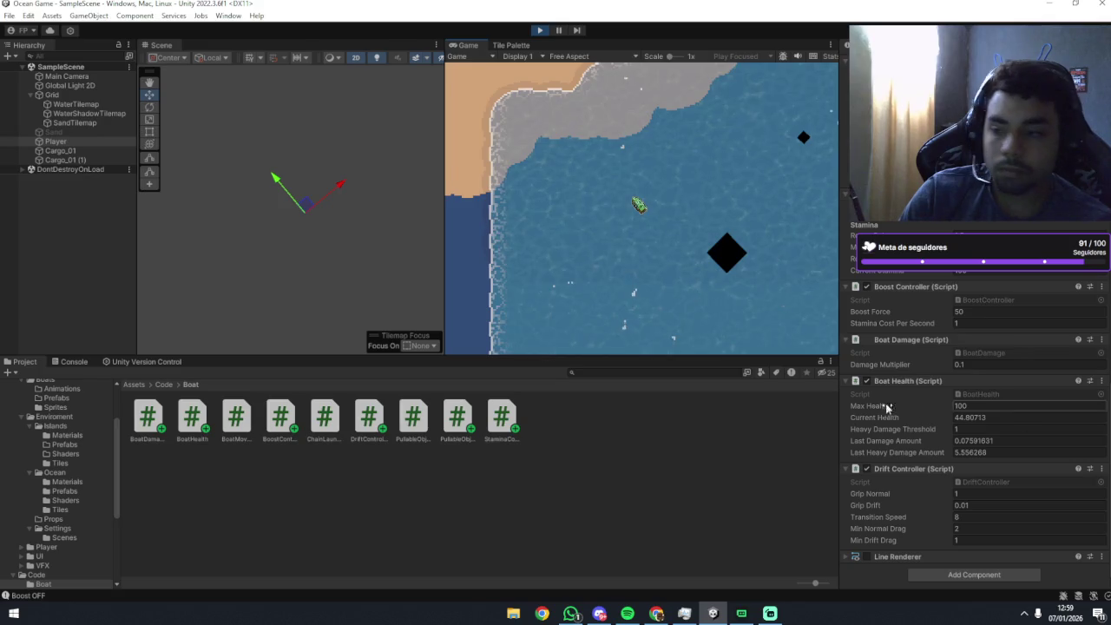
Set Min Drift Drag to 1 and boost the boat to test it.
left_click(967, 541)
type("1")
key("Return")
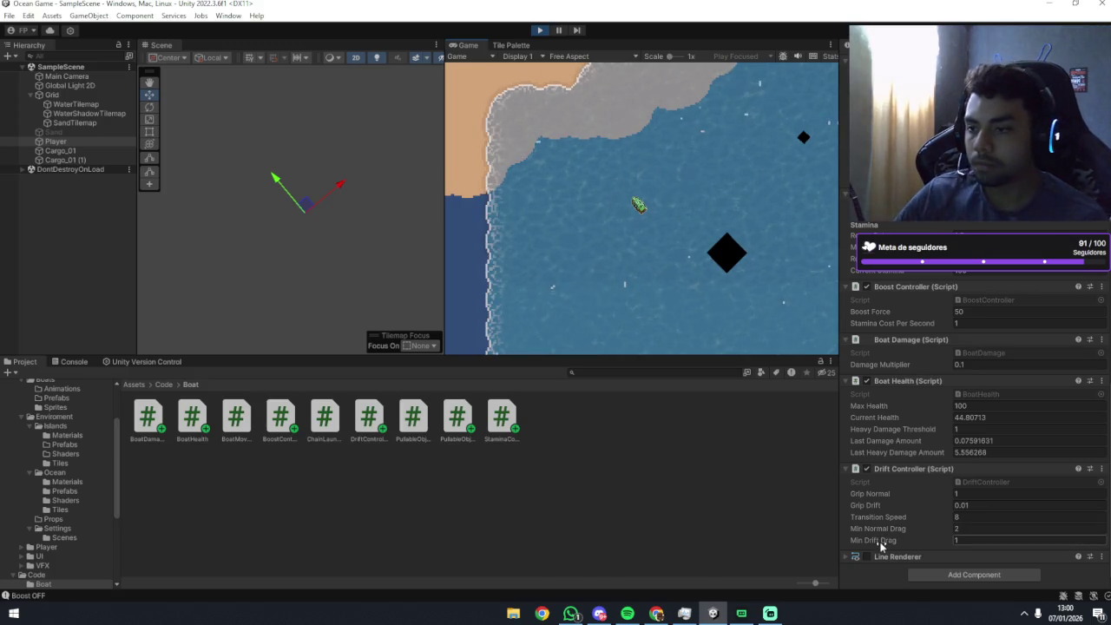
left_click(663, 280)
key("space")
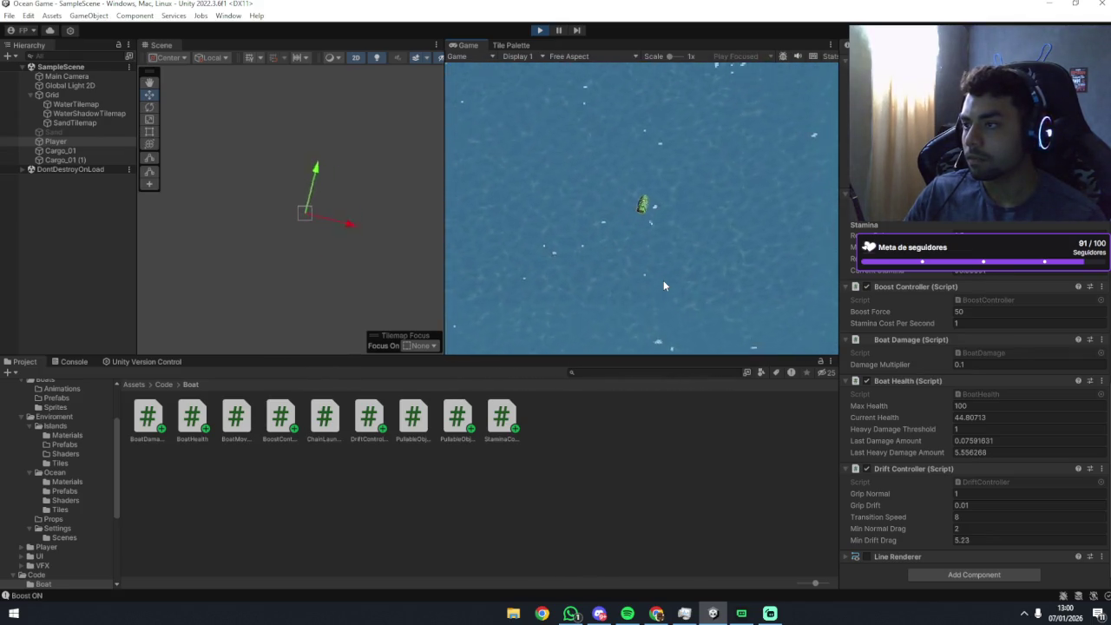
Lower Min Drift Drag to 0.12 and boost into drifting left turns near the shore.
left_click_drag(885, 543, 859, 550)
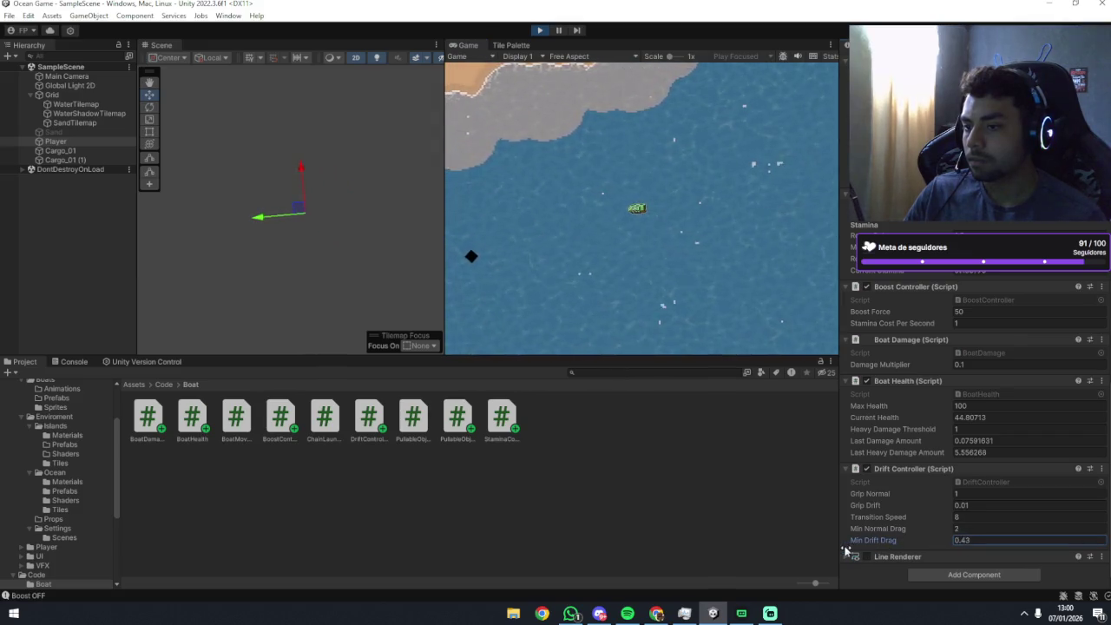
left_click(638, 234)
key("space")
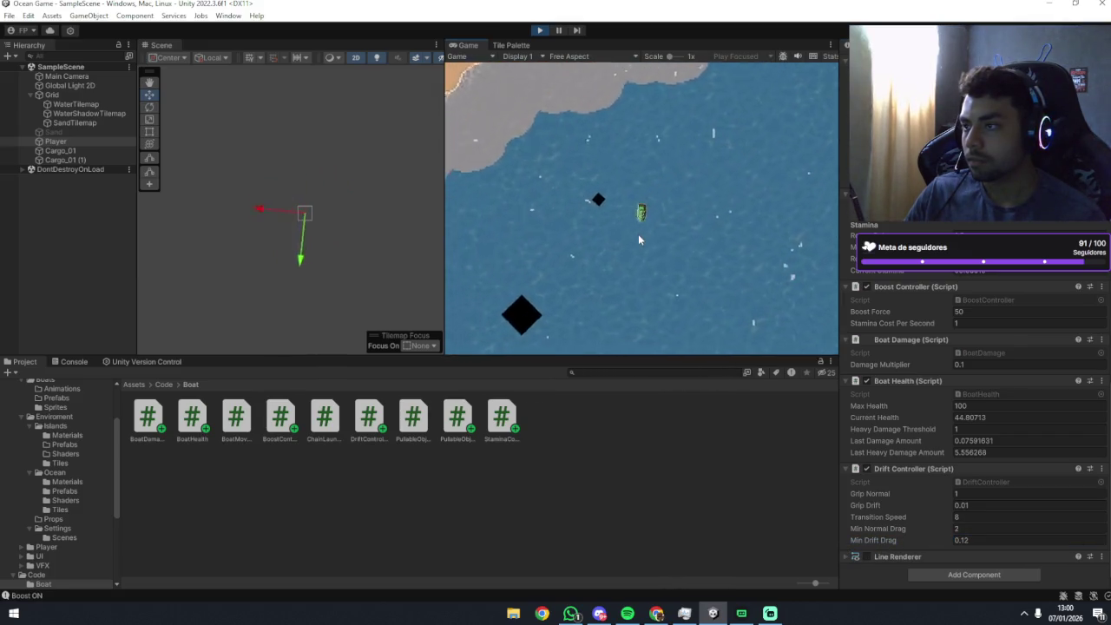
key("a")
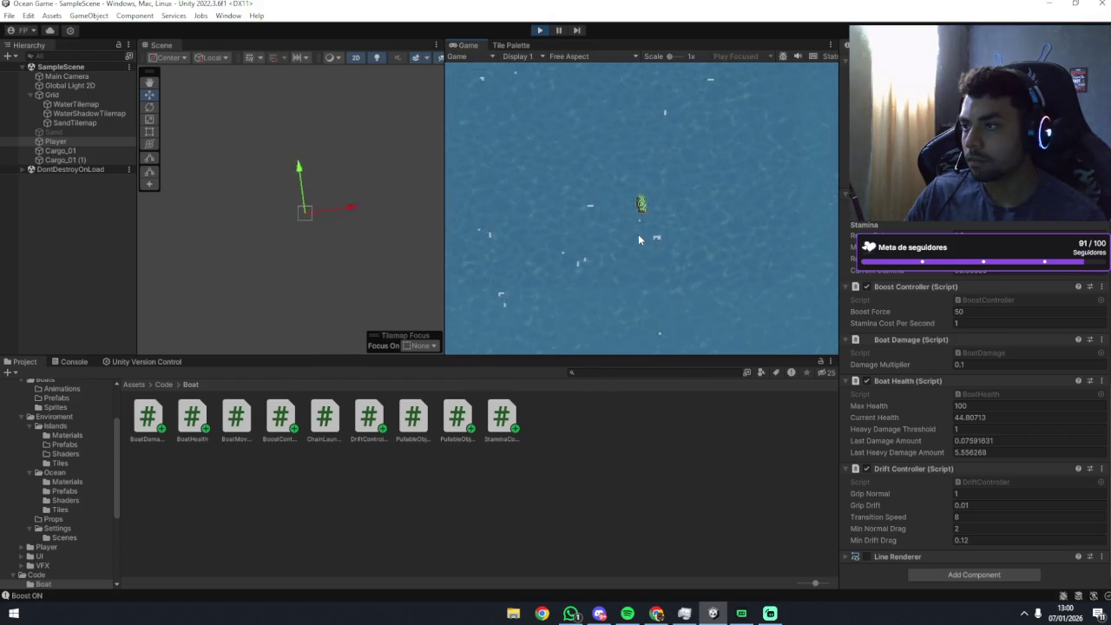
key("a")
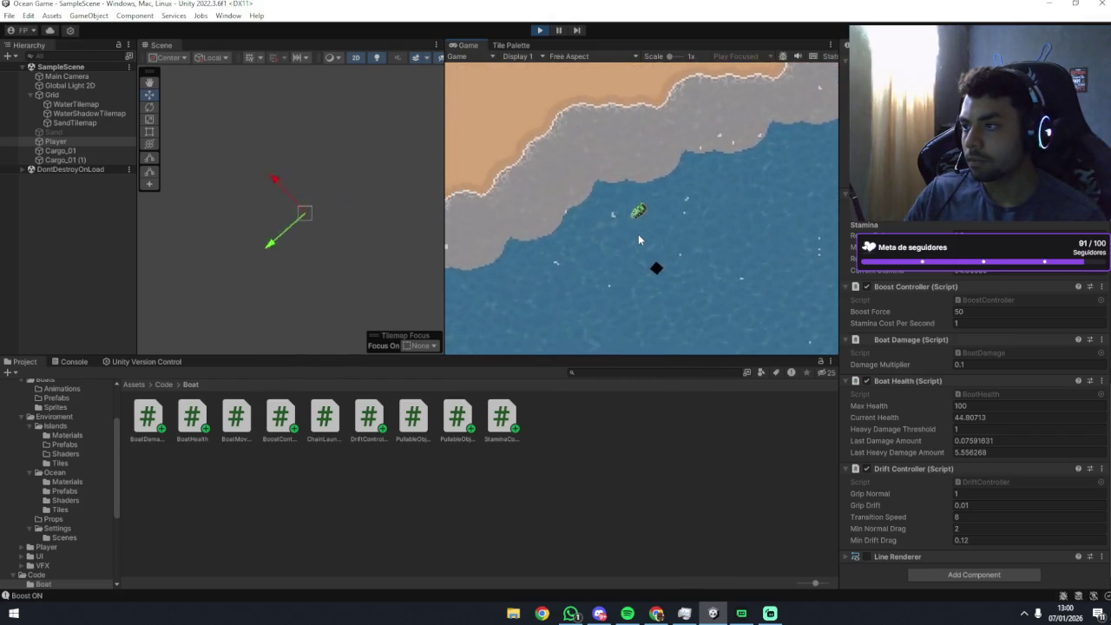
key("a")
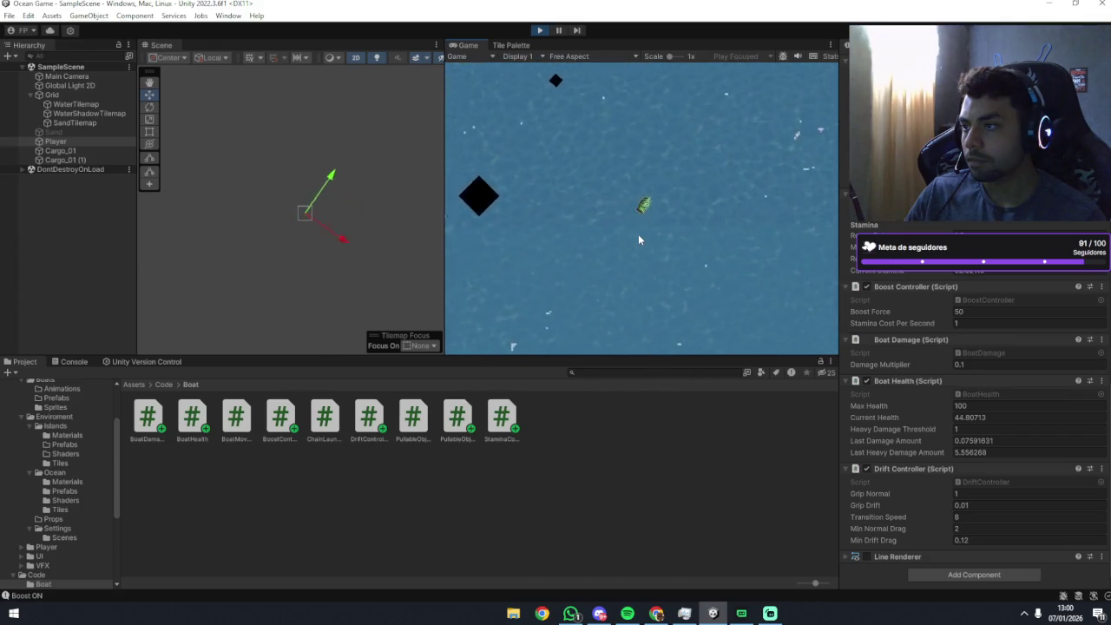
Keep turning the boat left and right along the shore to test its drifting.
key("a")
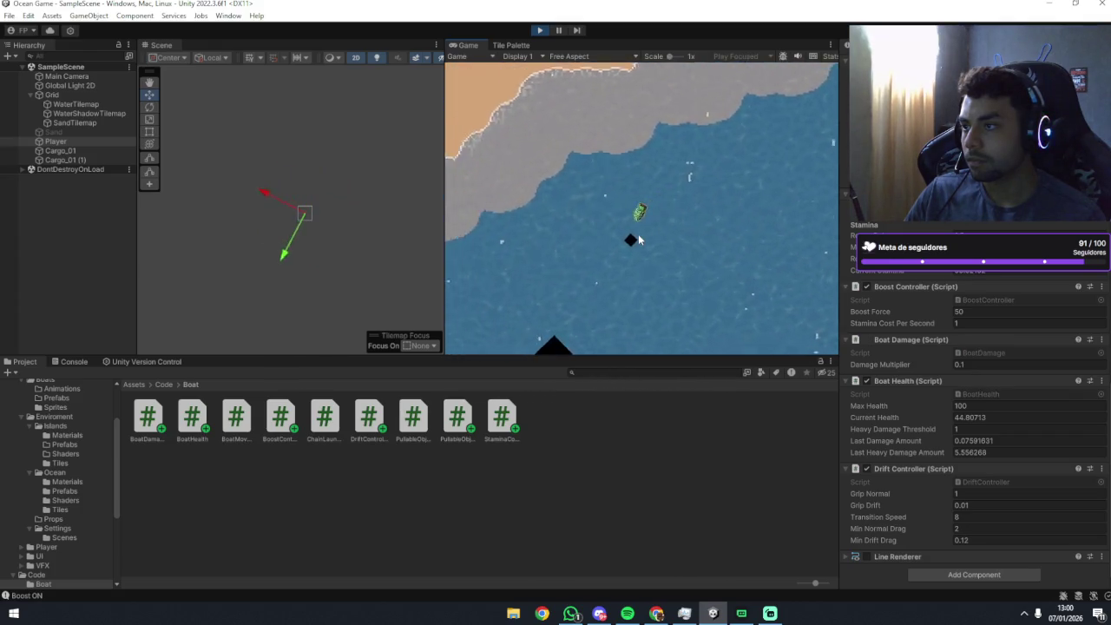
key("d")
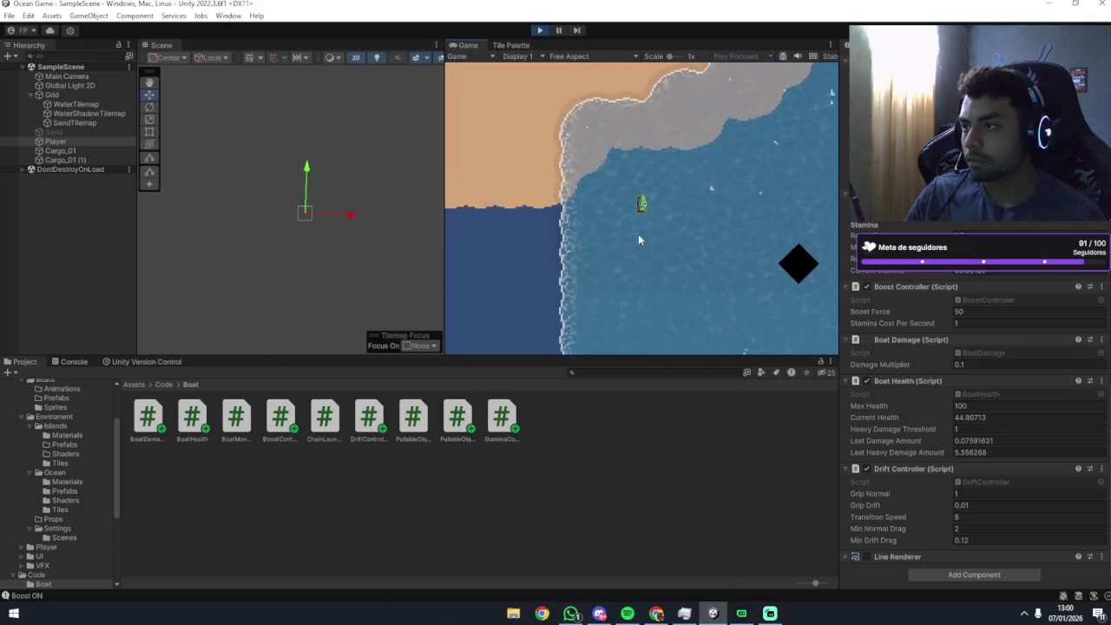
key("d")
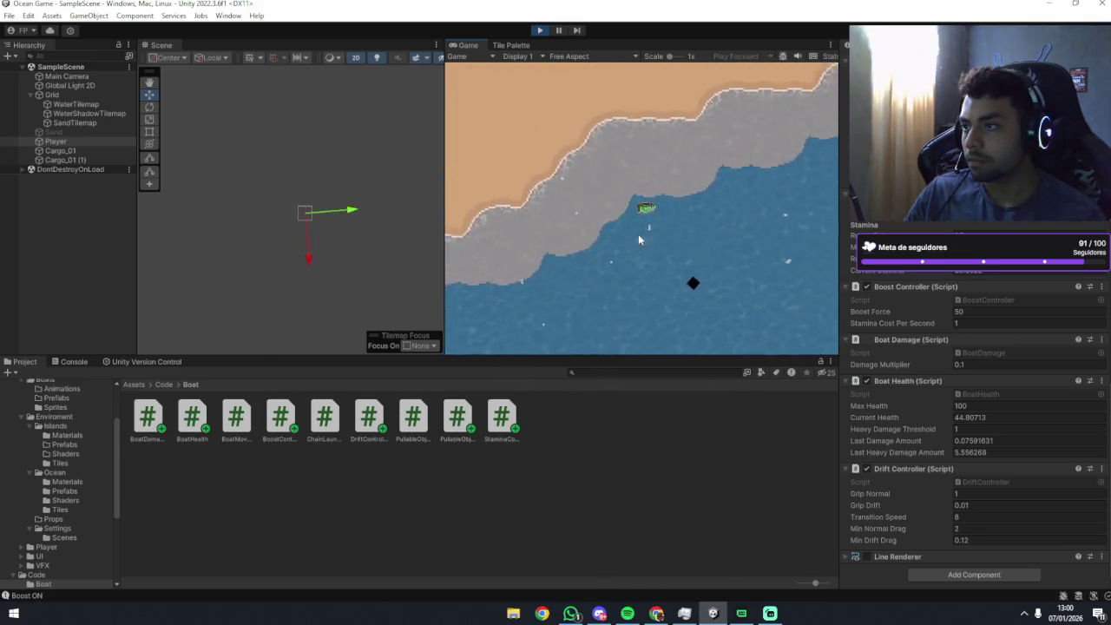
key("d")
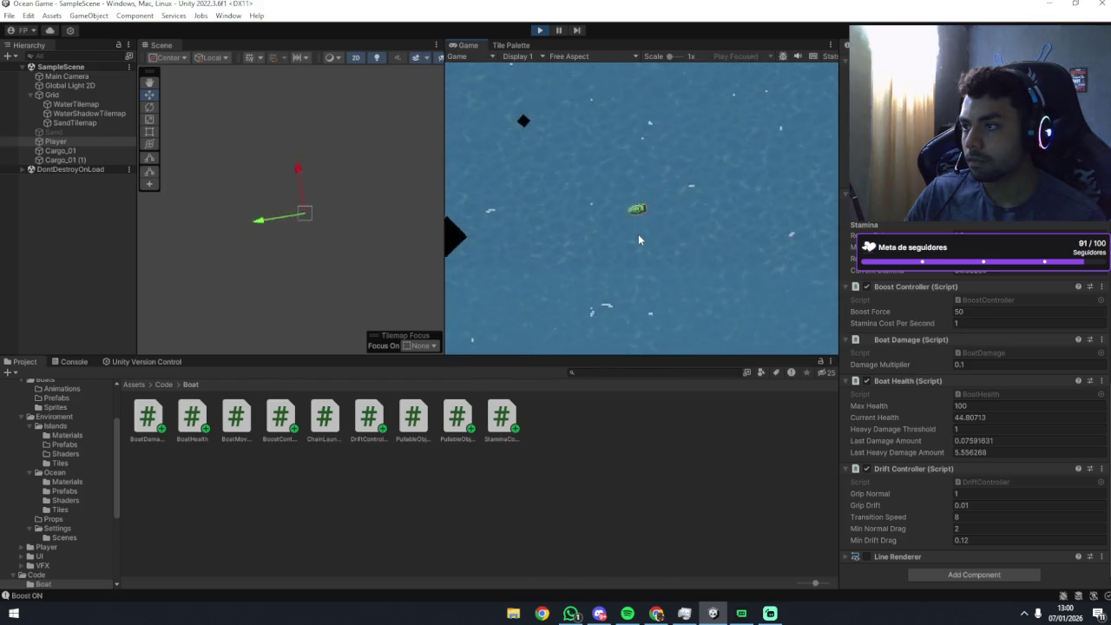
key("d")
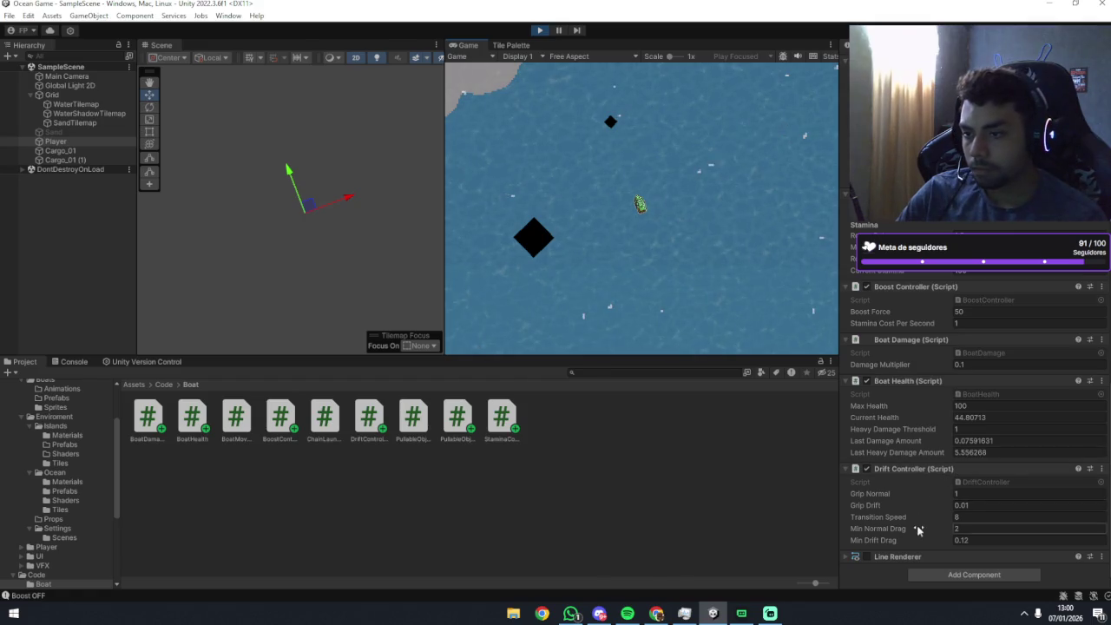
Raise Min Normal Drag to 2.84 and spin the boat back and forth to compare drift.
left_click_drag(907, 538, 908, 538)
left_click(737, 324)
key("space")
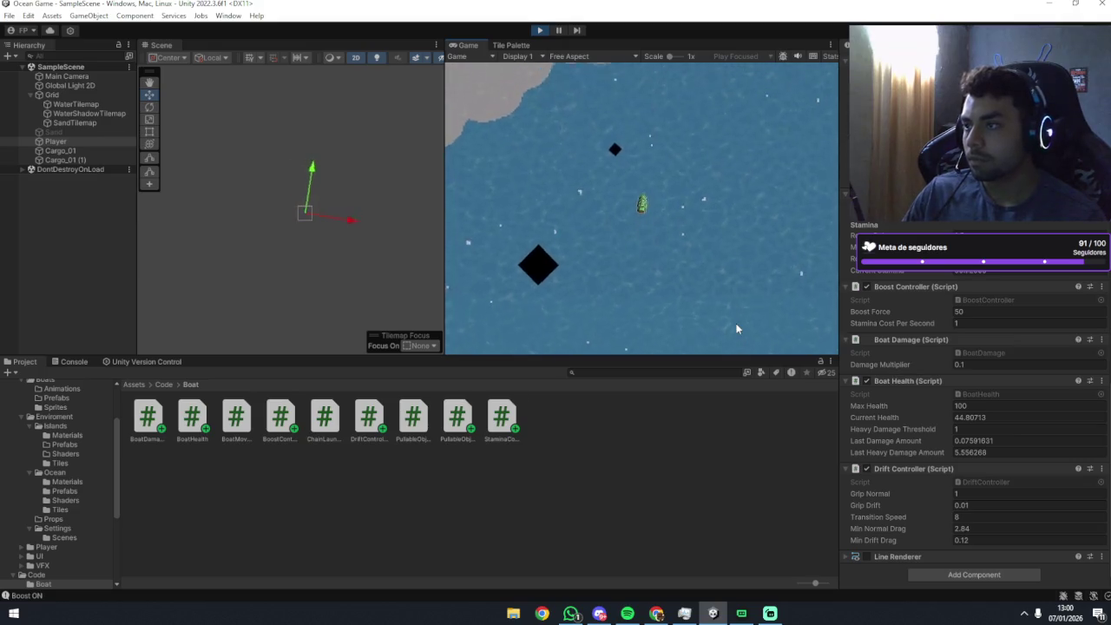
key("d")
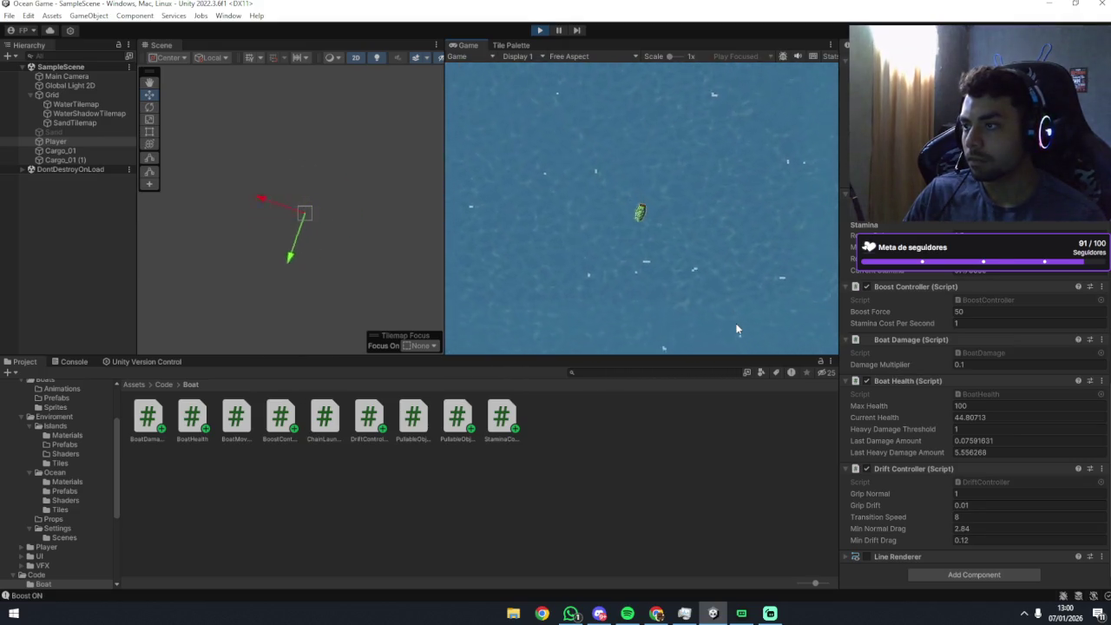
key("a")
key("a")
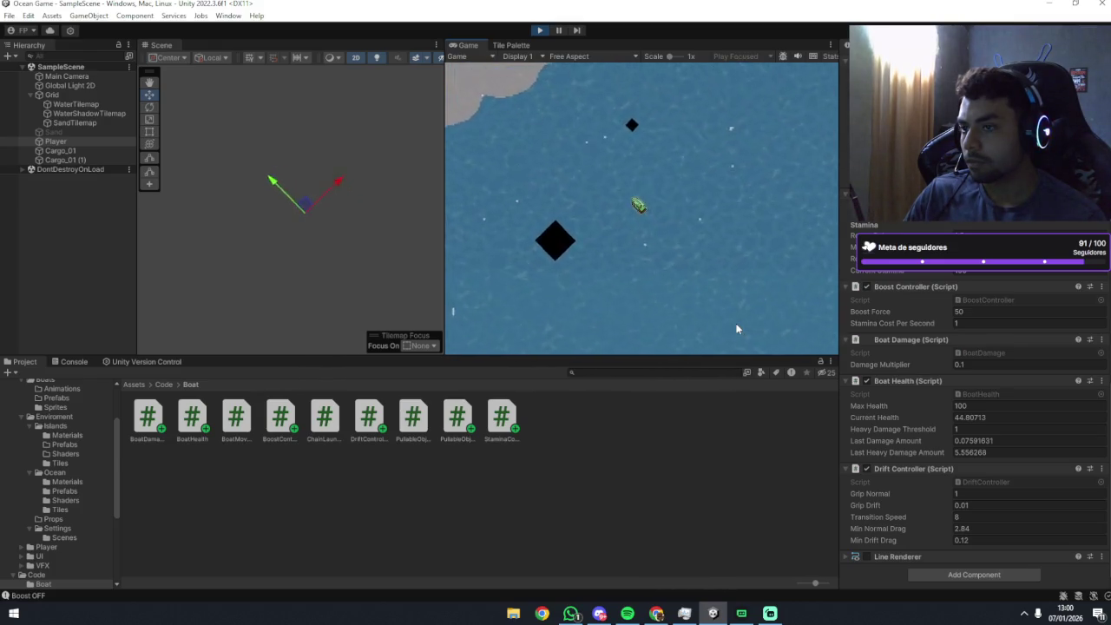
key("d")
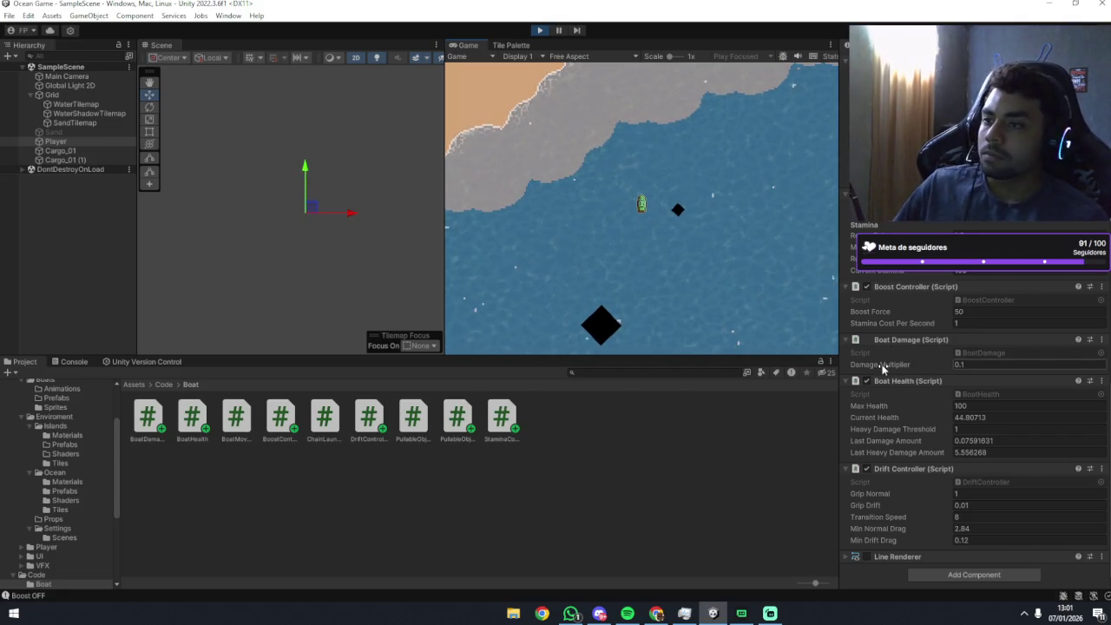
Set Boat Movement's Rotation Speed to 100 and boost the boat forward to test faster turning.
scroll(881, 360, "up", 5)
scroll(881, 378, "up", 5)
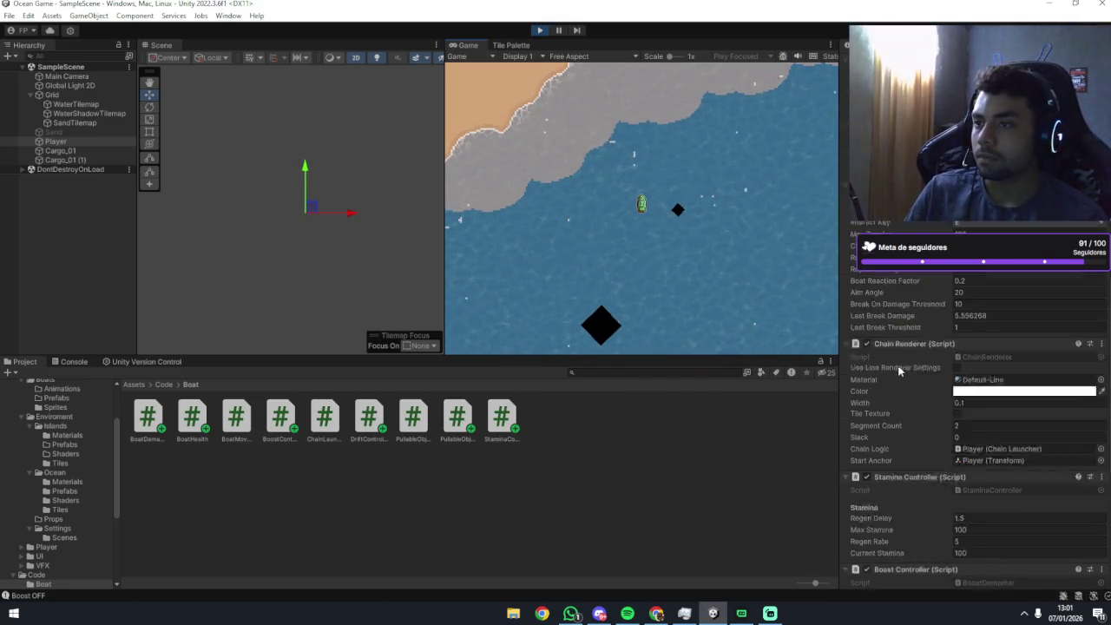
scroll(936, 310, "up", 2)
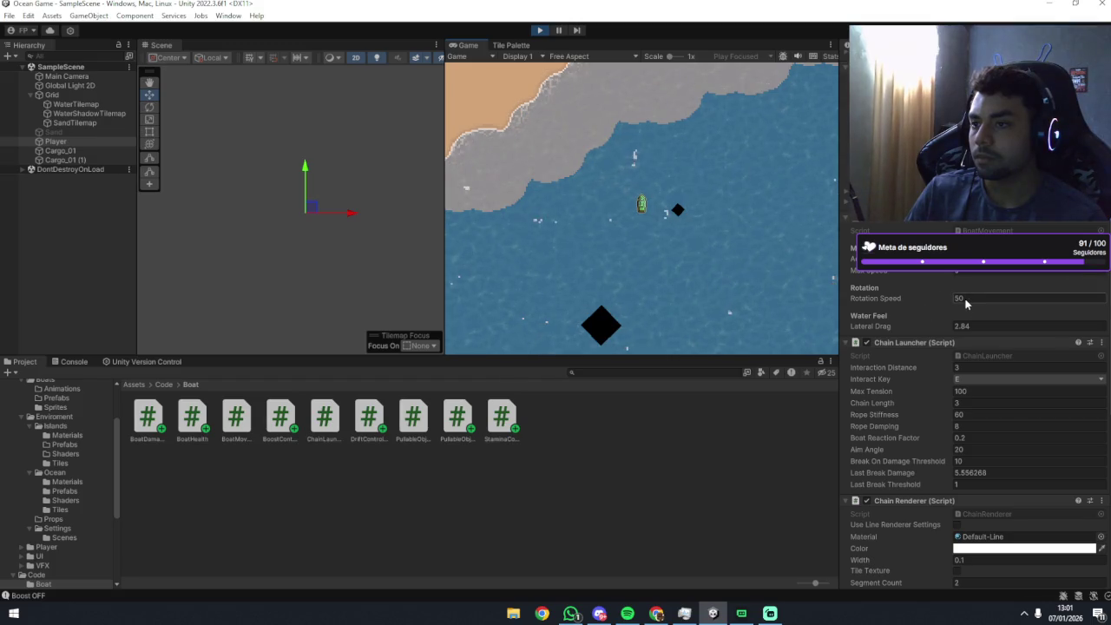
type("100")
left_click(589, 275)
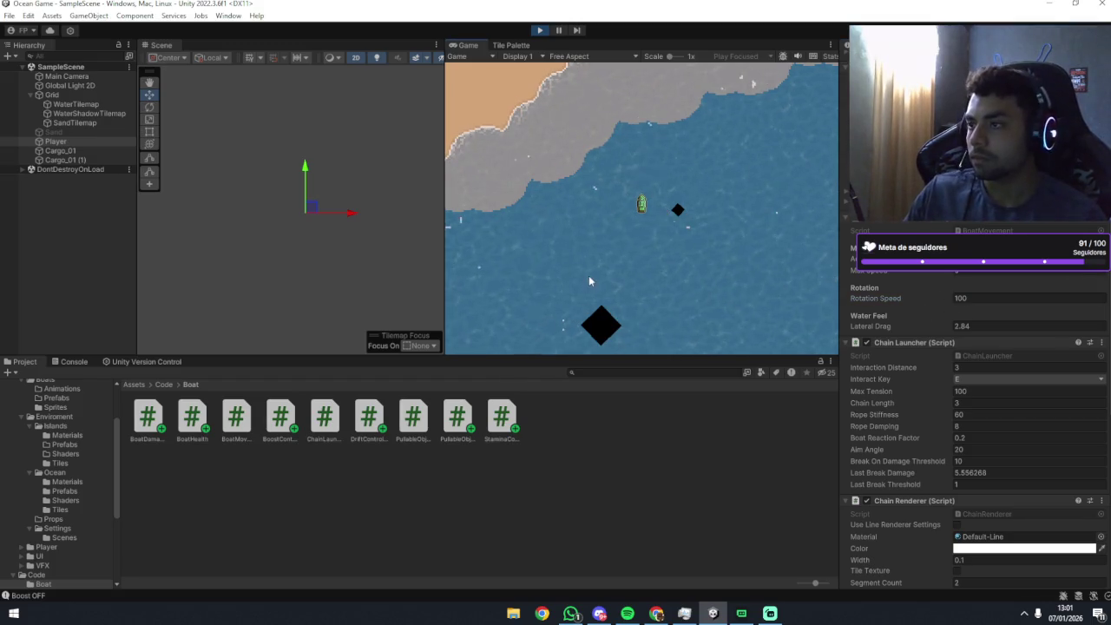
key("d")
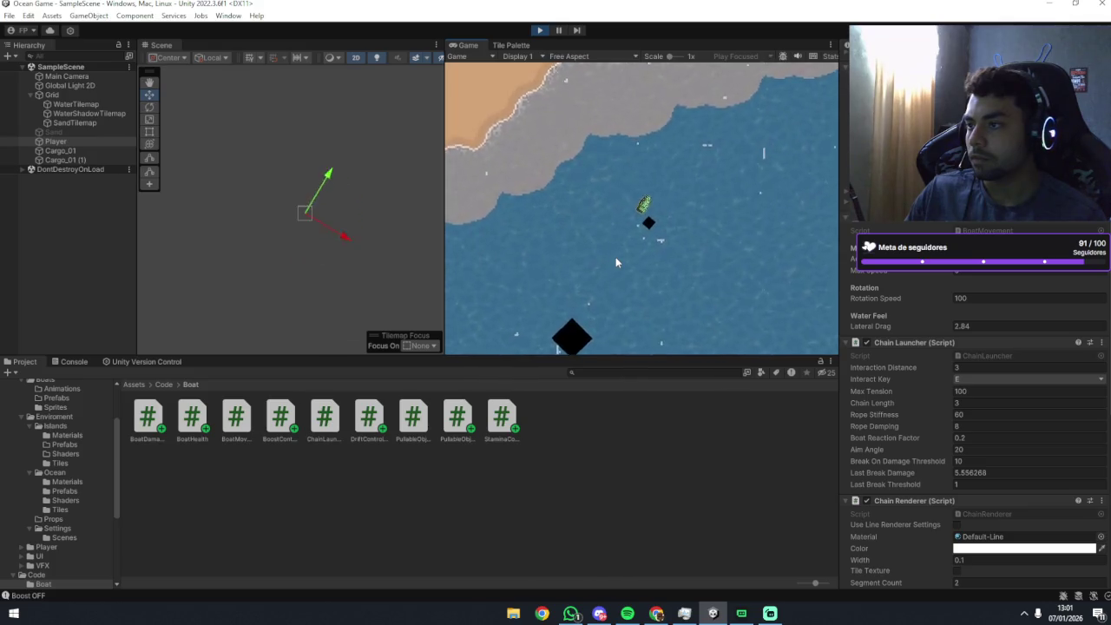
key("shift+w")
Spin the boat through full turns both ways to test the faster rotation.
key("d")
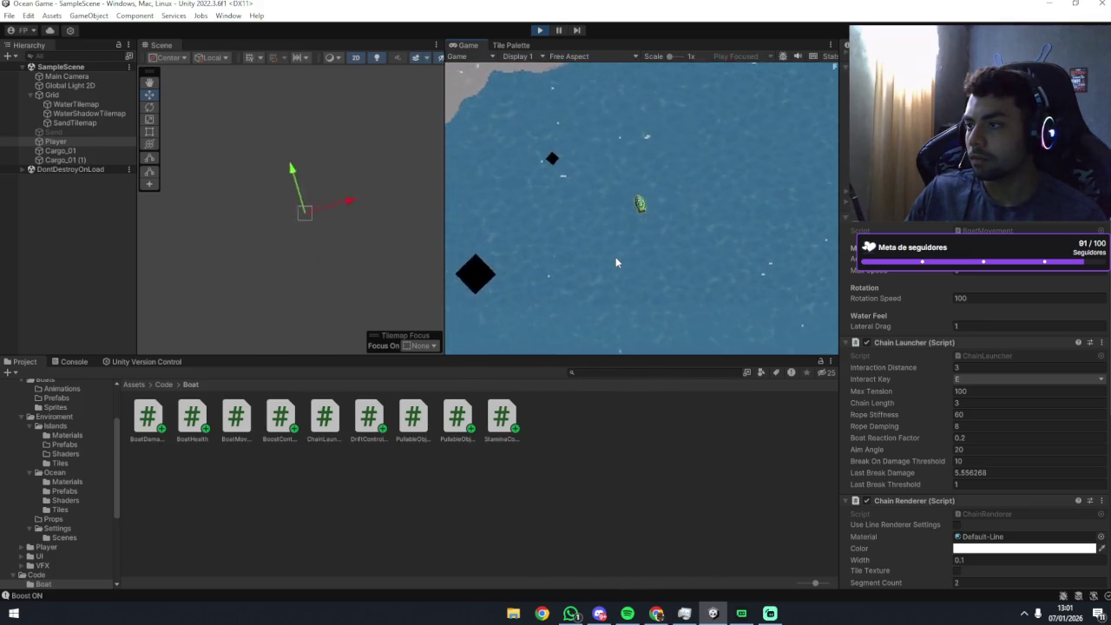
key("d")
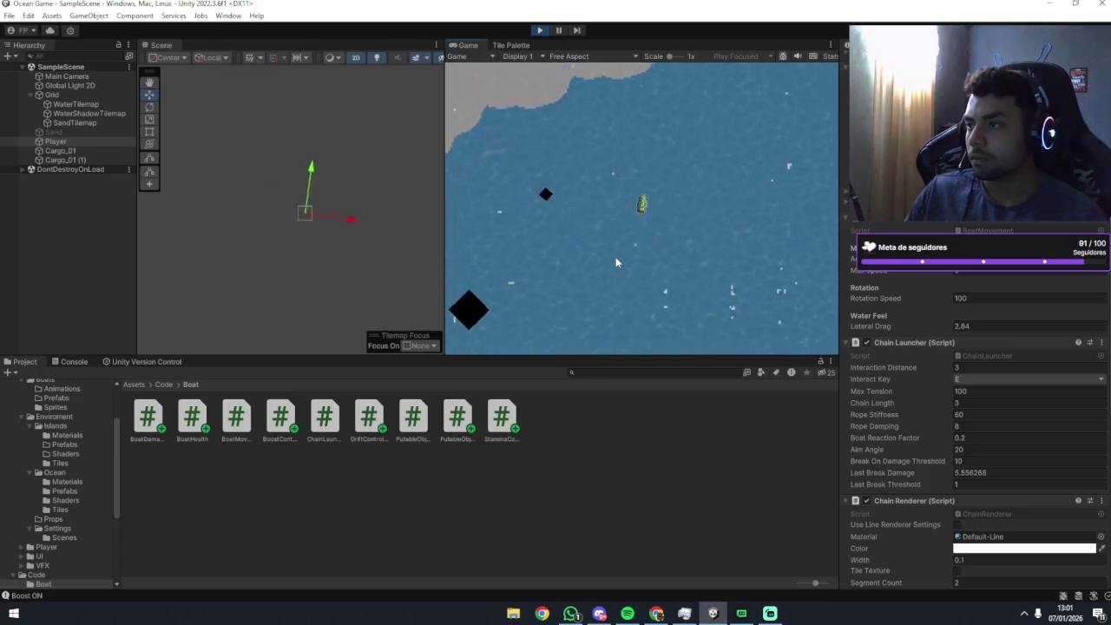
key("a")
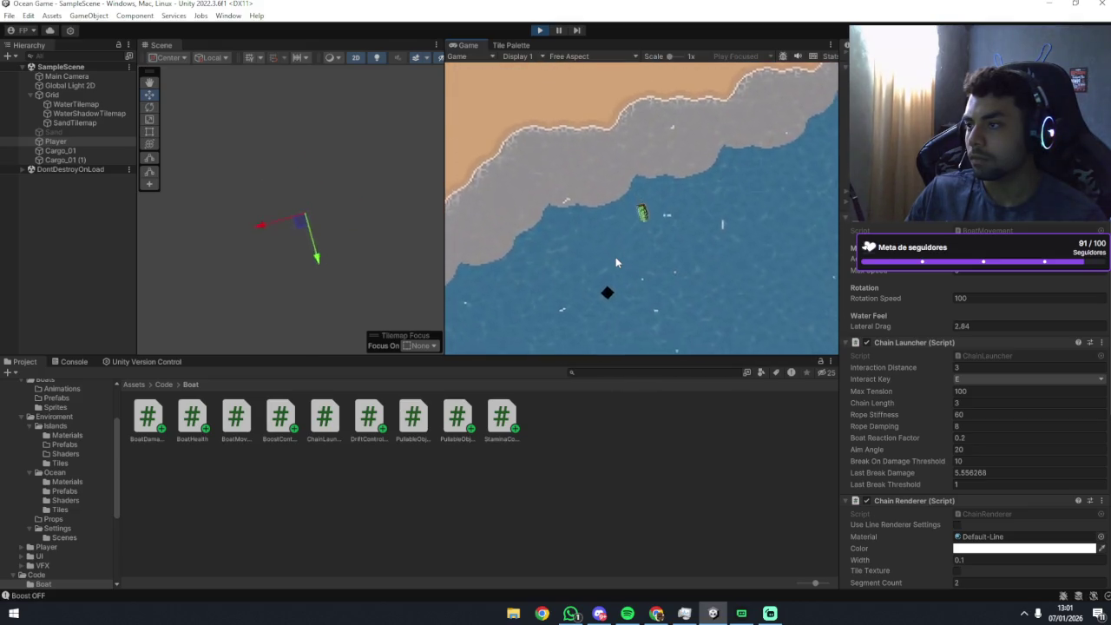
key("d")
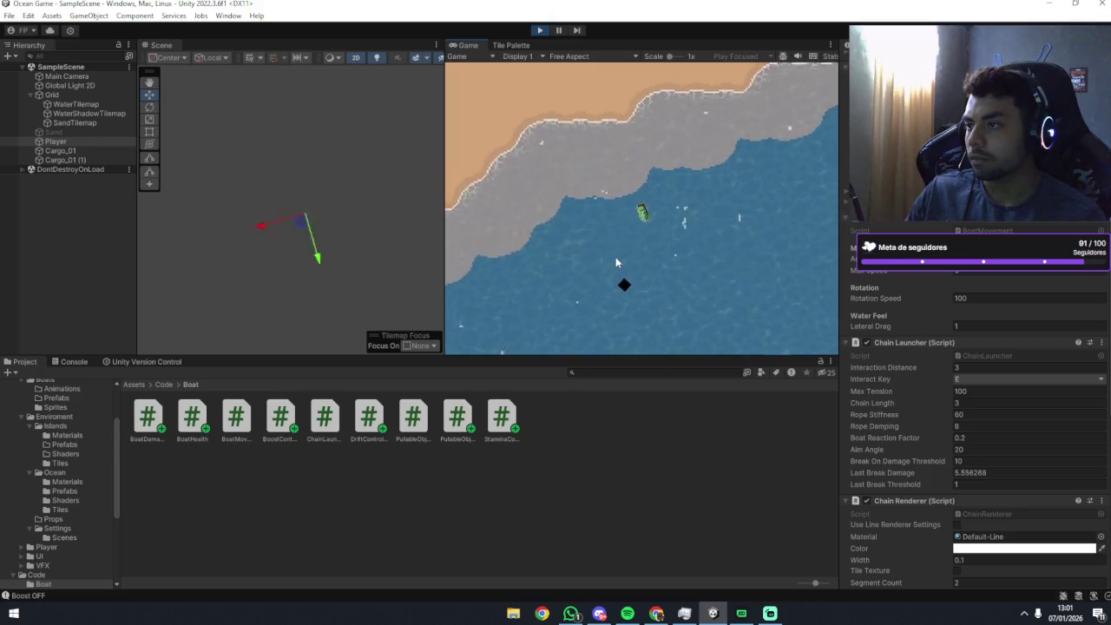
key("d")
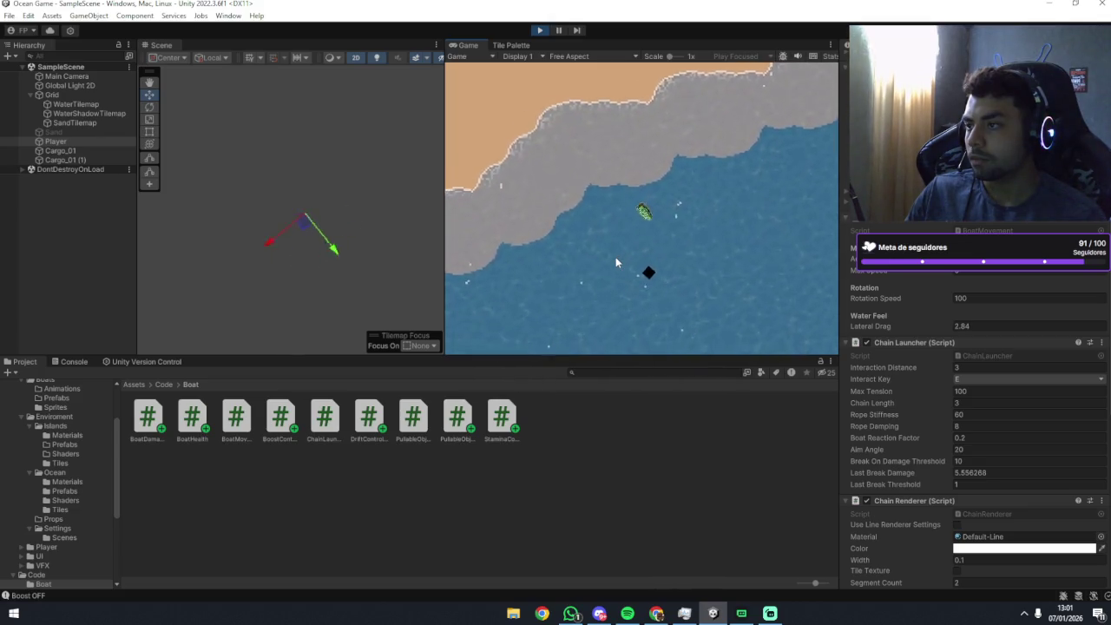
key("a")
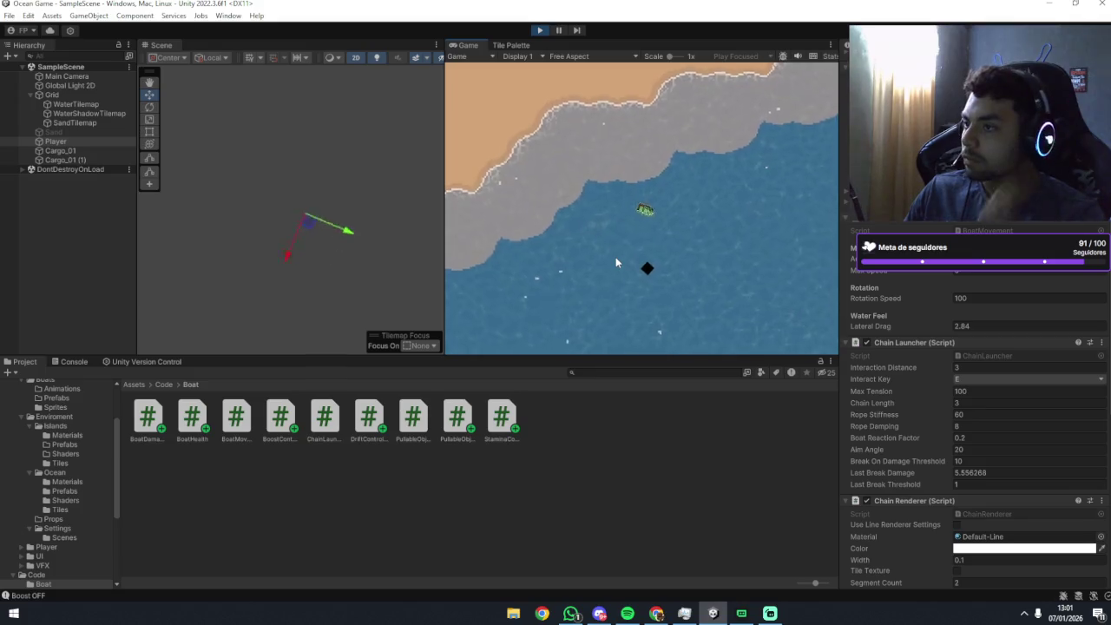
key("a")
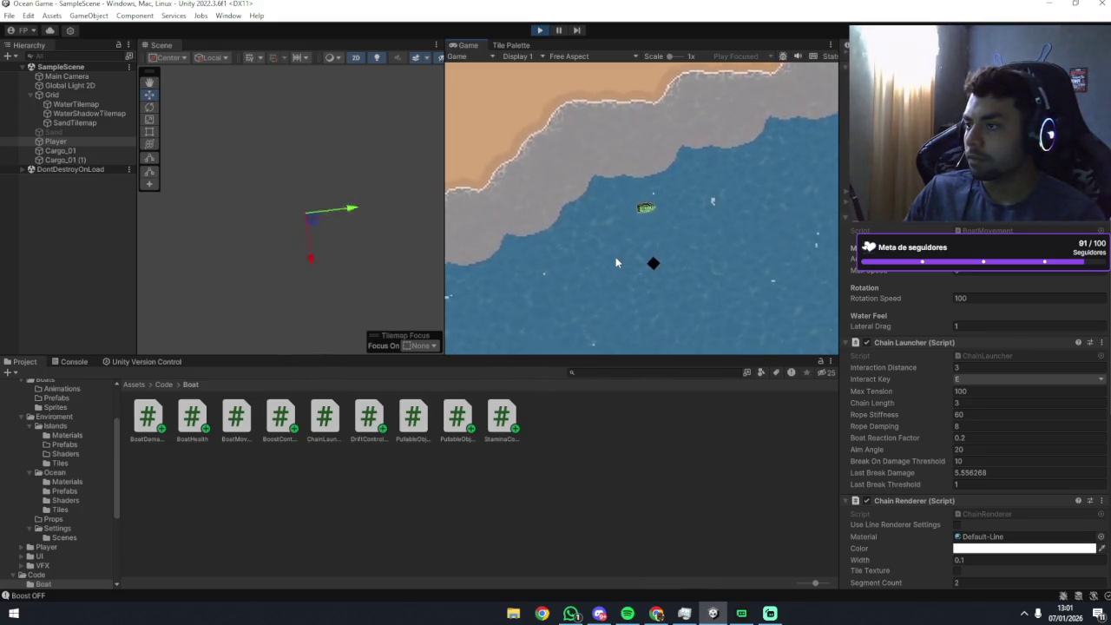
Keep spinning counter-clockwise to check drift, then turn on boost.
key("a")
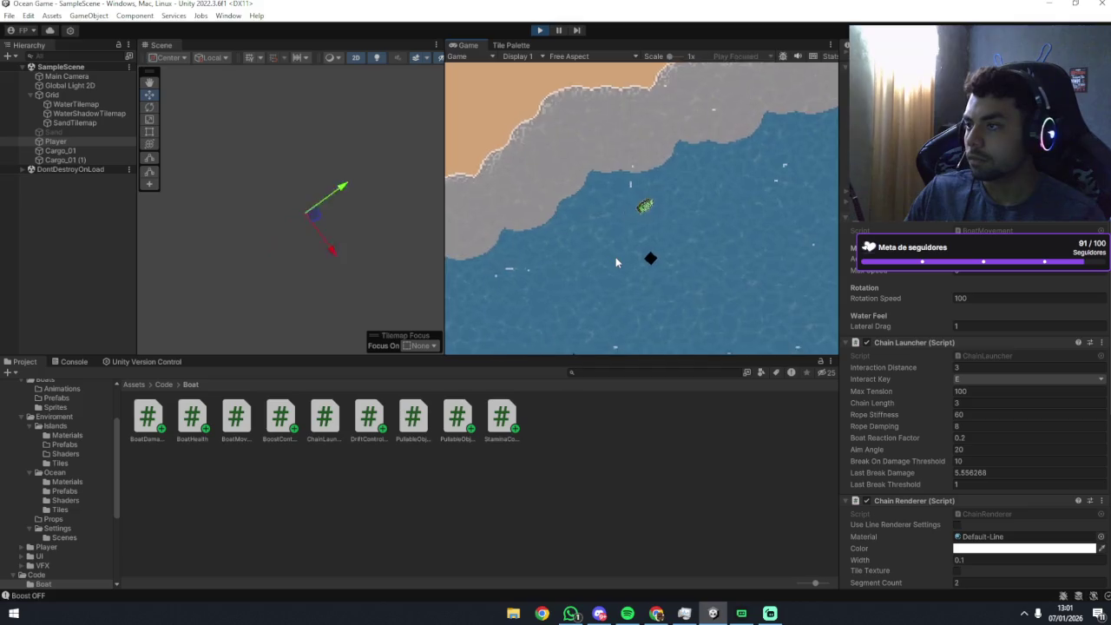
key("a")
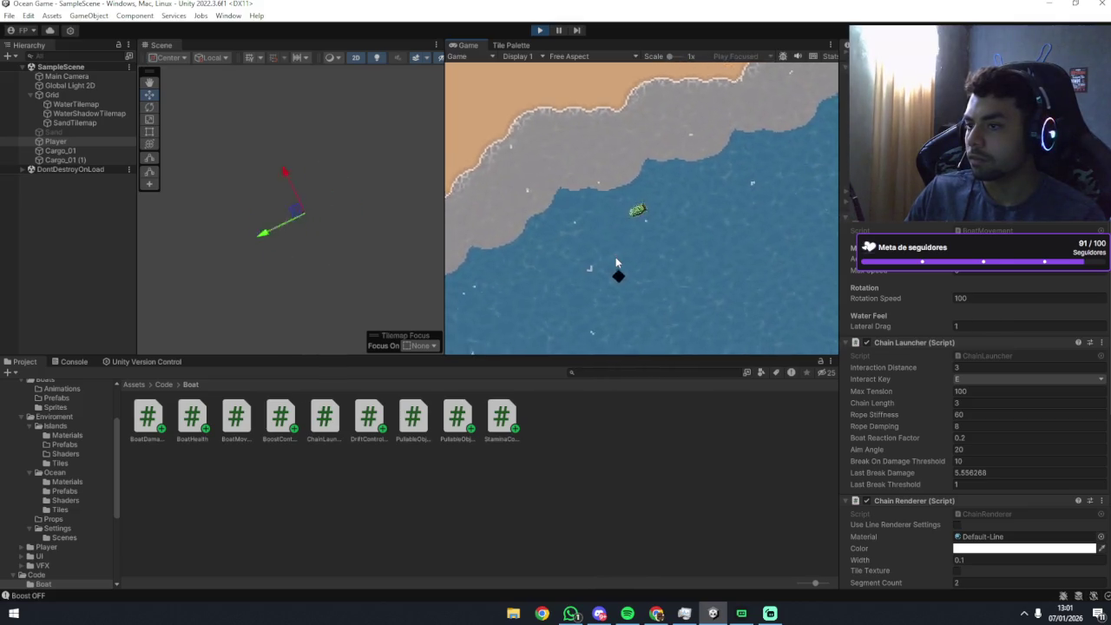
key("a")
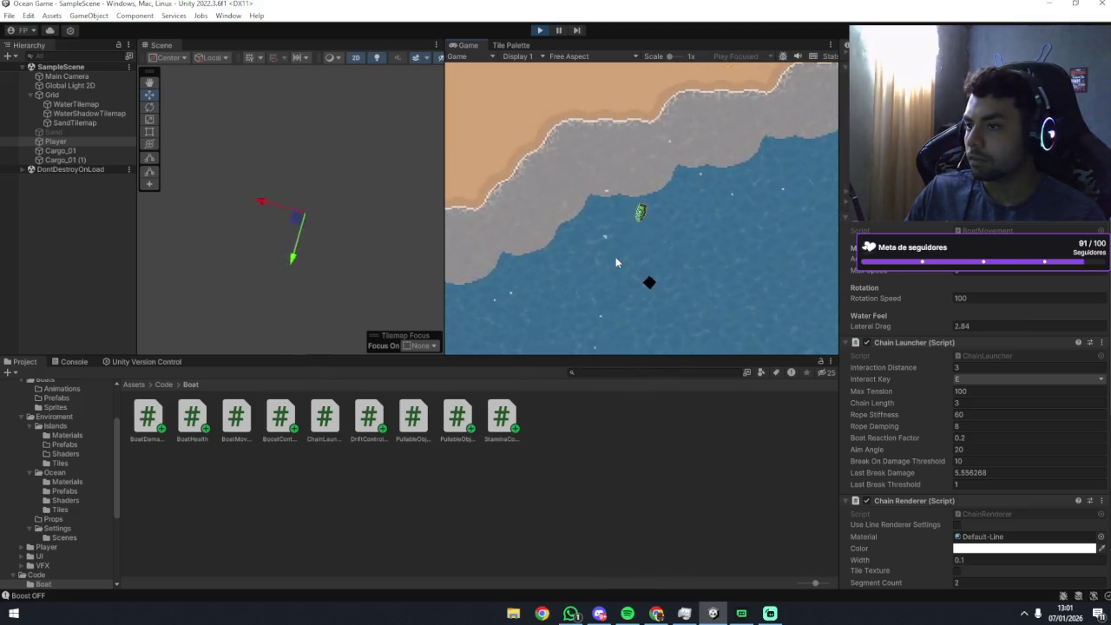
key("a")
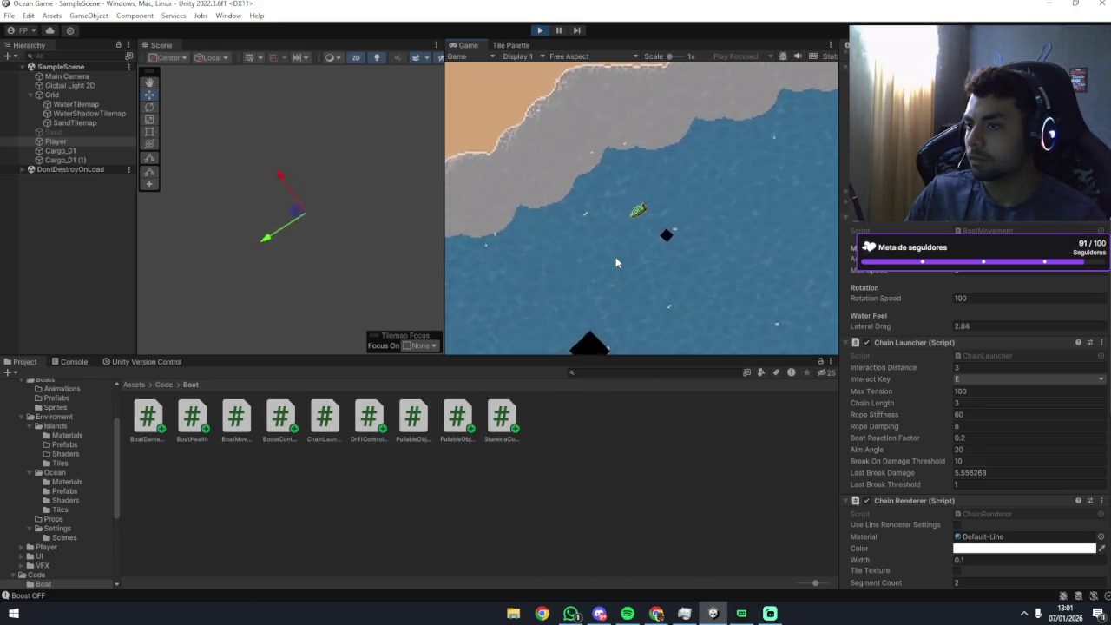
key("a")
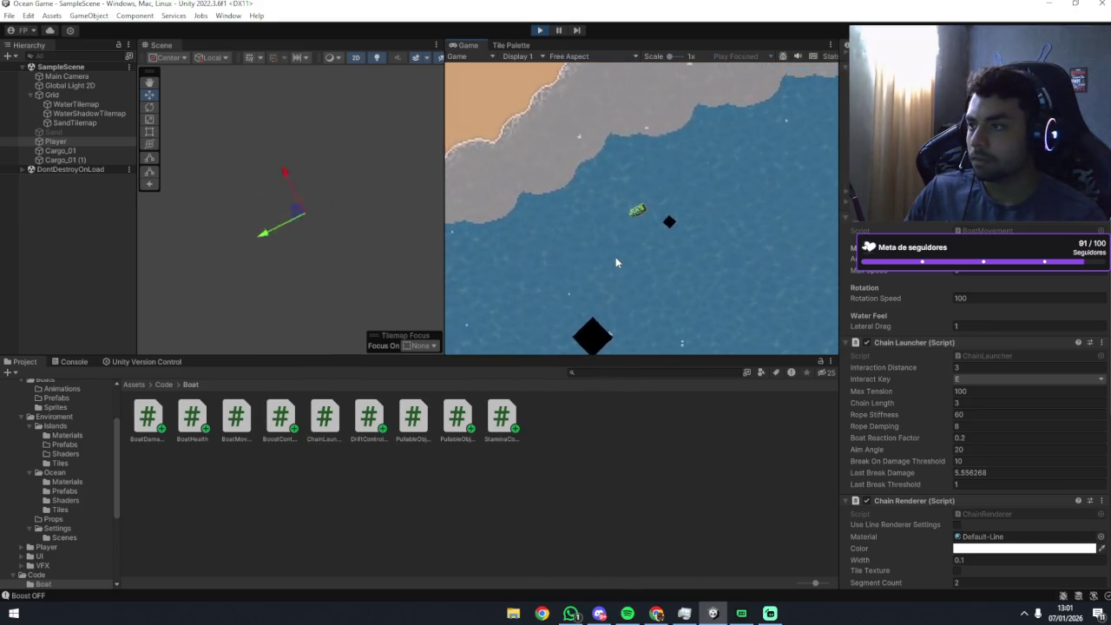
key("a")
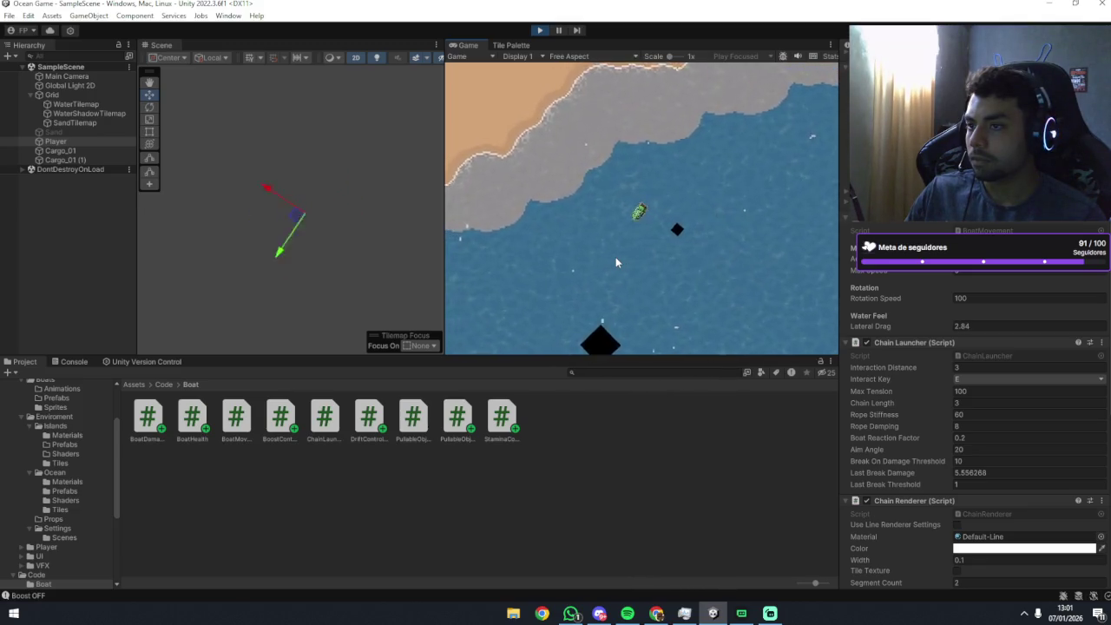
key("shift")
key("shift")
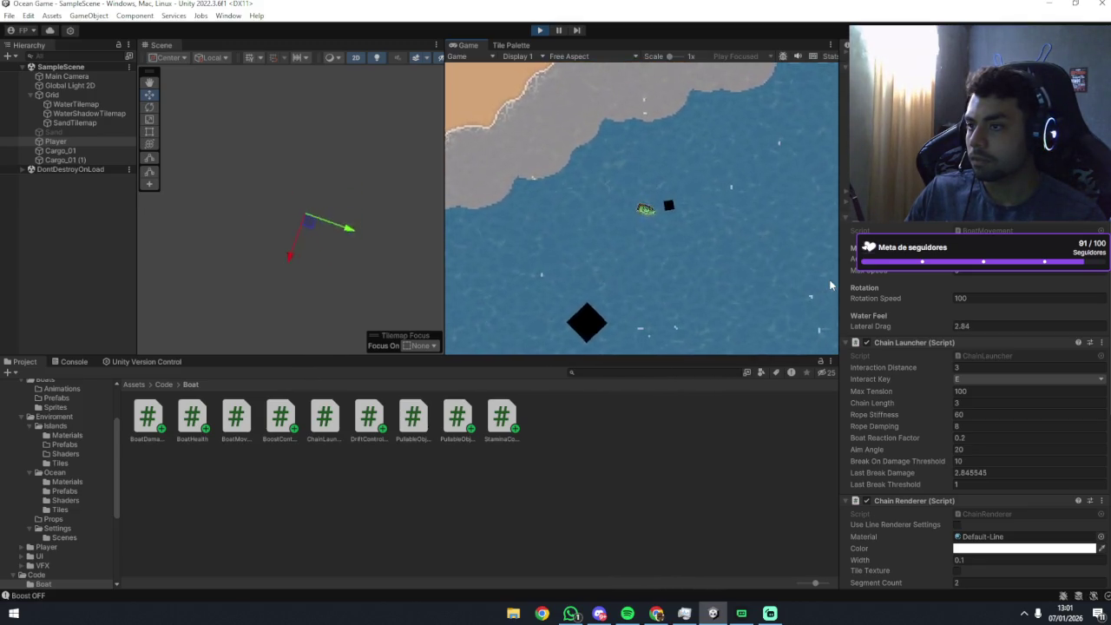
Steer the boosting boat down and around to test its sideways drift.
key("d")
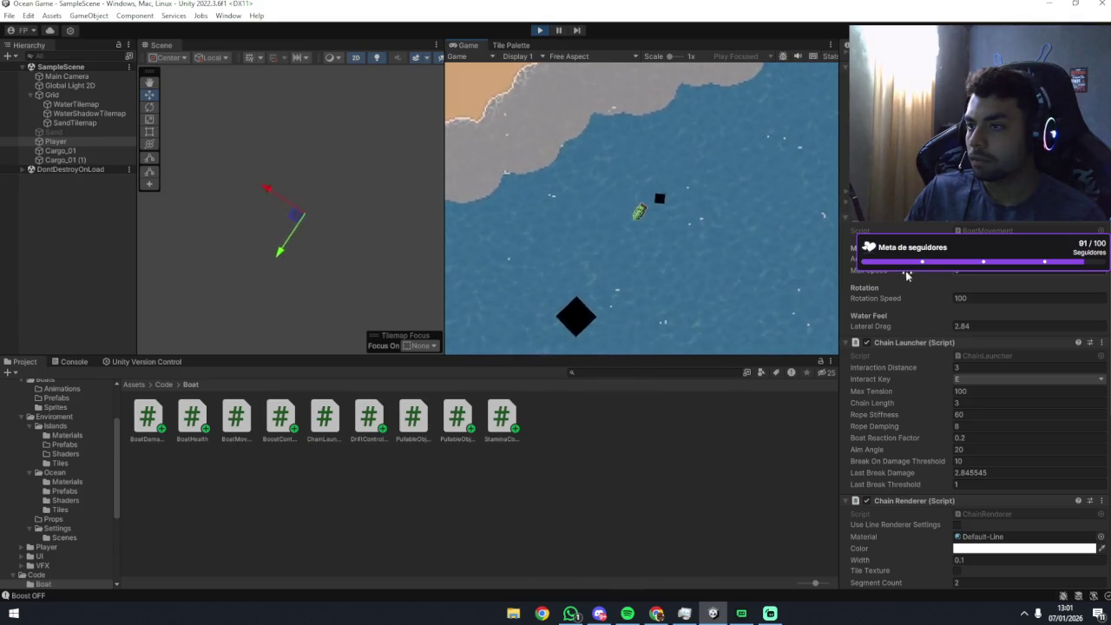
key("a")
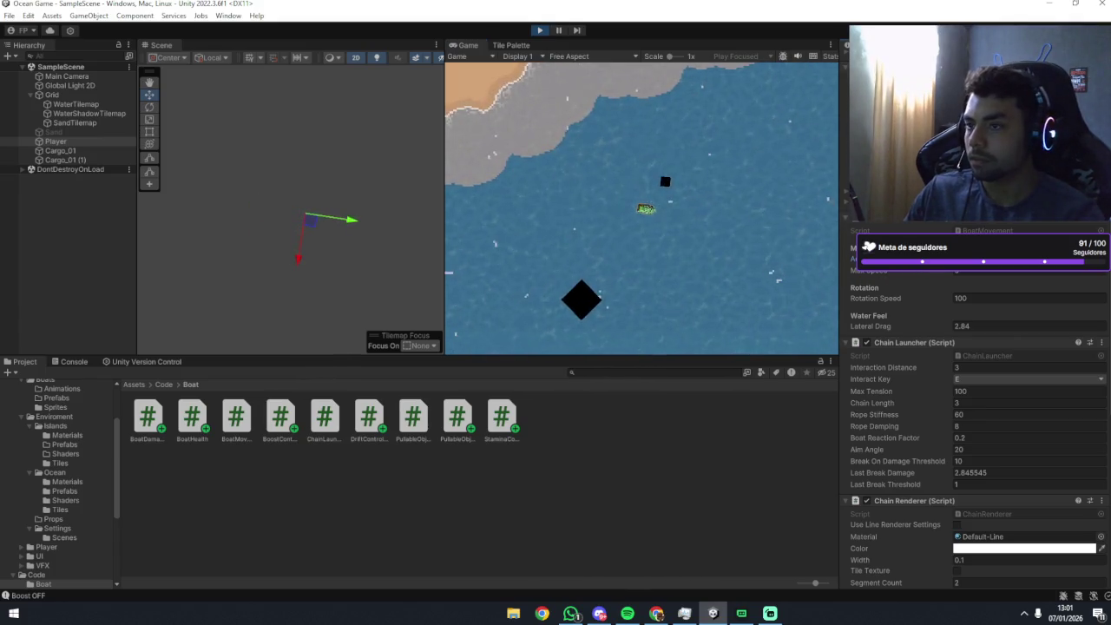
key("d")
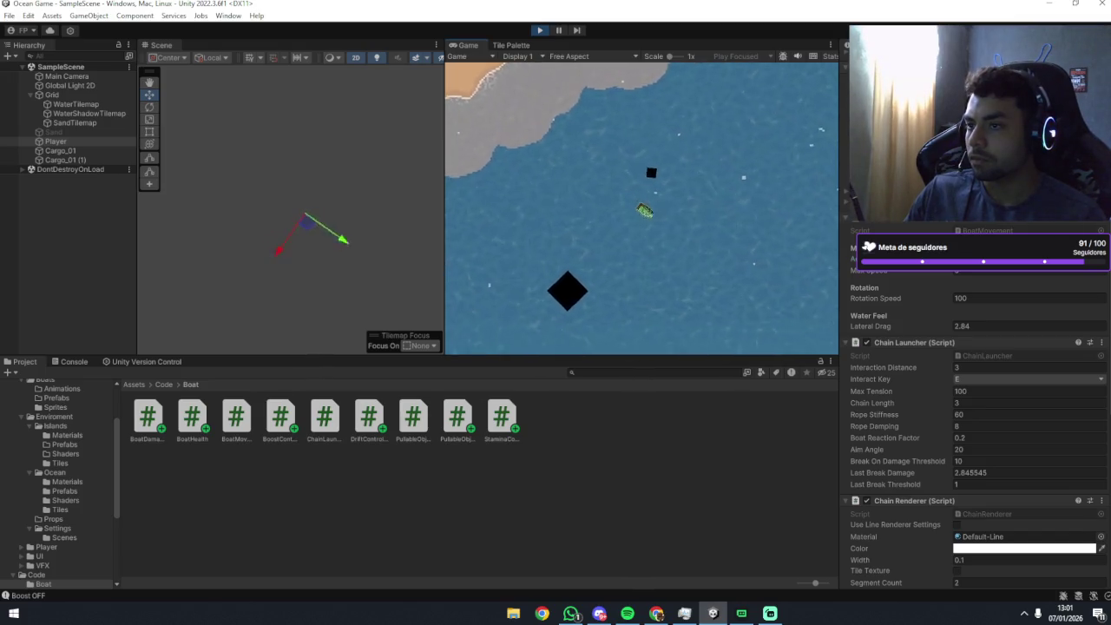
key("a")
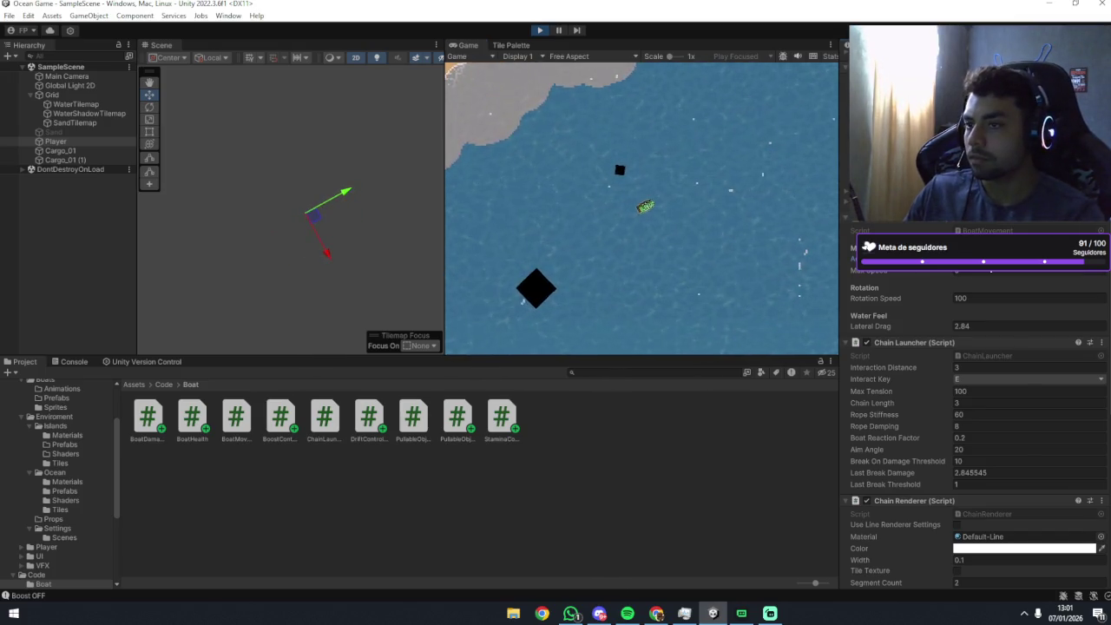
key("d")
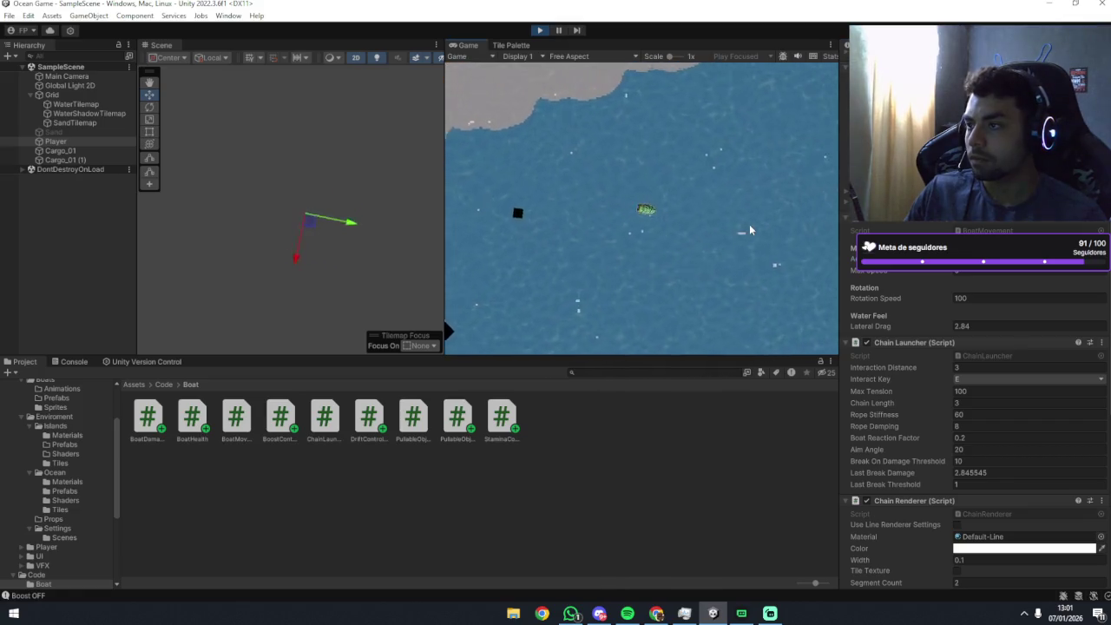
key("d")
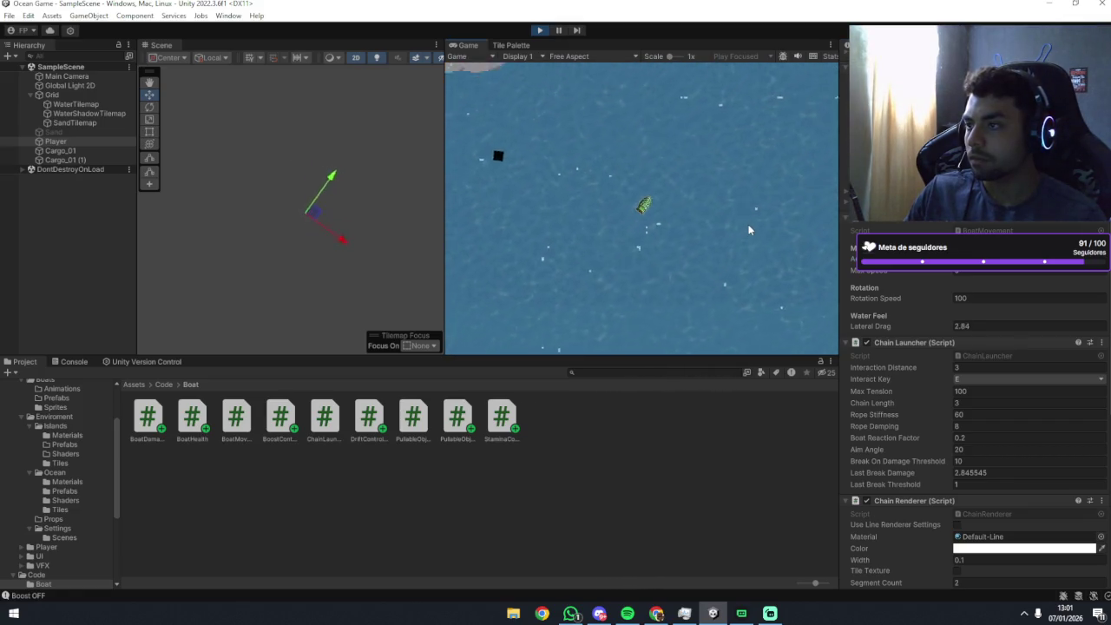
key("d")
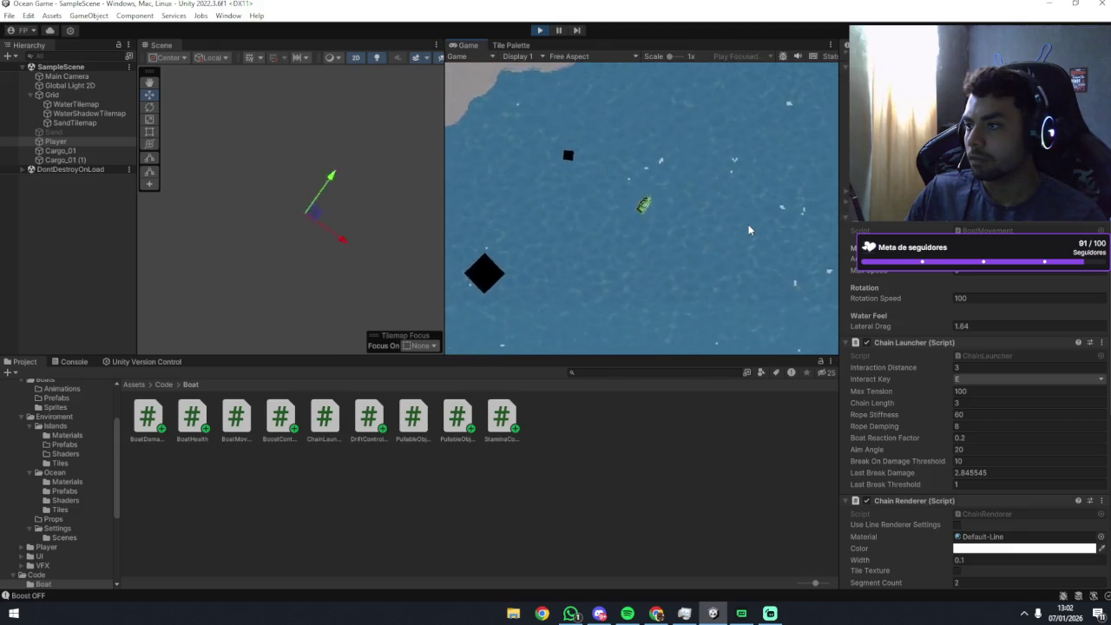
Drift the boat clockwise and counterclockwise near the island's shore.
key("a")
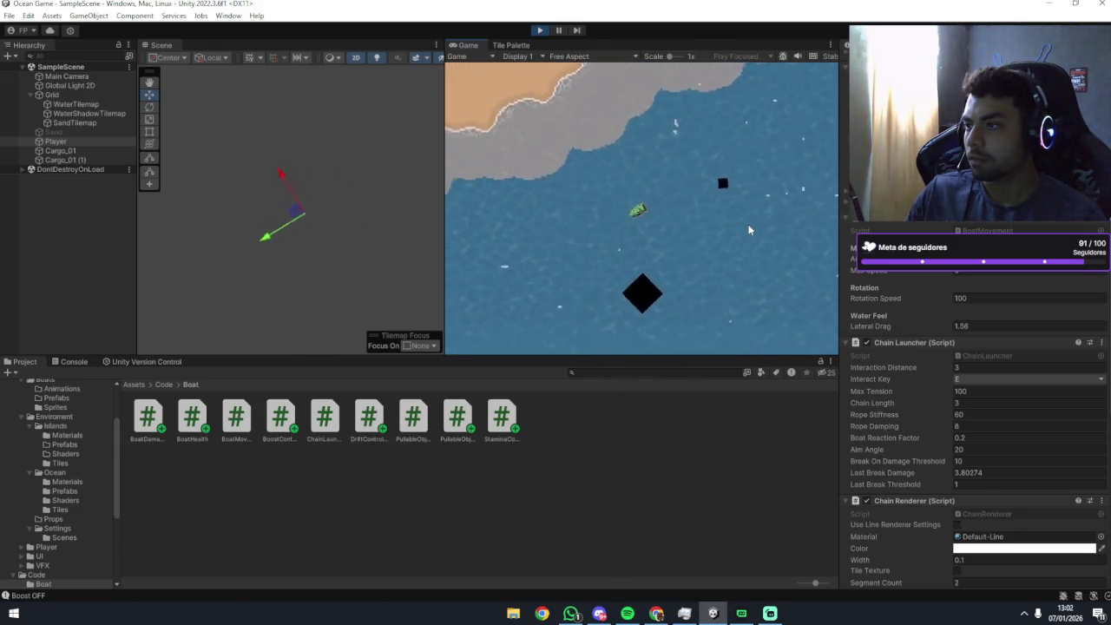
key("a")
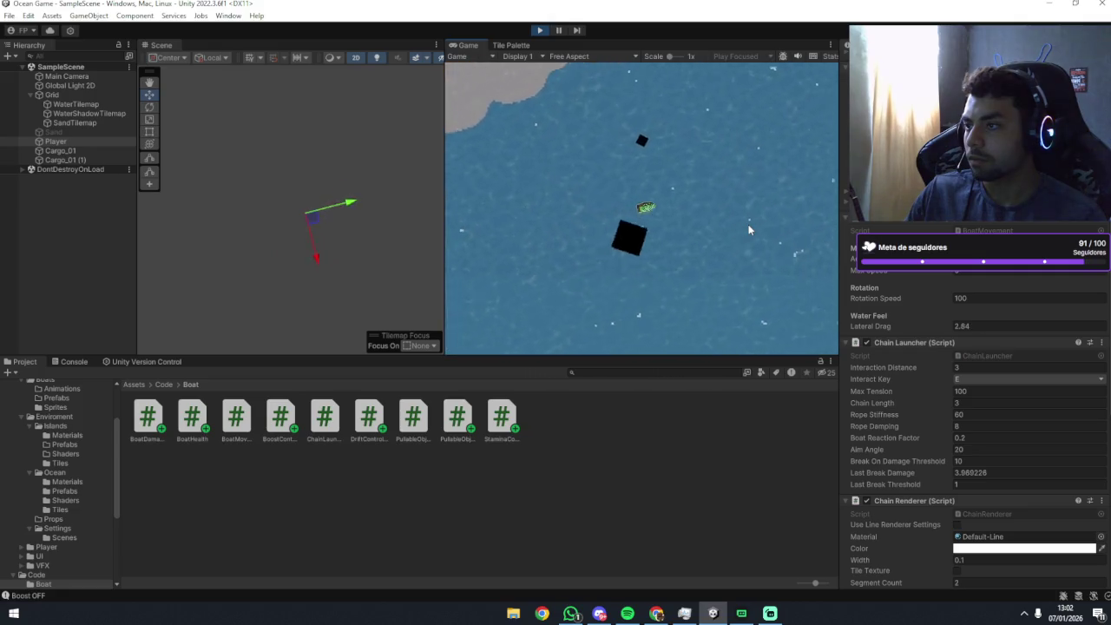
key("d")
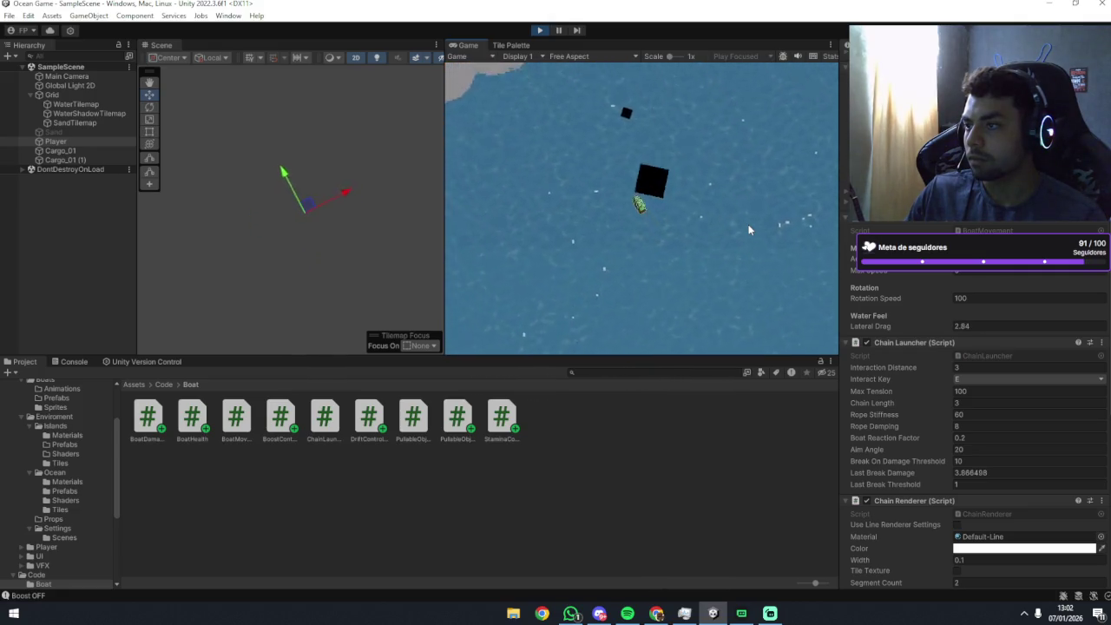
key("d")
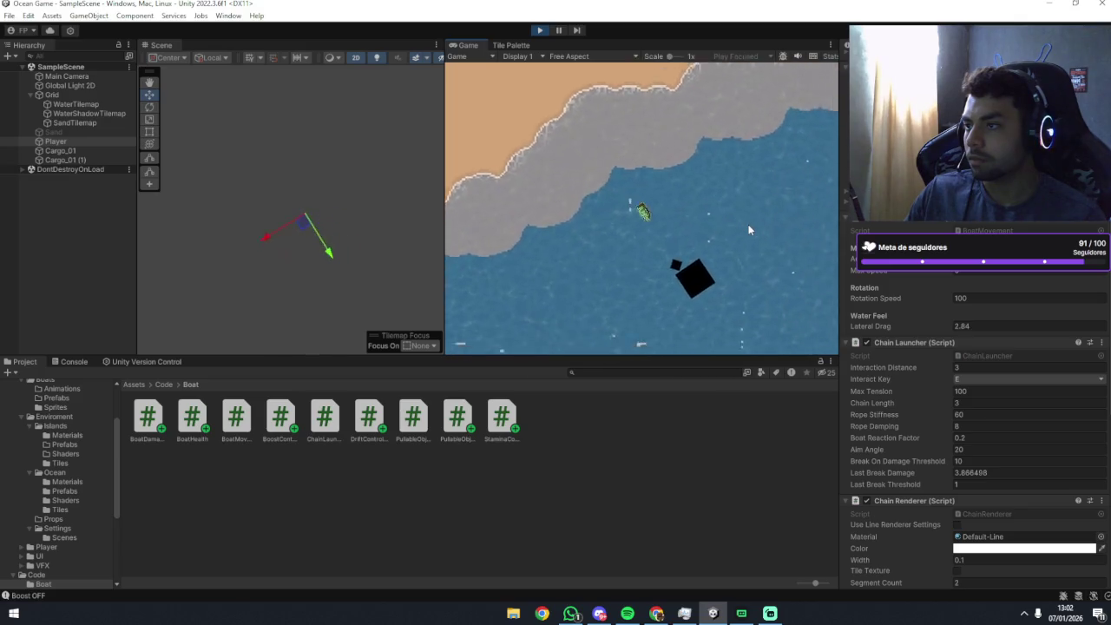
key("a")
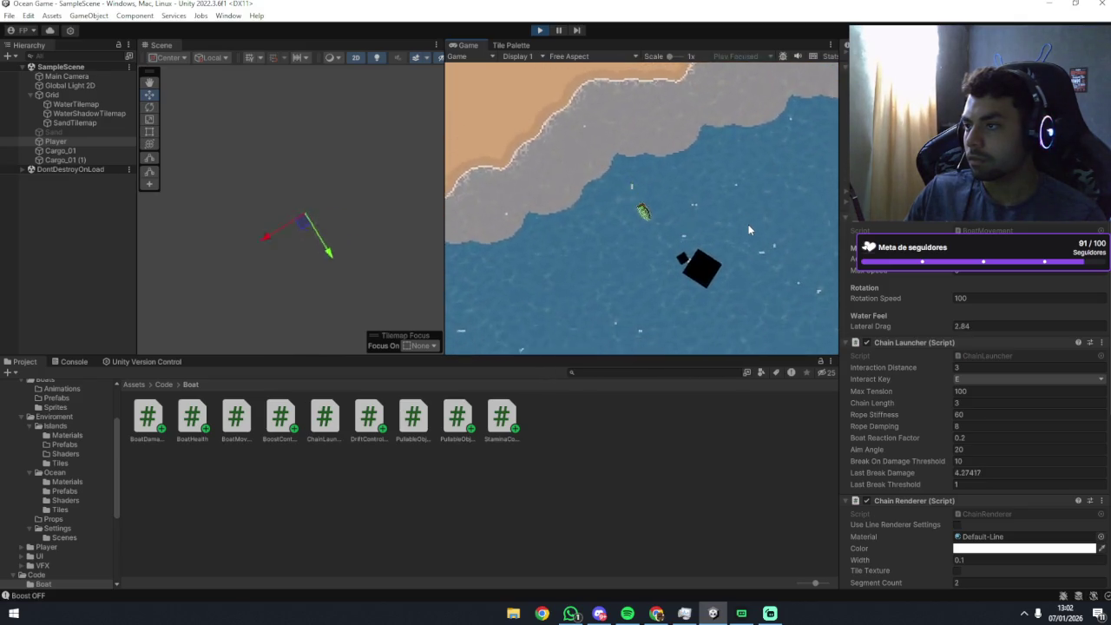
key("d")
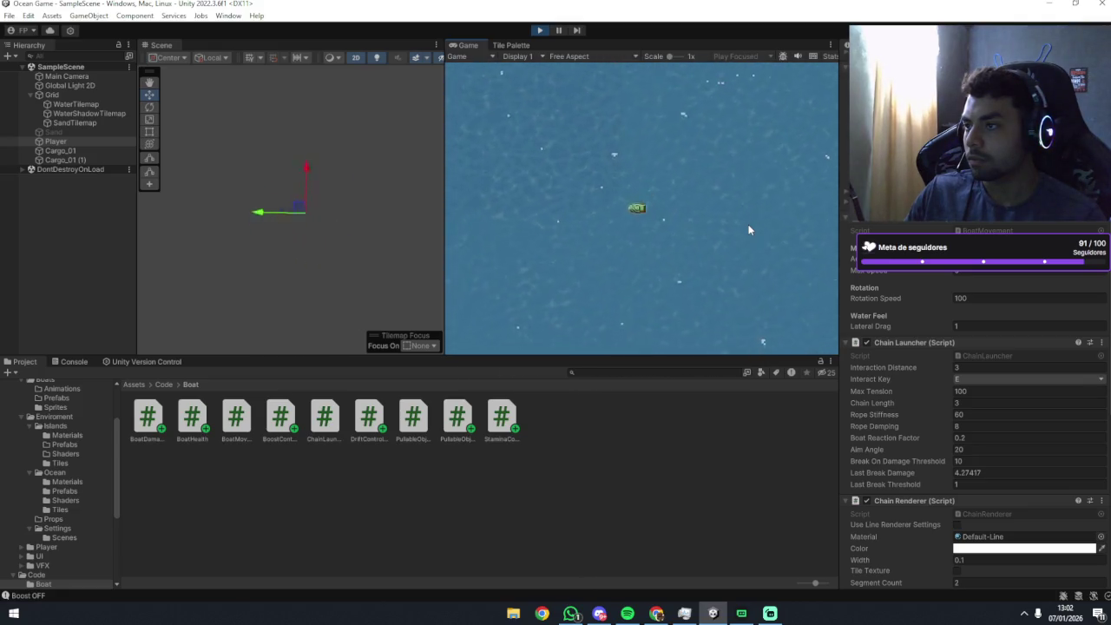
key("a")
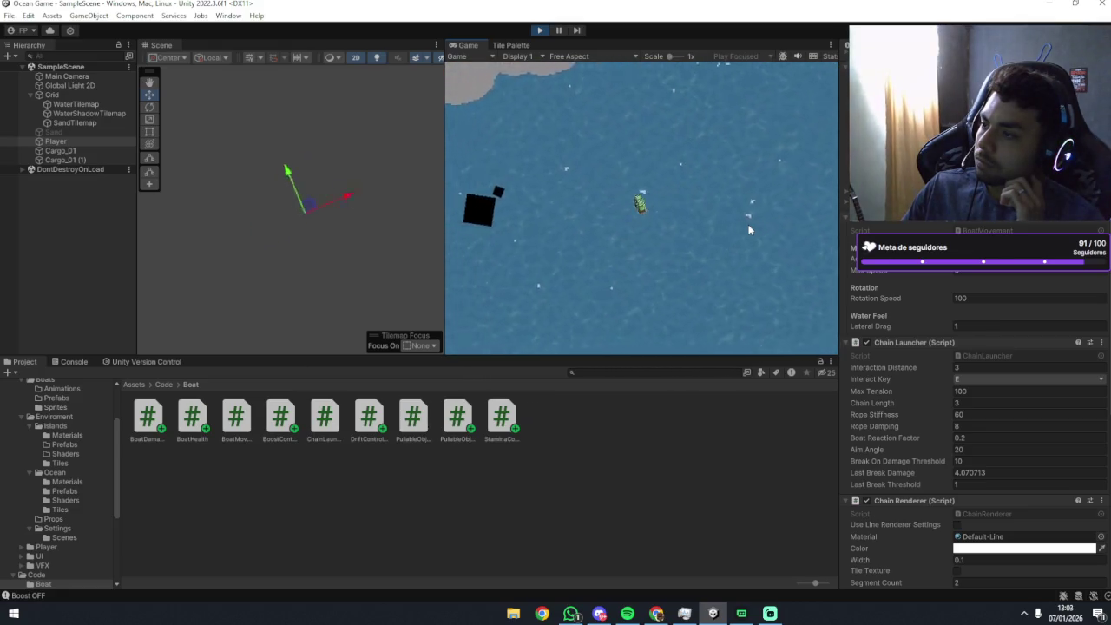
scroll(929, 505, "down", 15)
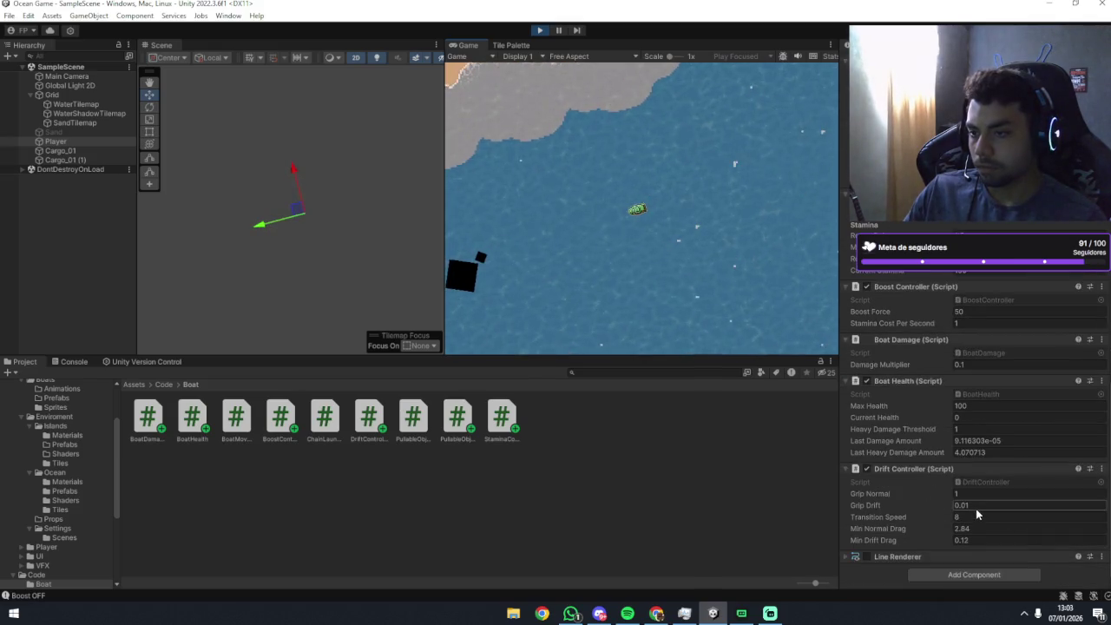
Set the Drift Controller's Transition Speed to 1, leaving Grip Drift at 0.01.
left_click(956, 502)
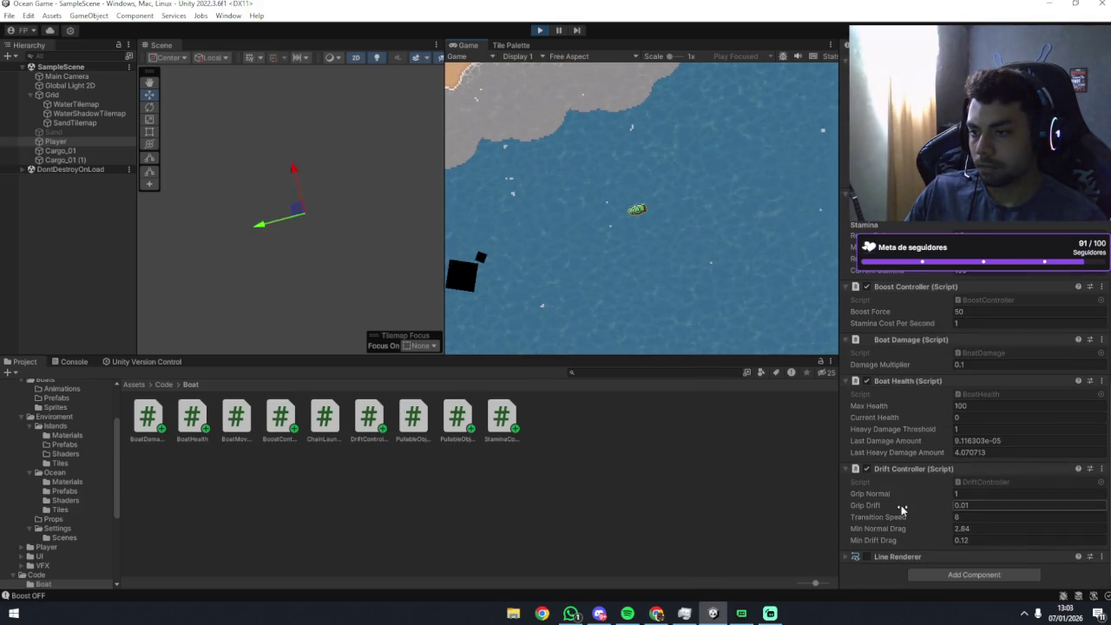
left_click(771, 286)
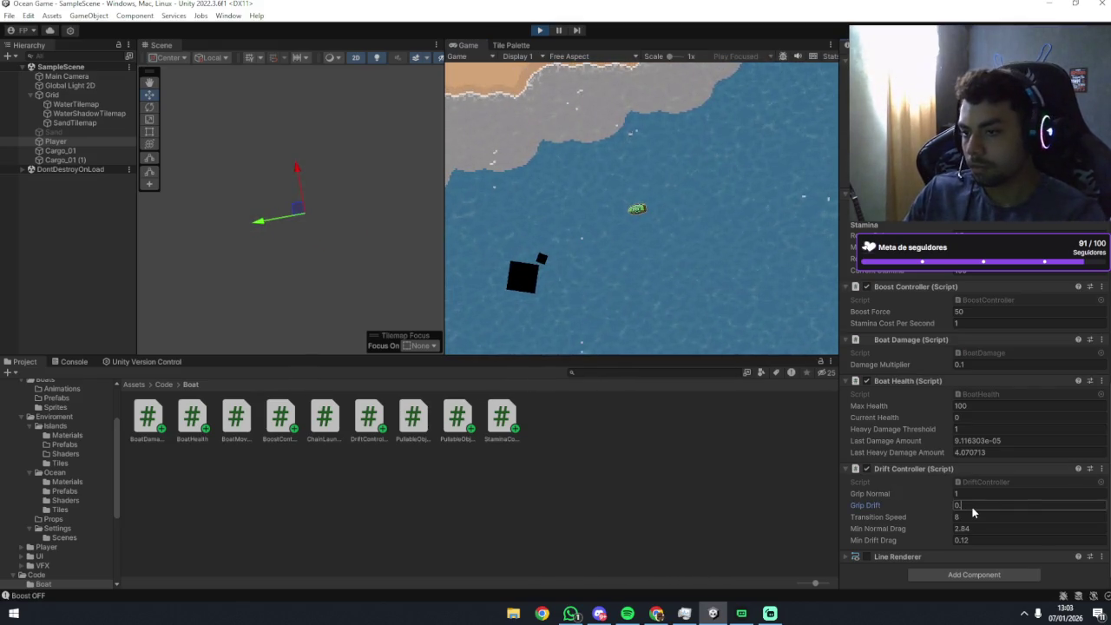
left_click(969, 519)
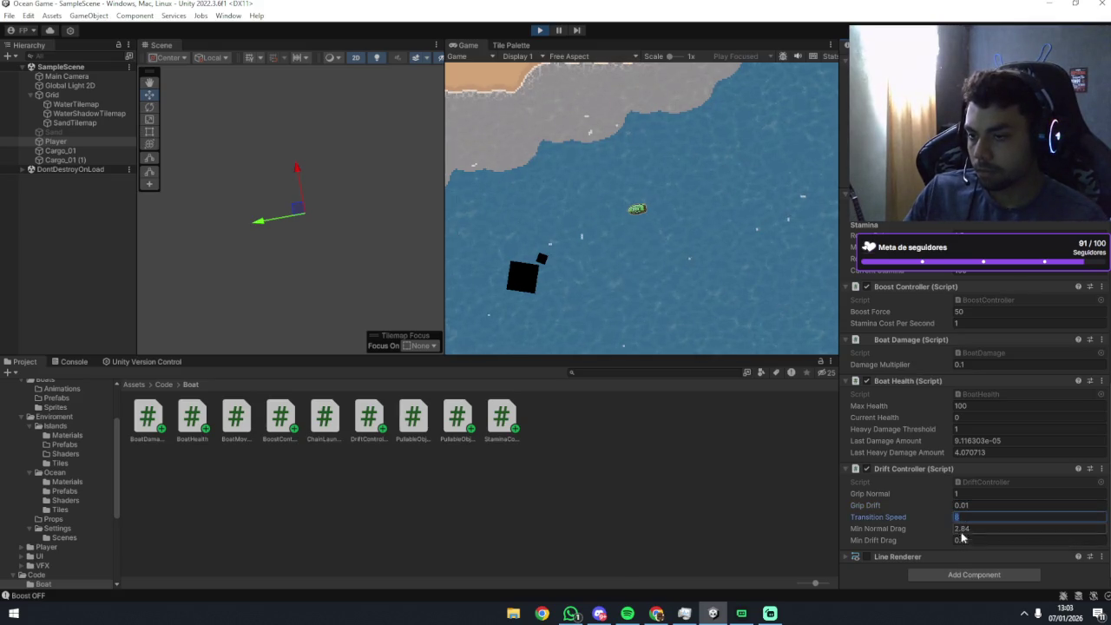
type("1")
key("Return")
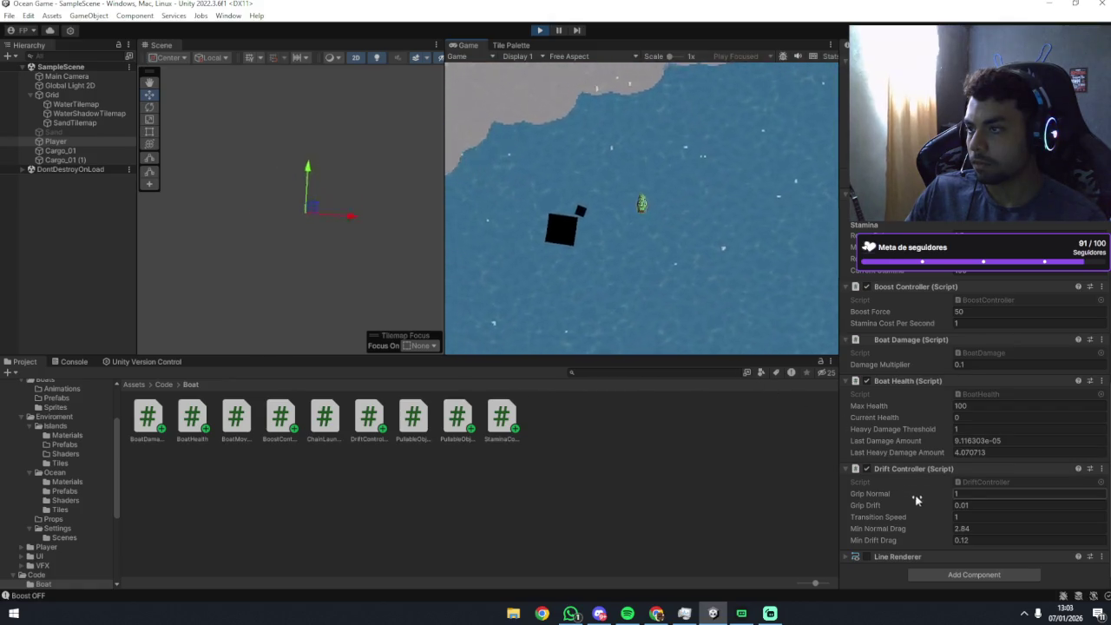
Try Transition Speed 5, then 8, and spin the boat to test the drift.
left_click(968, 518)
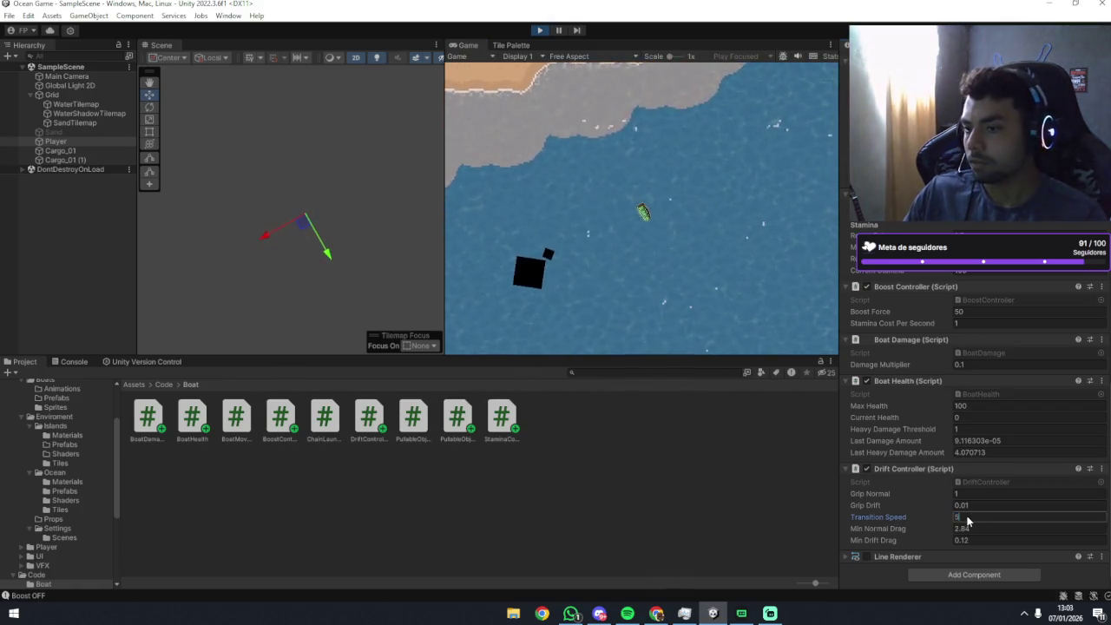
left_click(724, 274)
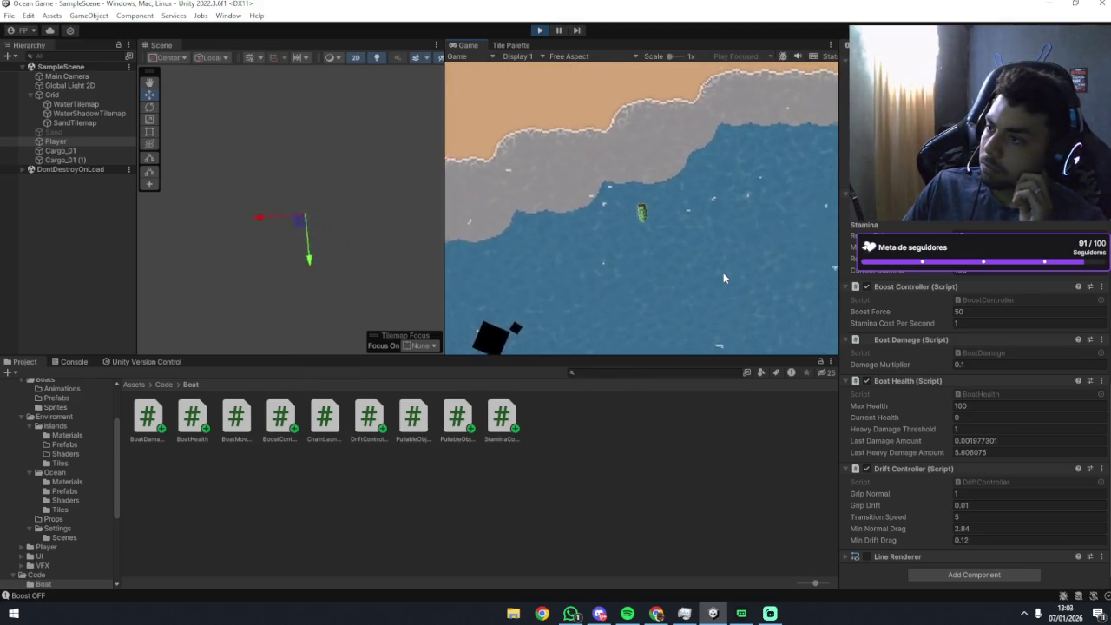
left_click(964, 518)
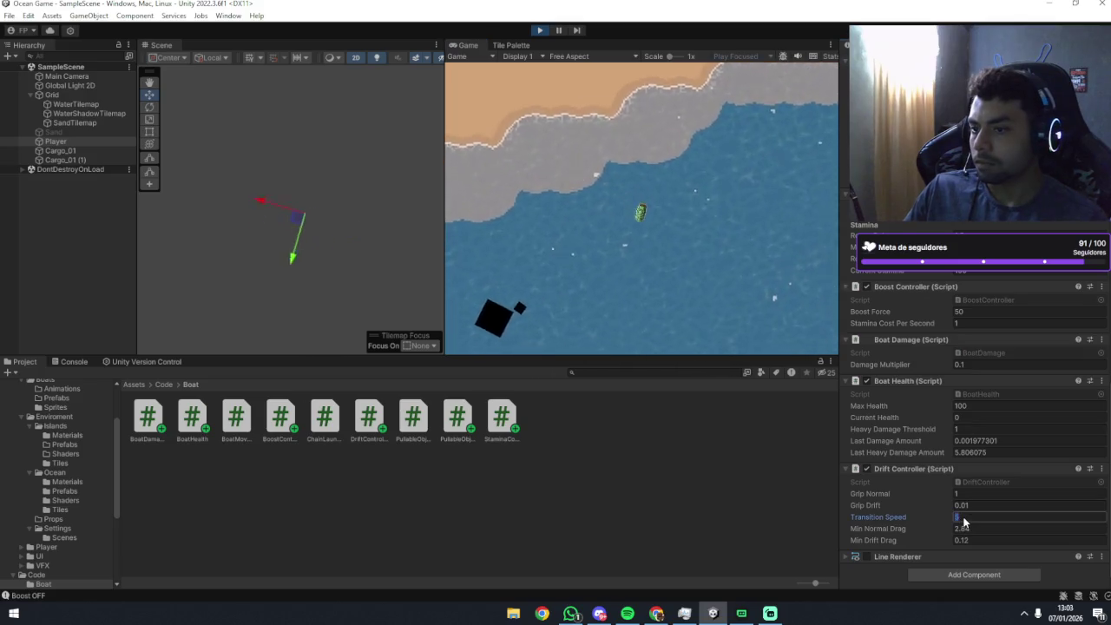
type("8")
left_click(684, 259)
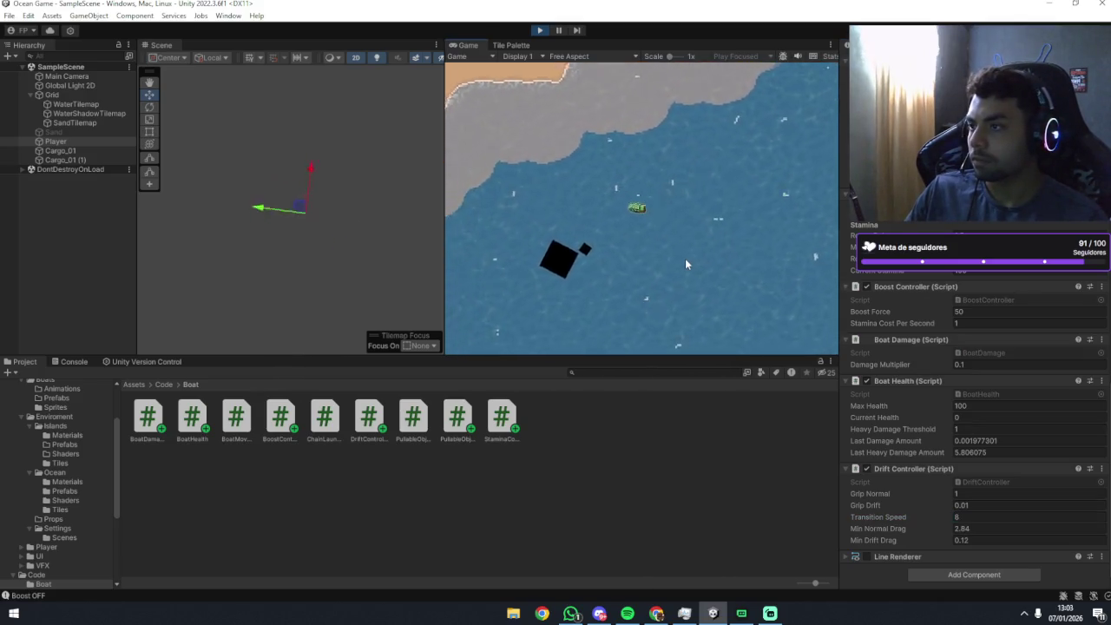
key("d")
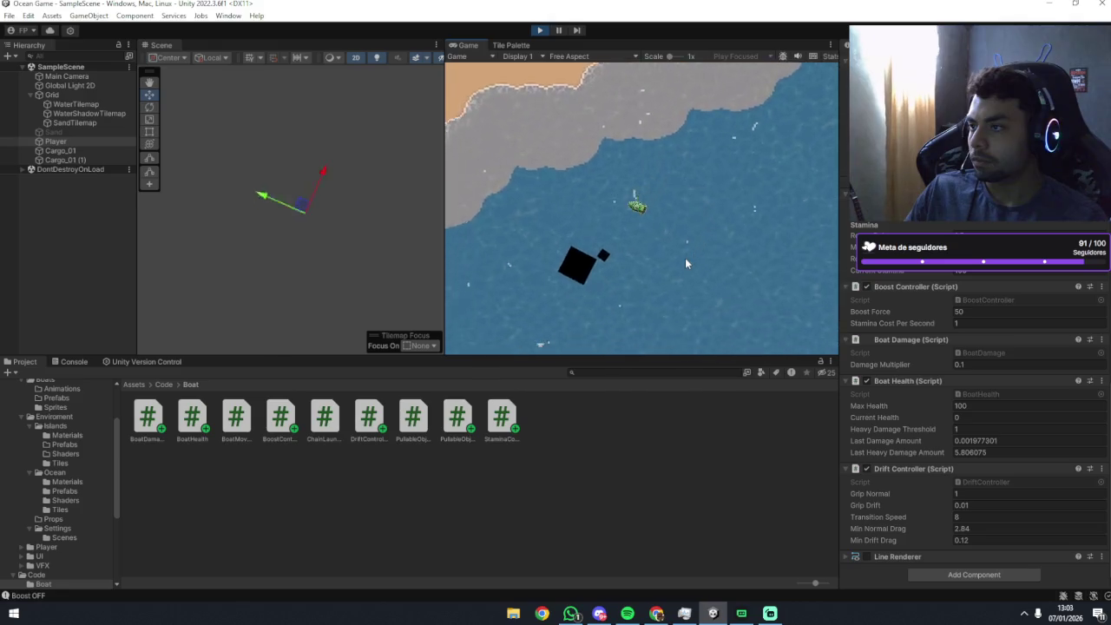
key("d")
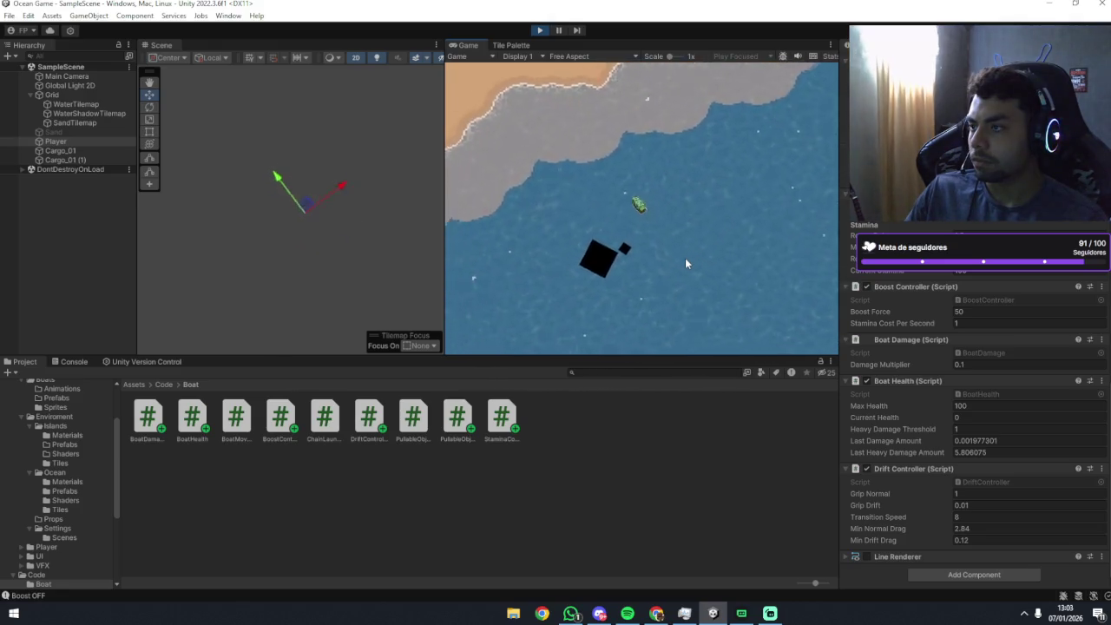
key("d")
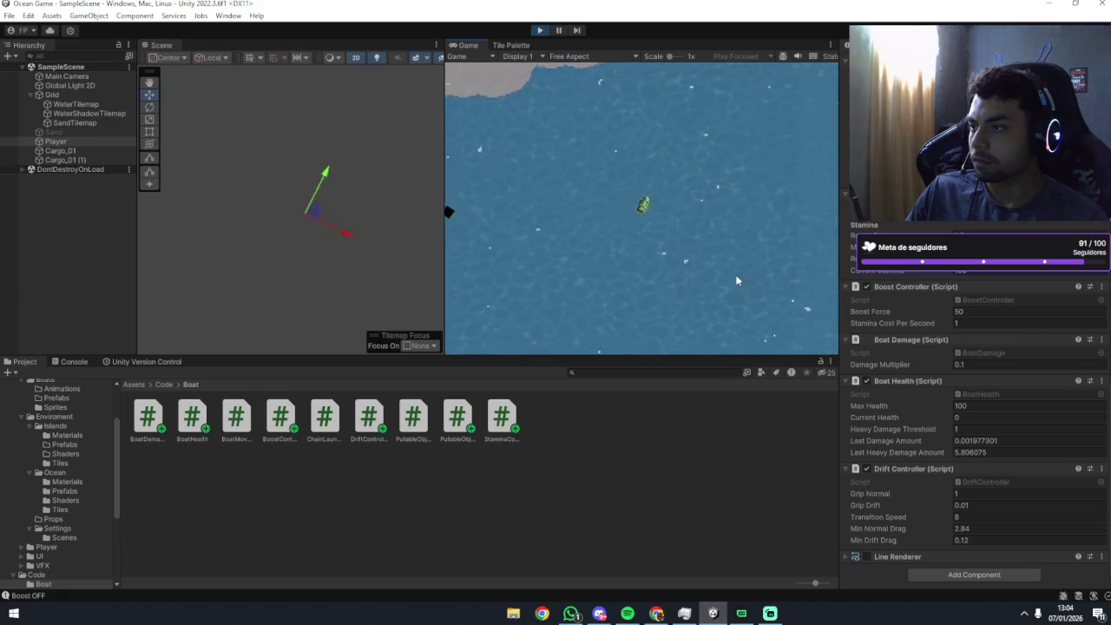
Set the Drift Controller's Transition Speed to 5 during play.
left_click(978, 517)
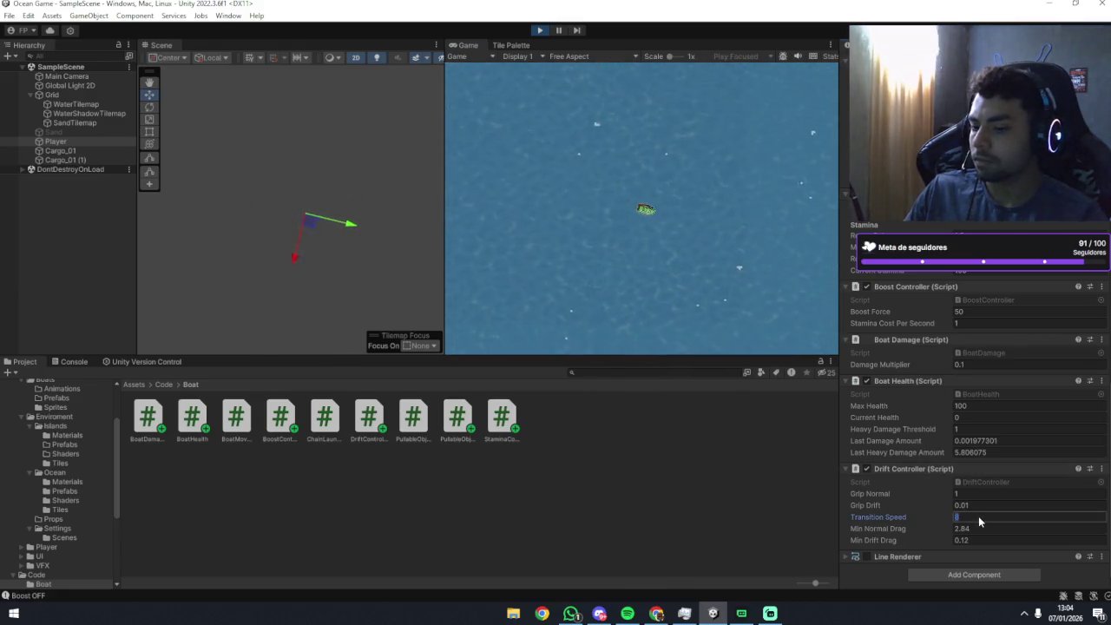
type("5")
left_click(711, 193)
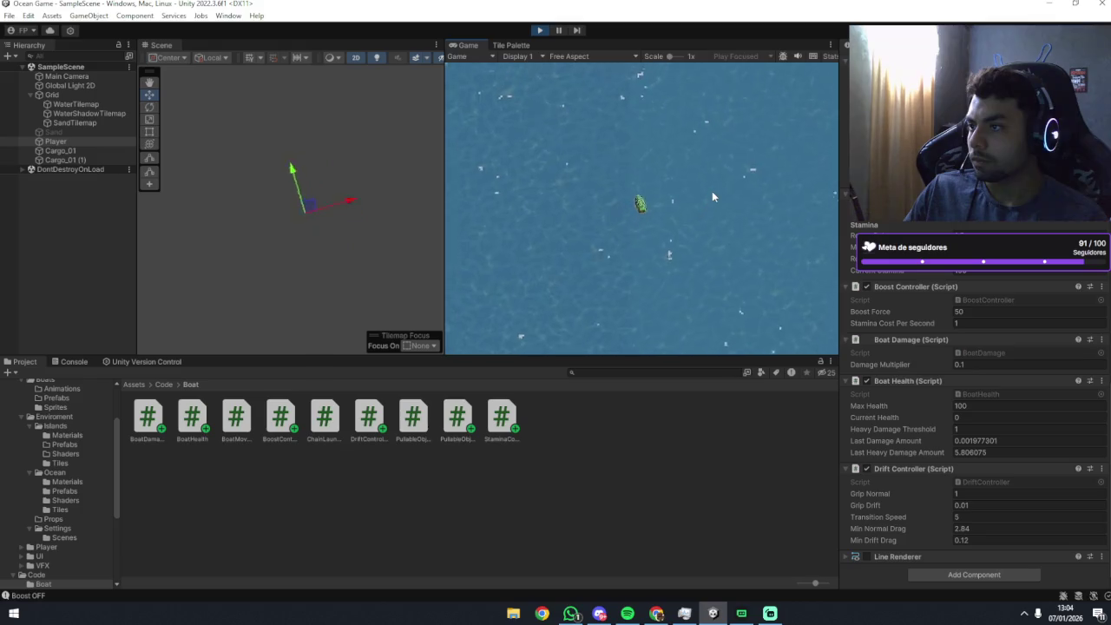
Steer the boat around the shore with full turns to test its turning.
key("d")
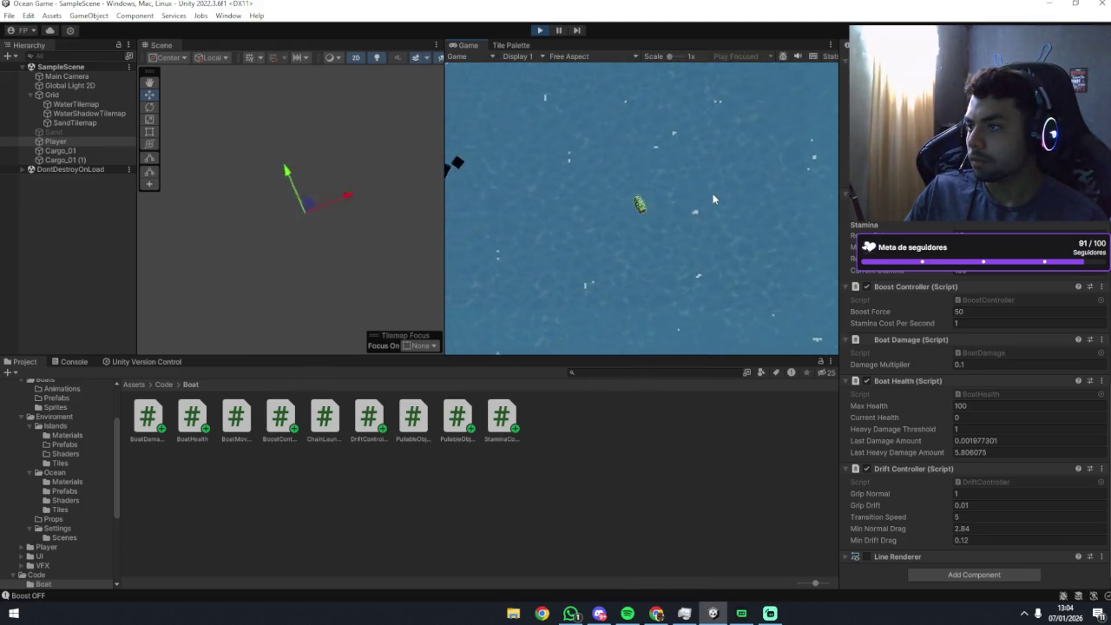
key("w")
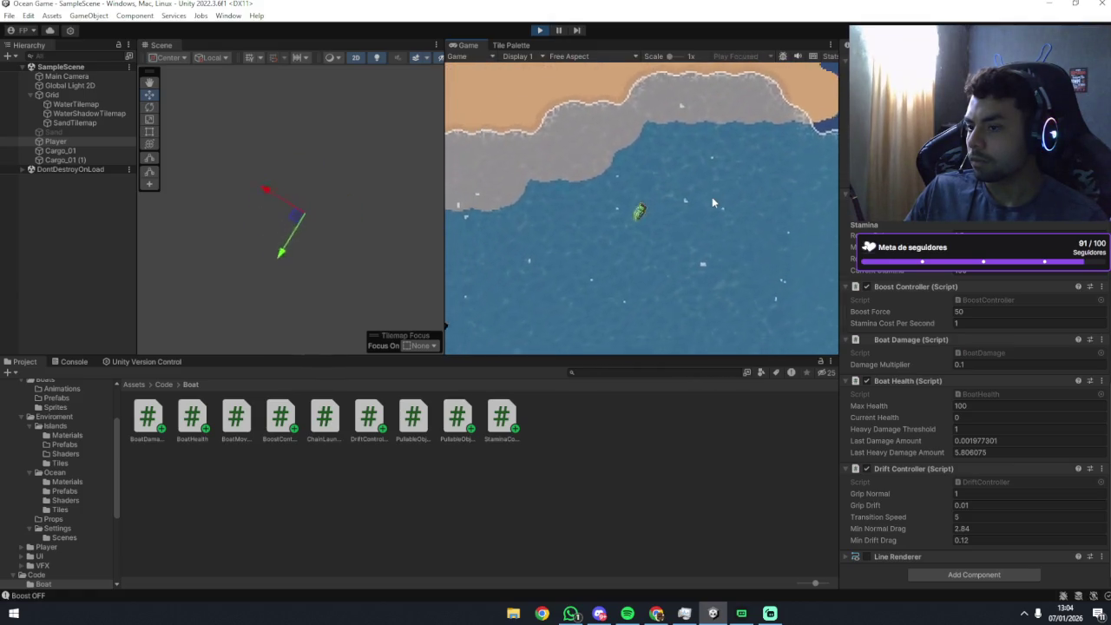
key("d")
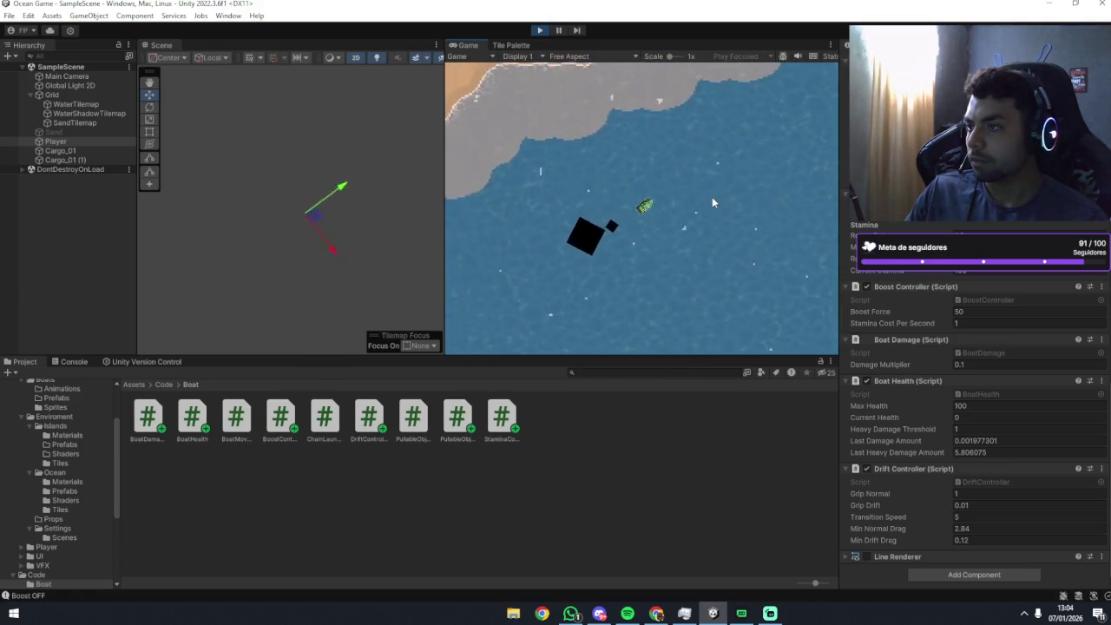
key("a")
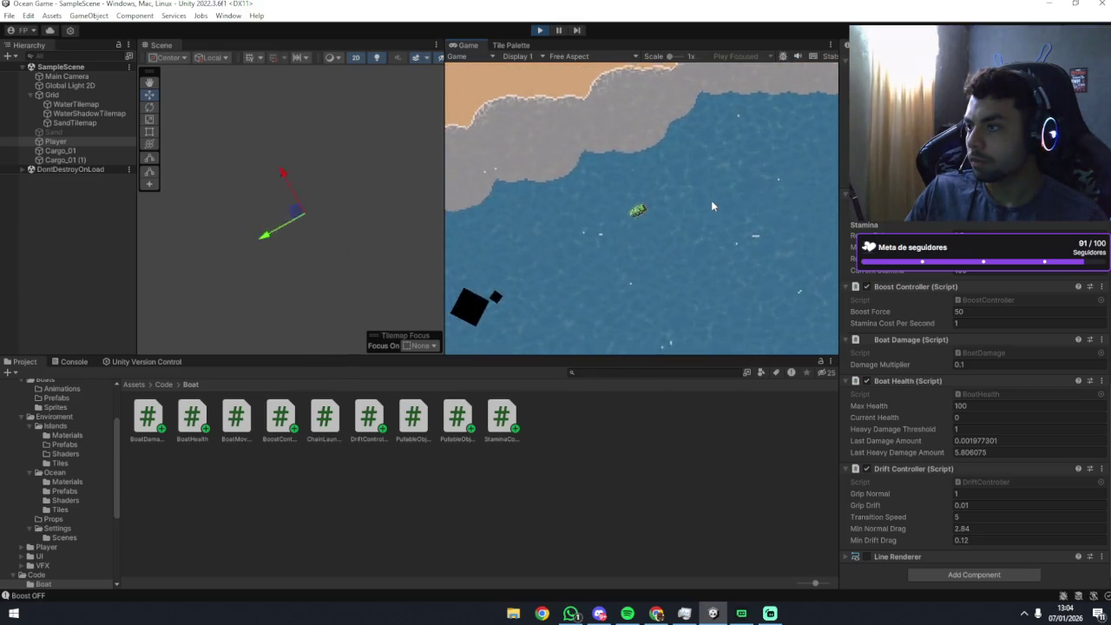
key("a")
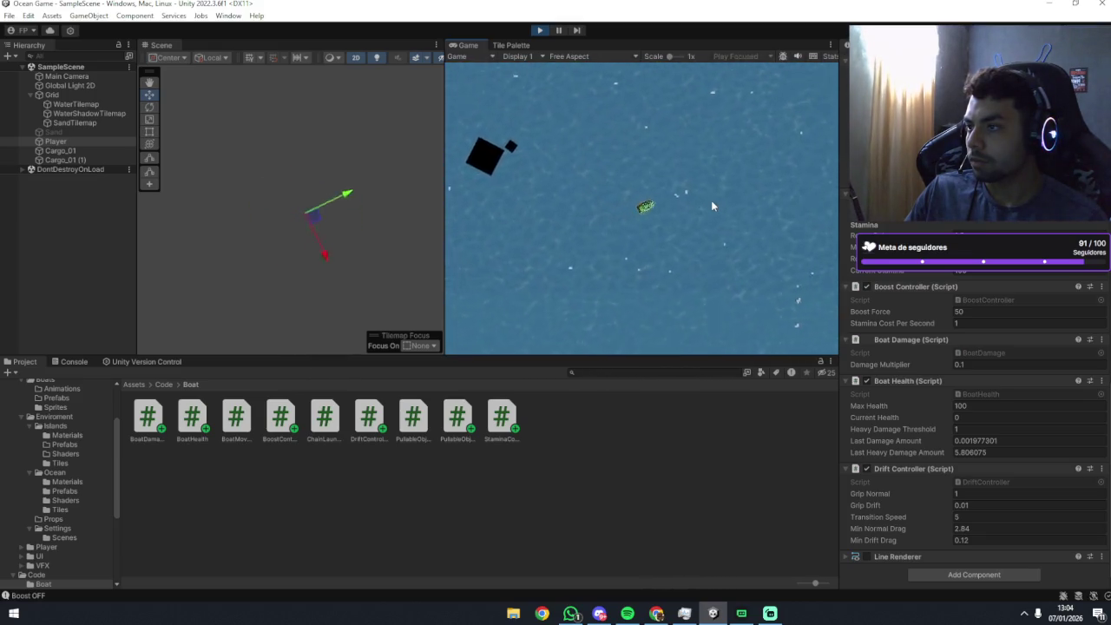
key("w")
key("a")
key("a")
key("a")
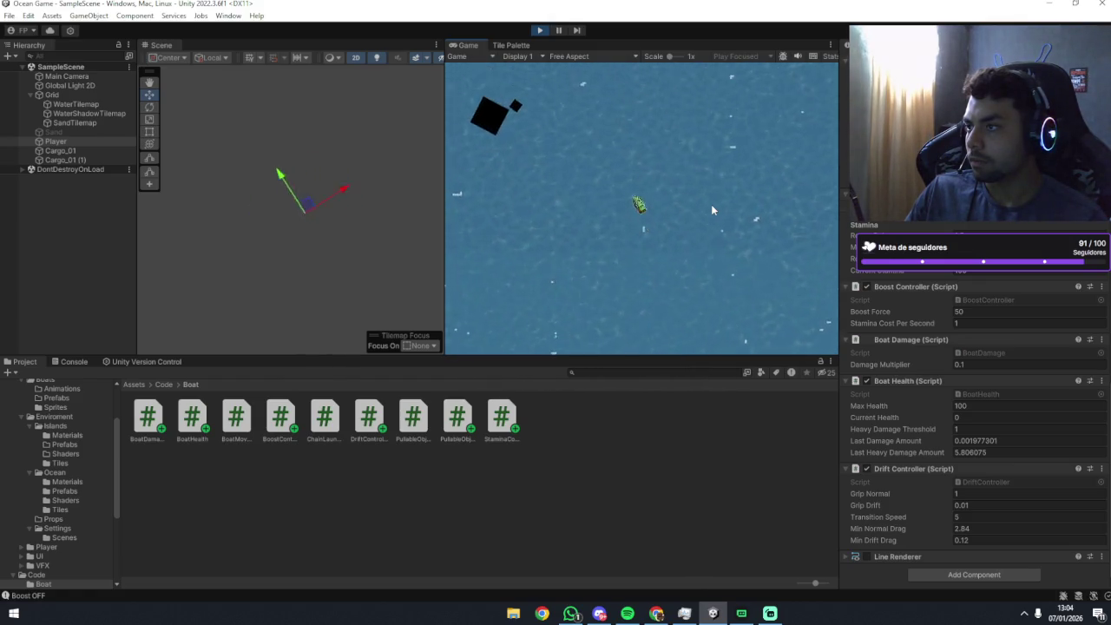
key("a")
key("a")
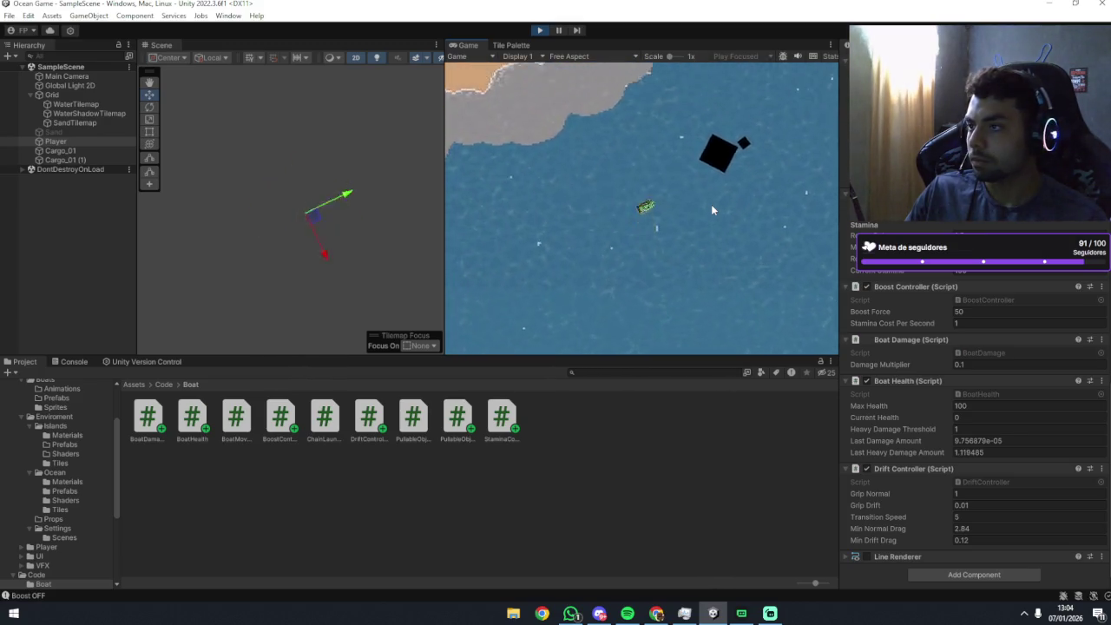
key("d")
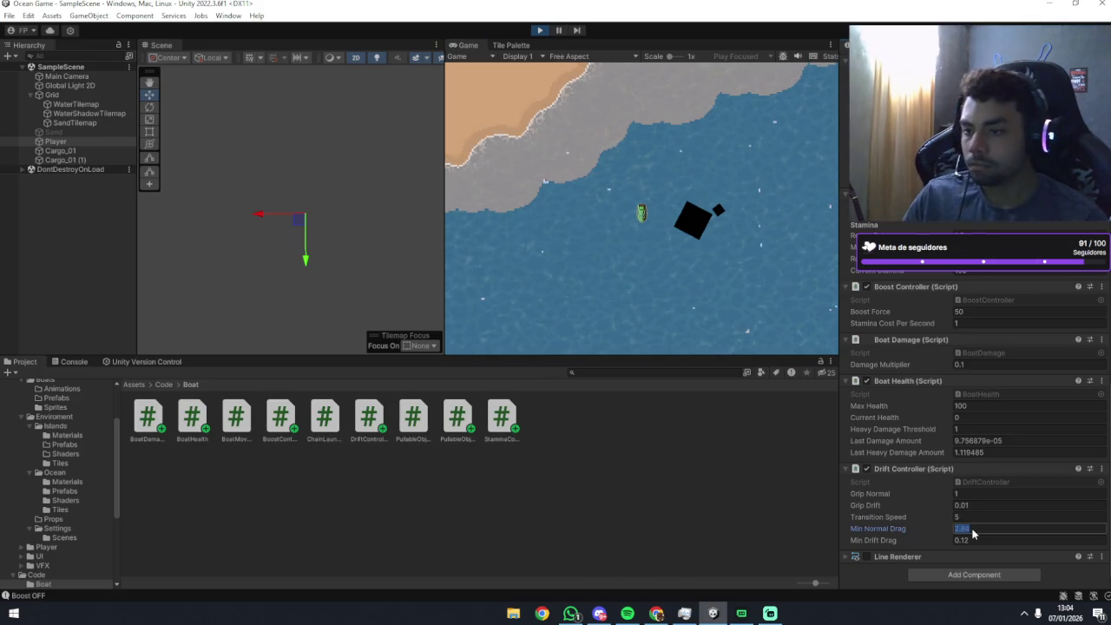
Enter Min Normal Drag 2.5 and Min Drift Drag 1, then return to the running game.
type("2.5")
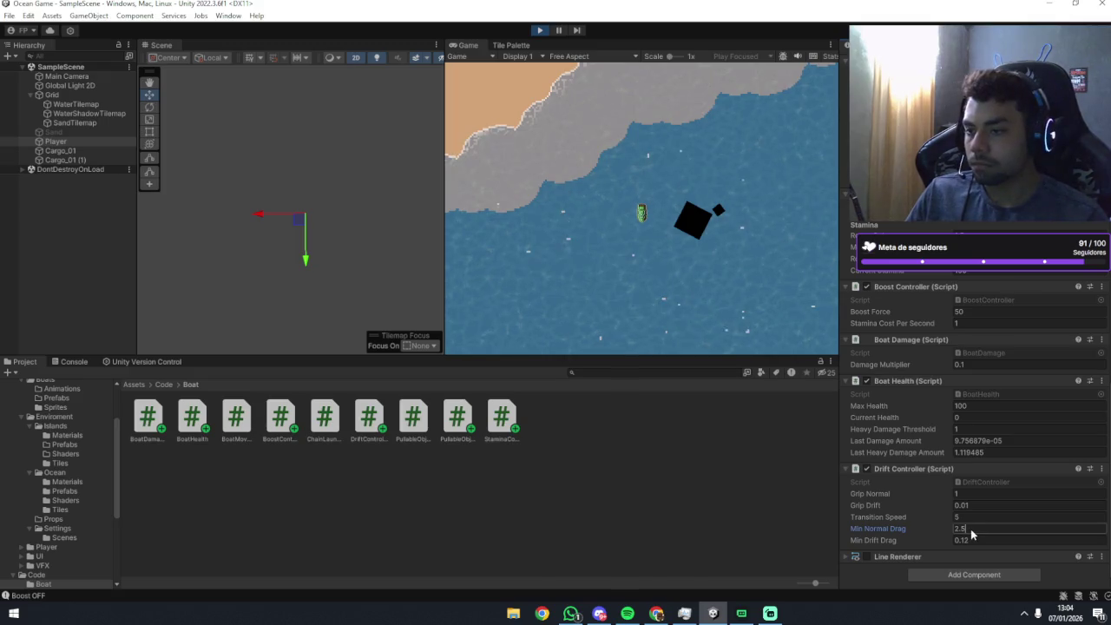
left_click(978, 536)
type("1")
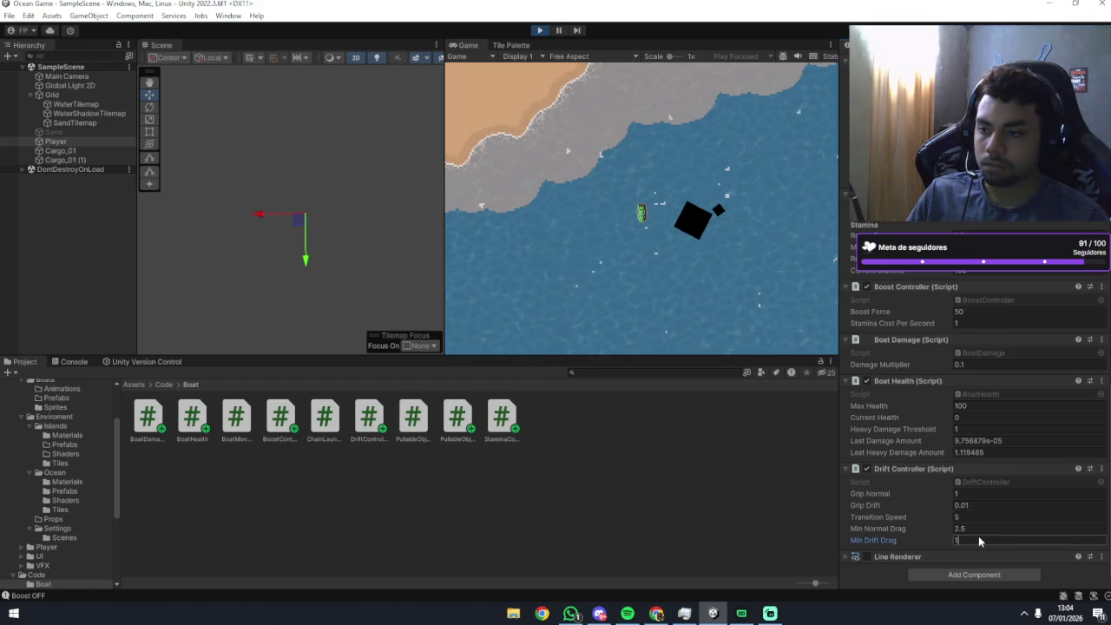
left_click(742, 295)
Drive the boat north and spin it through full turns to check the new drag.
key("w")
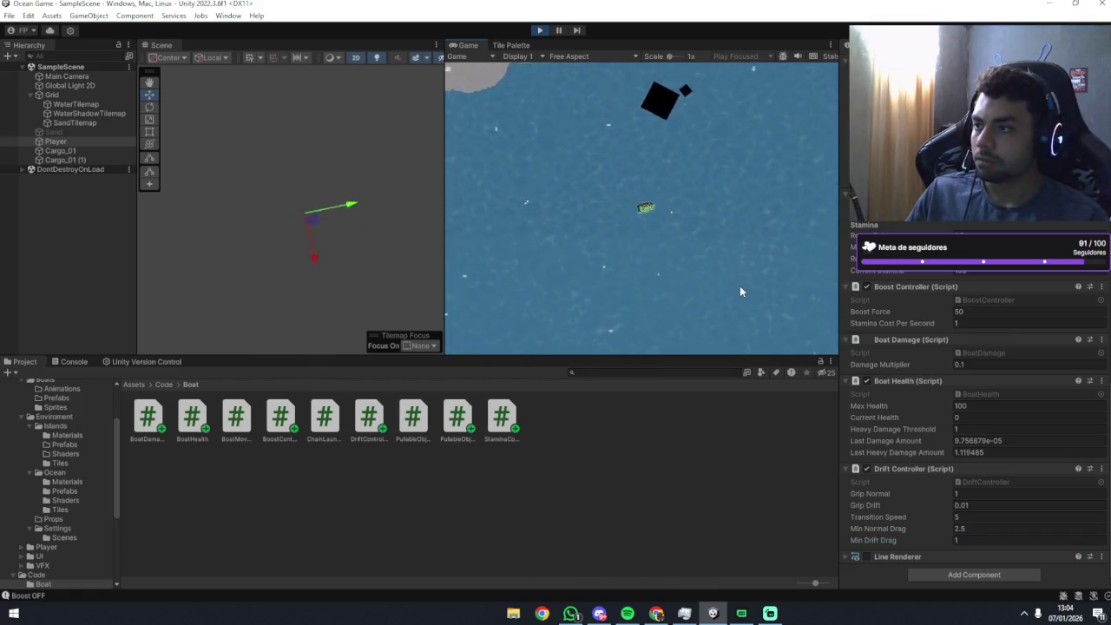
key("d")
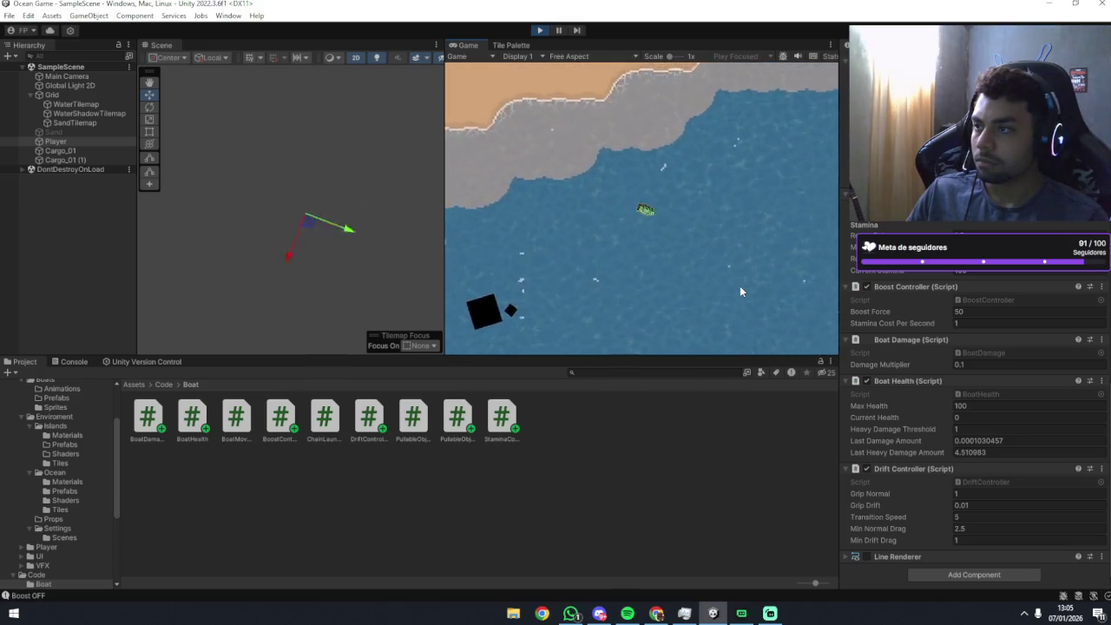
key("a")
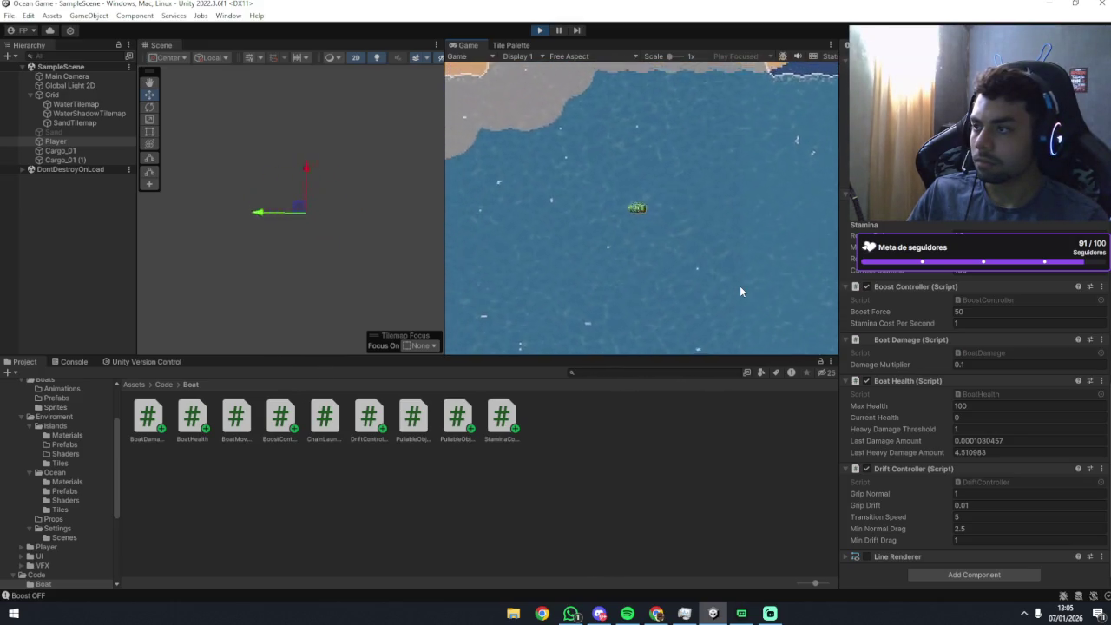
key("d")
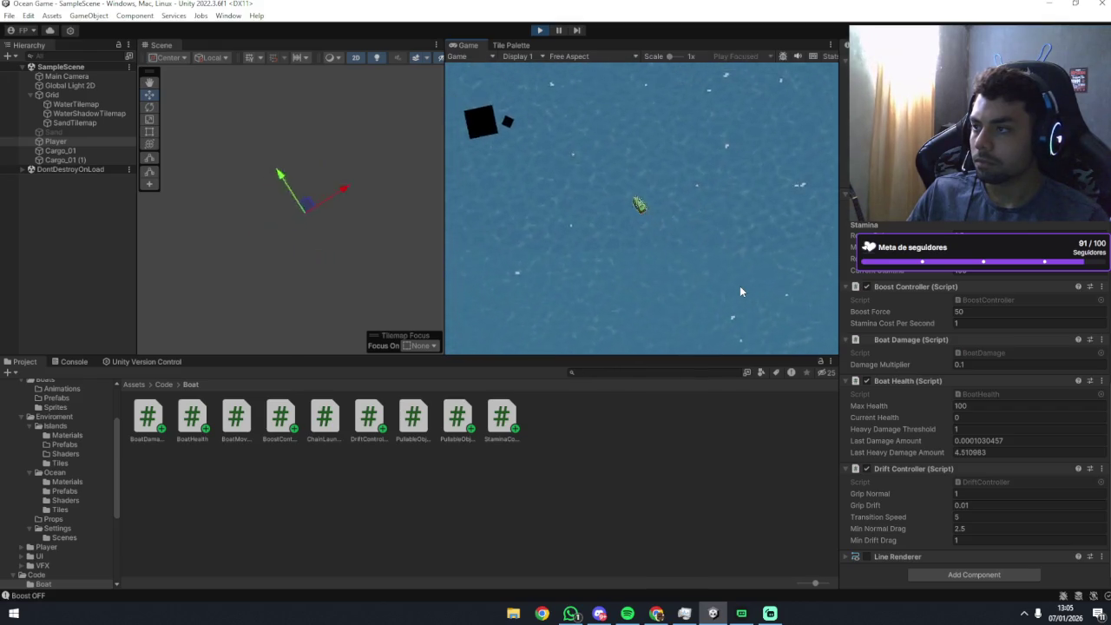
key("a")
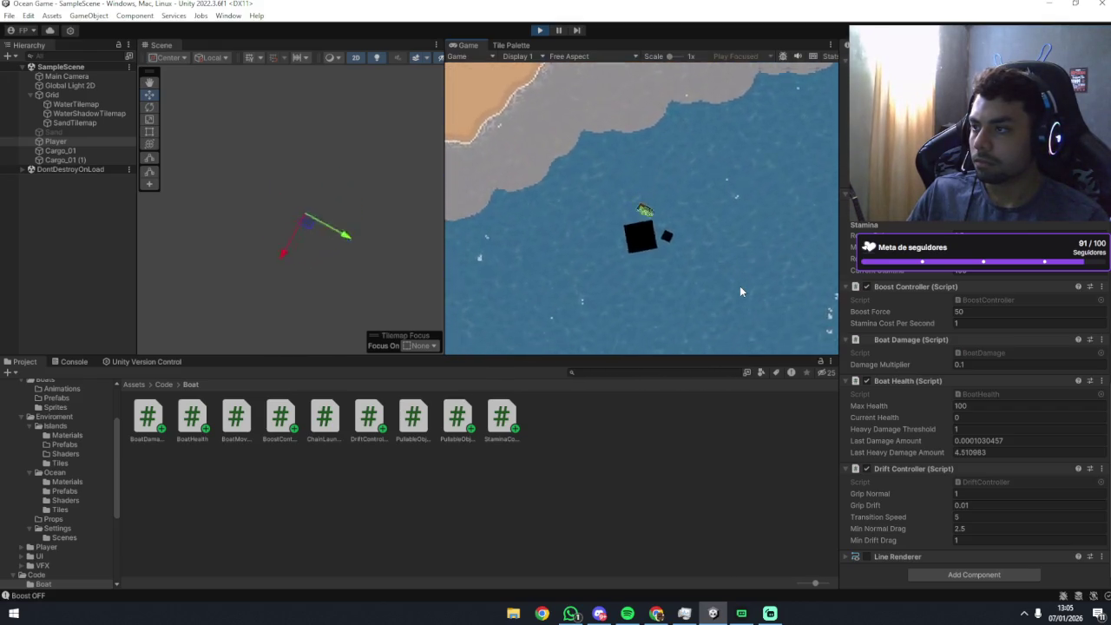
key("a")
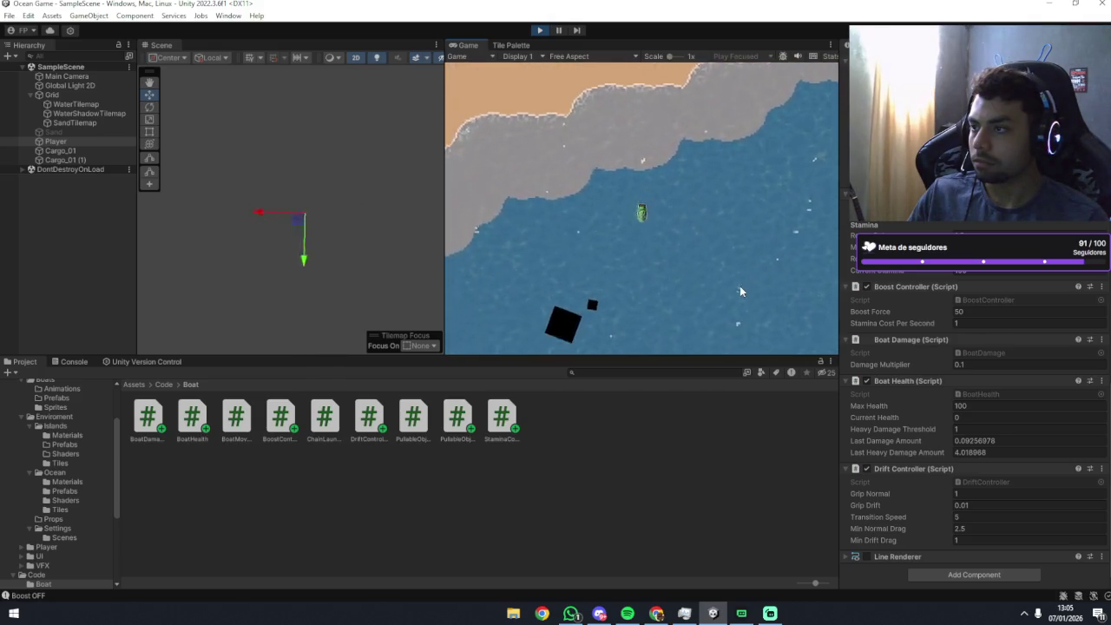
key("d")
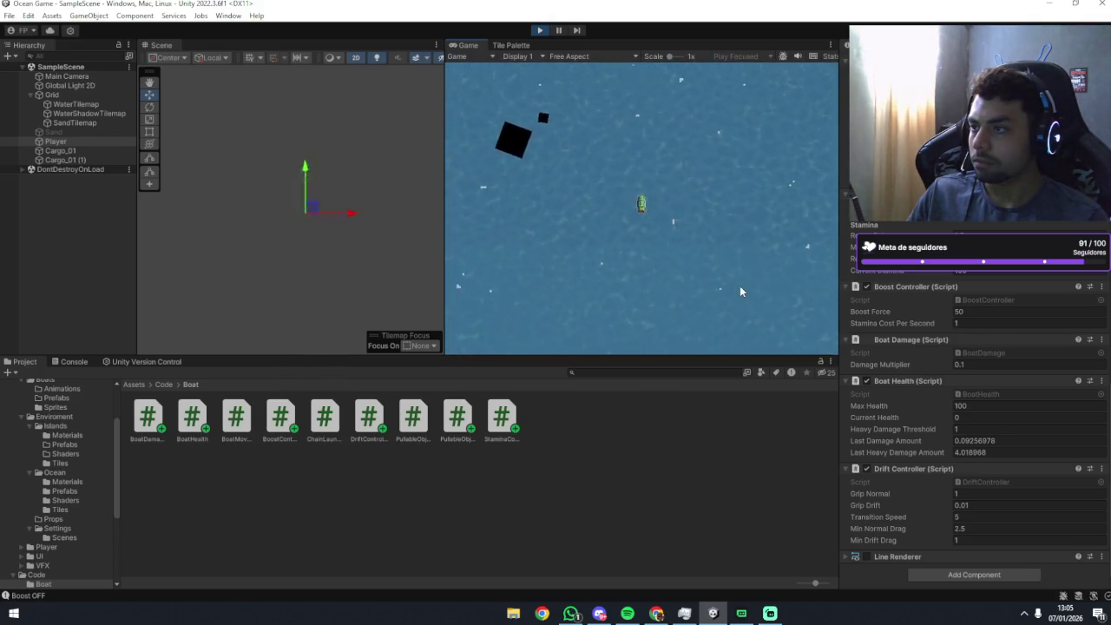
key("d")
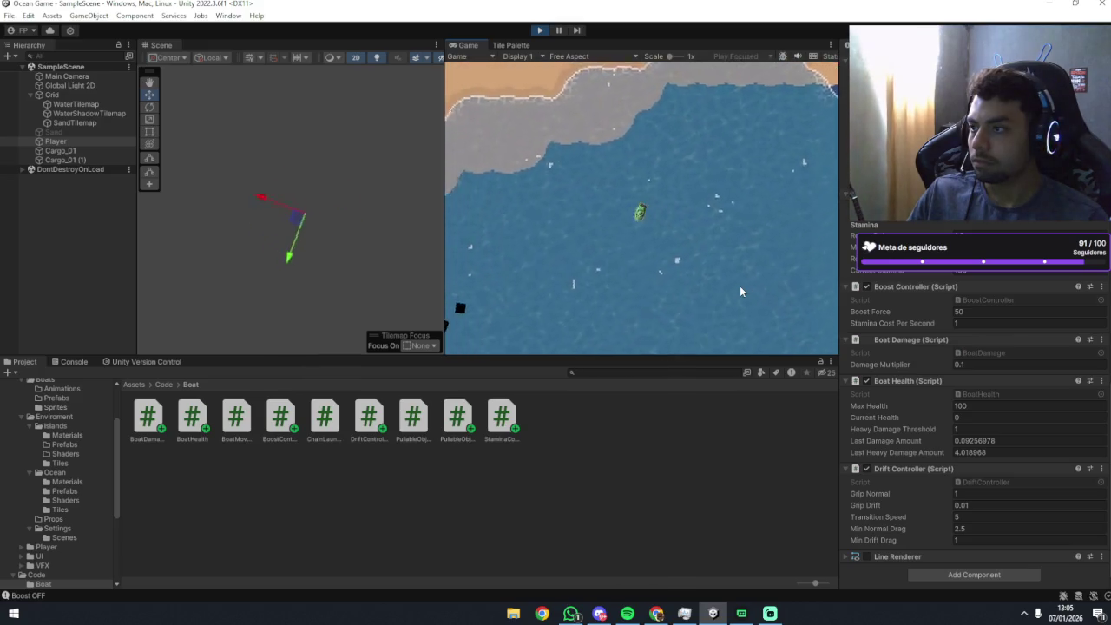
Weave the boat toward and away from the shore to check its drift.
key("a")
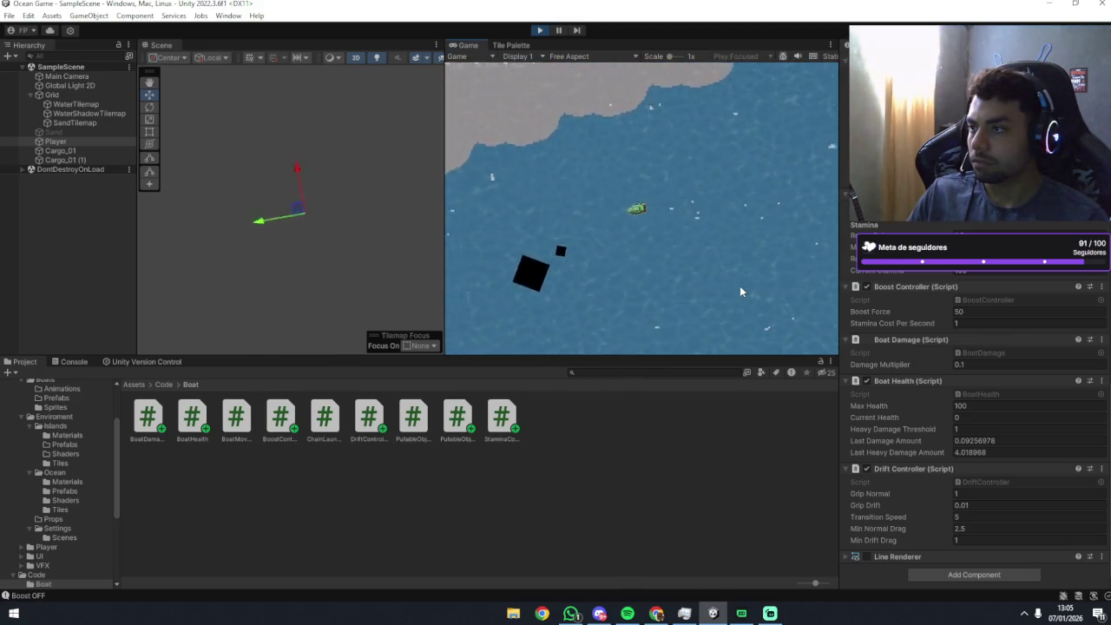
key("d")
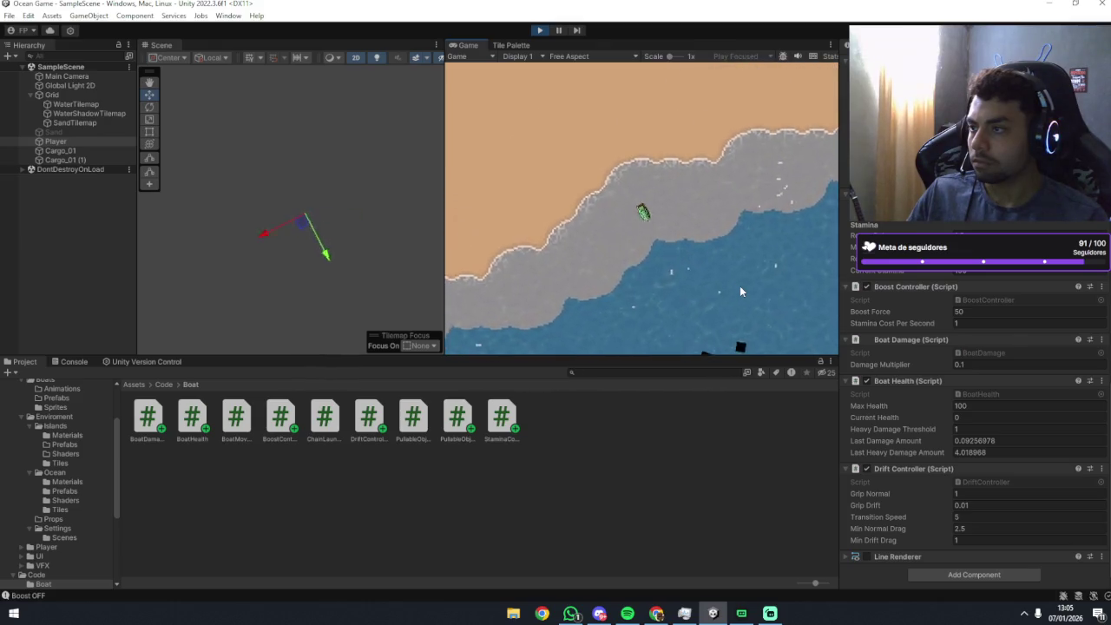
key("a")
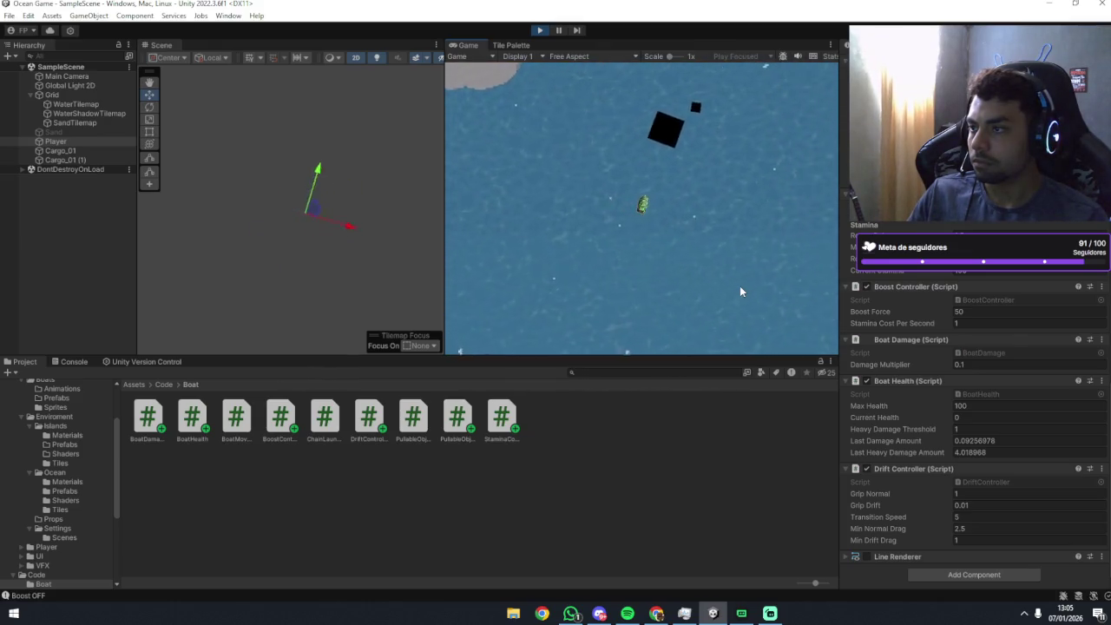
key("a")
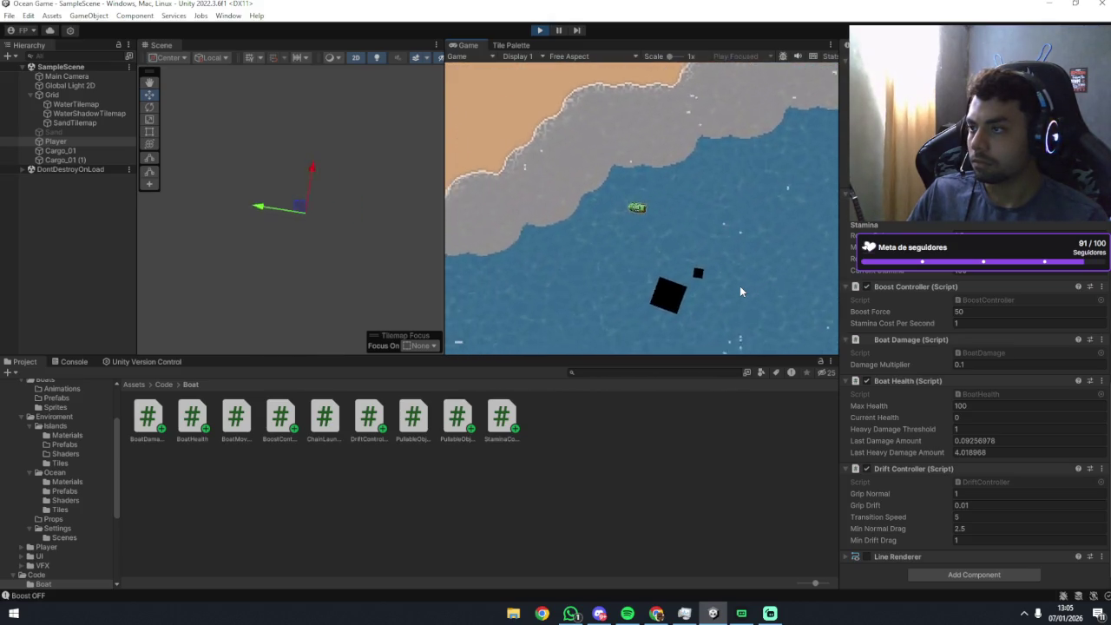
key("a")
key("a")
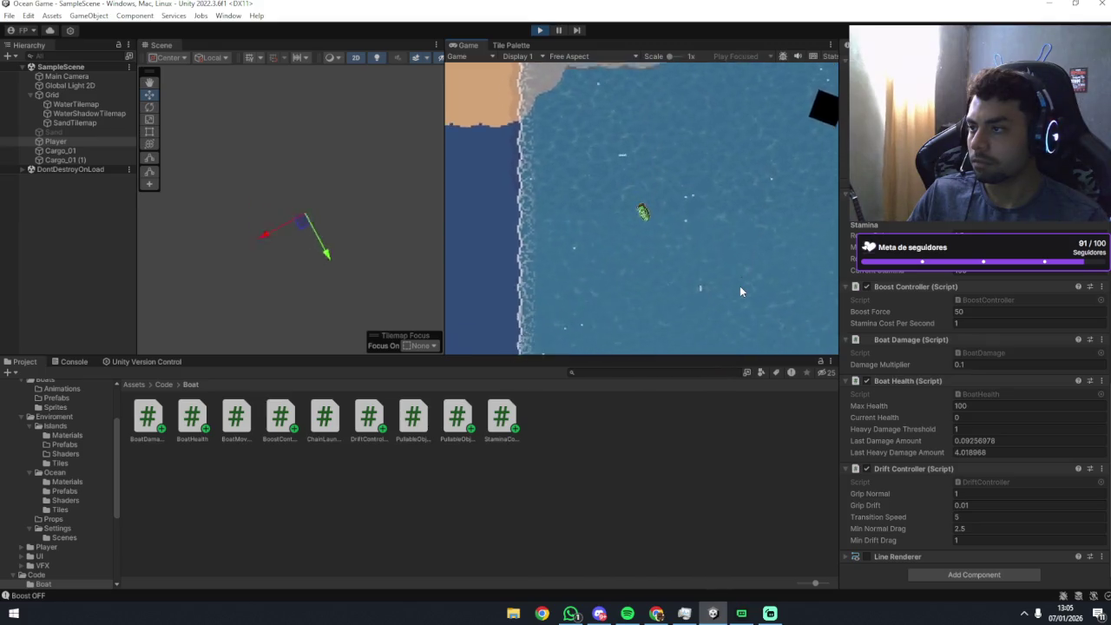
key("d")
key("a")
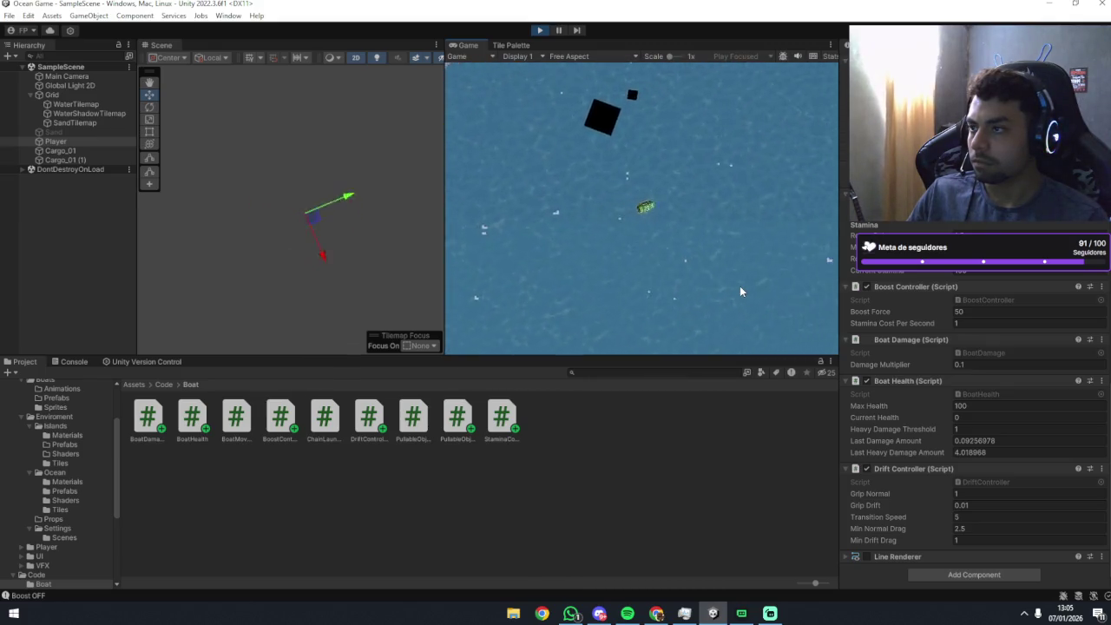
key("d")
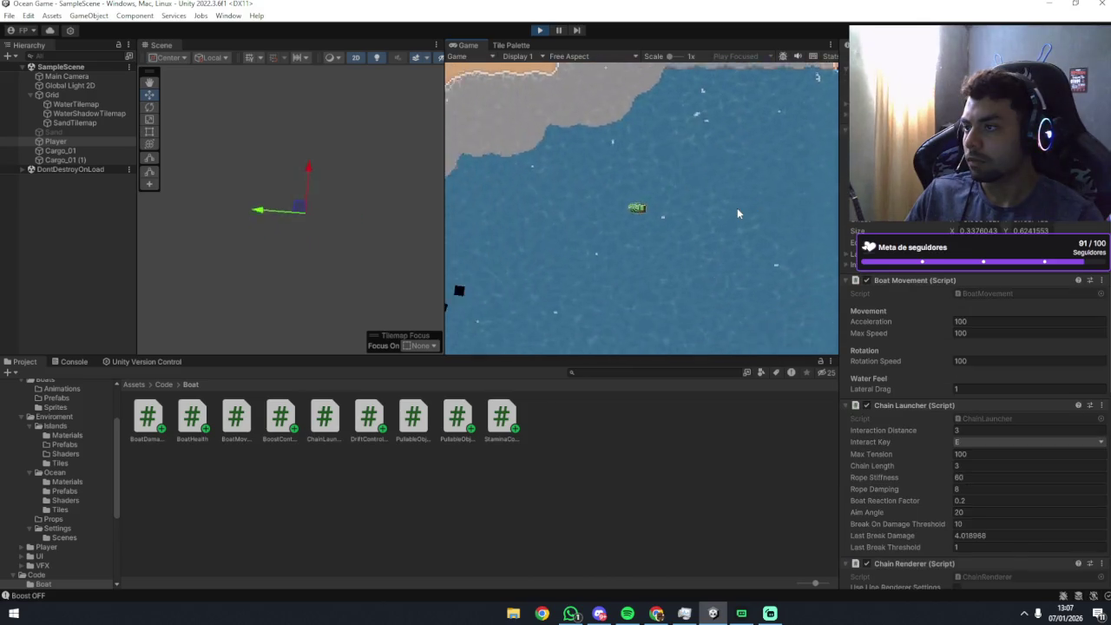
Steer the boat from the shore into open water, turning to feel sideways drag.
key("a")
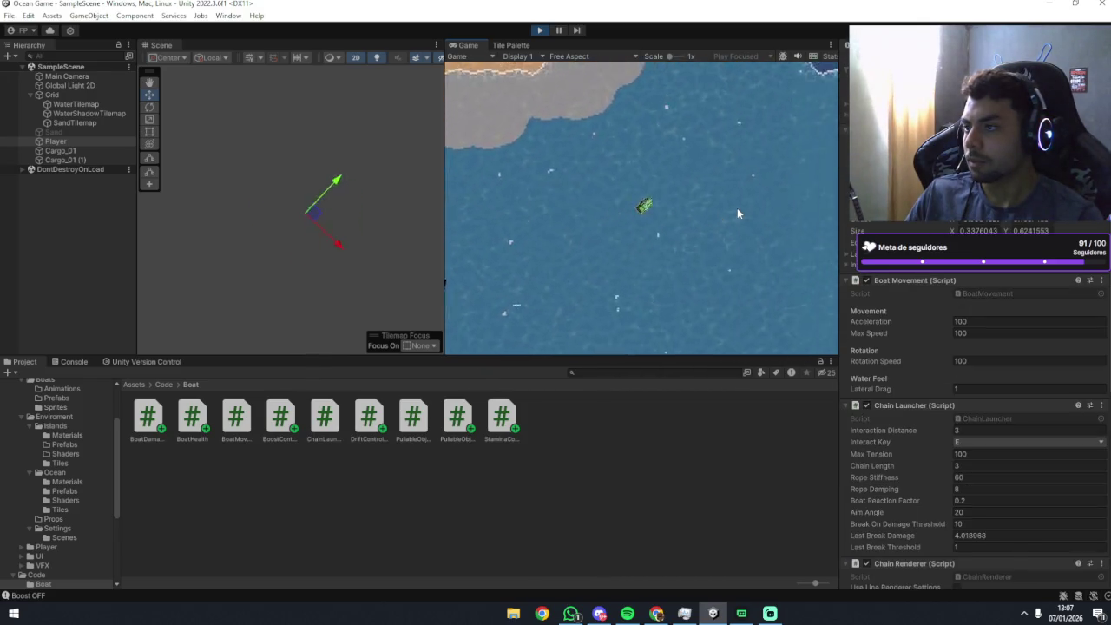
key("d")
key("a")
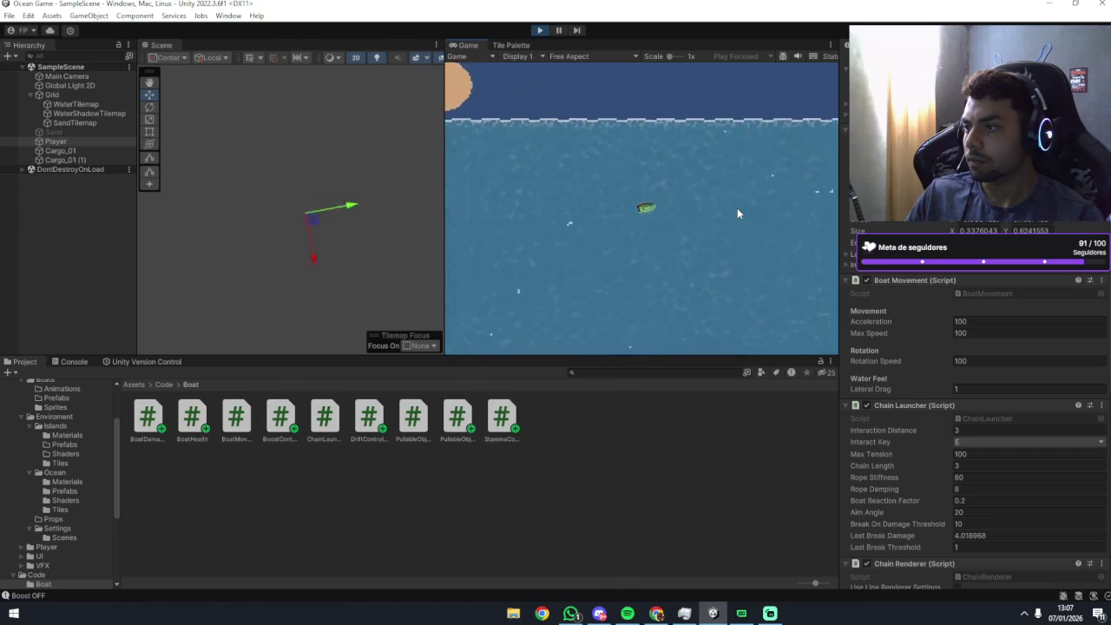
key("a")
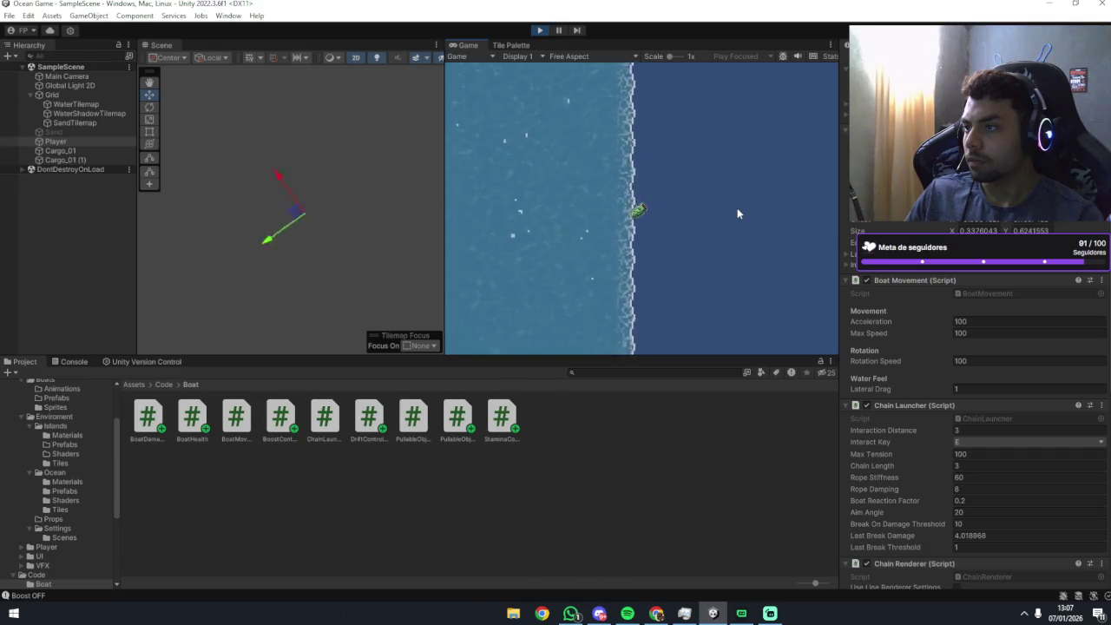
key("w")
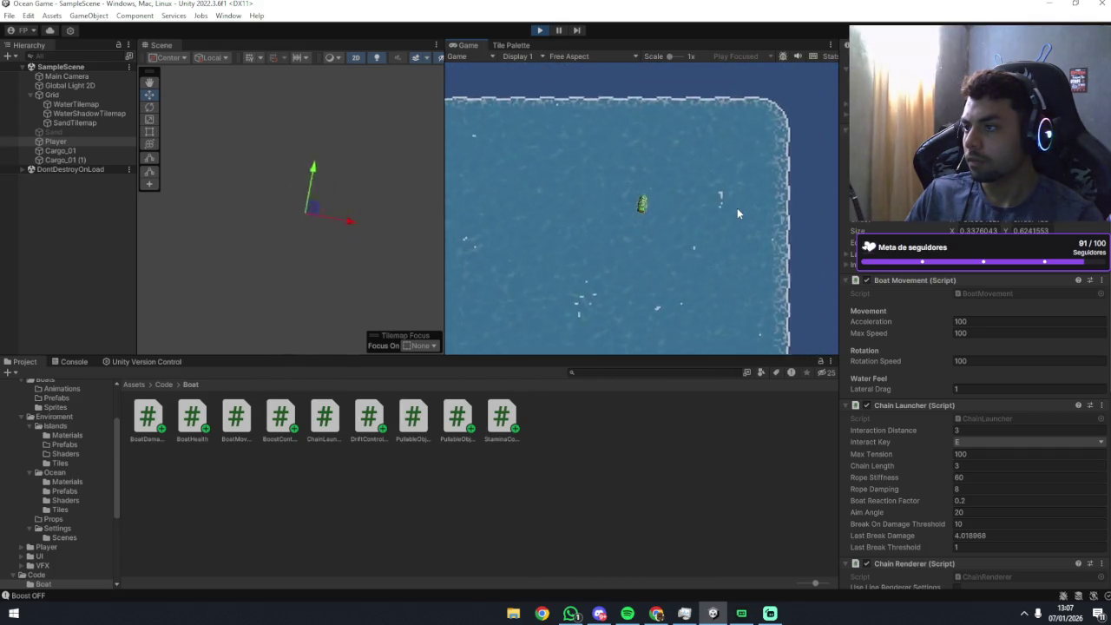
key("a")
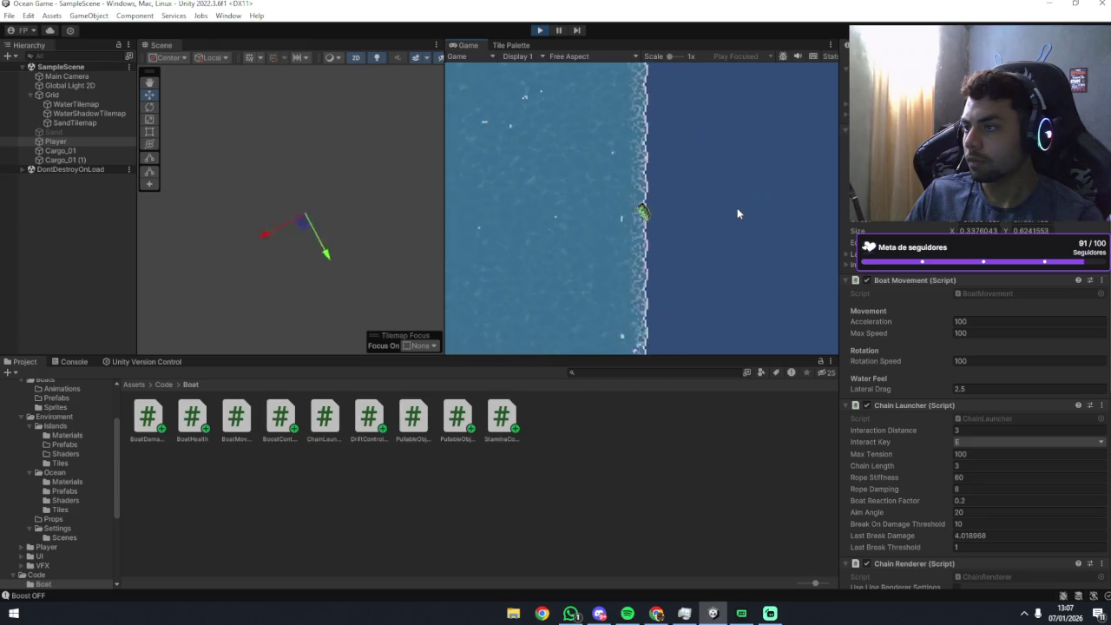
key("a")
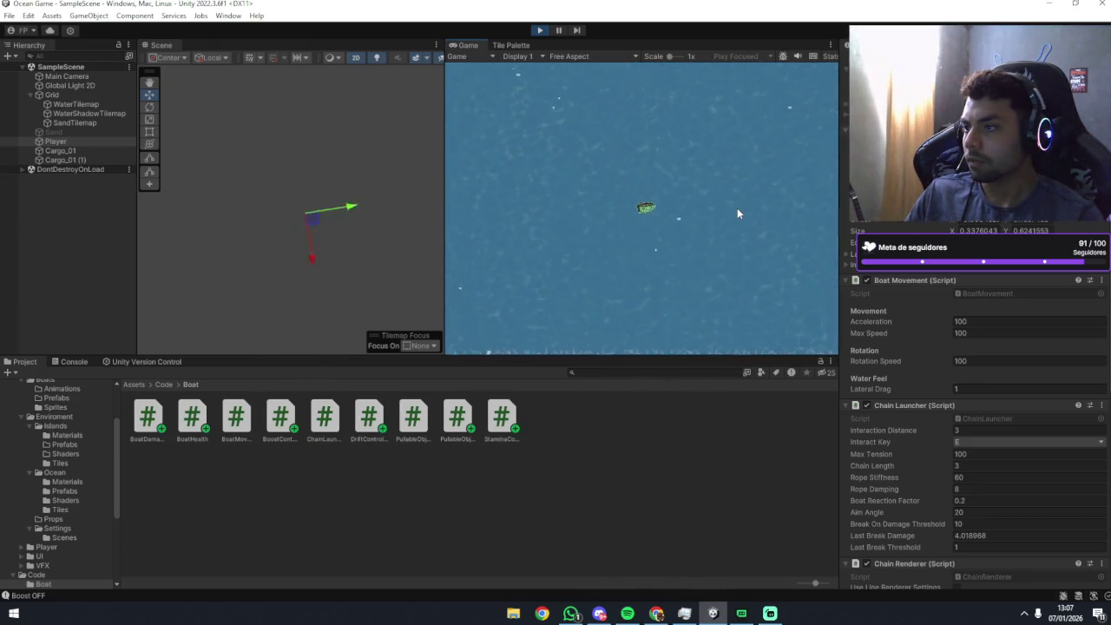
key("a")
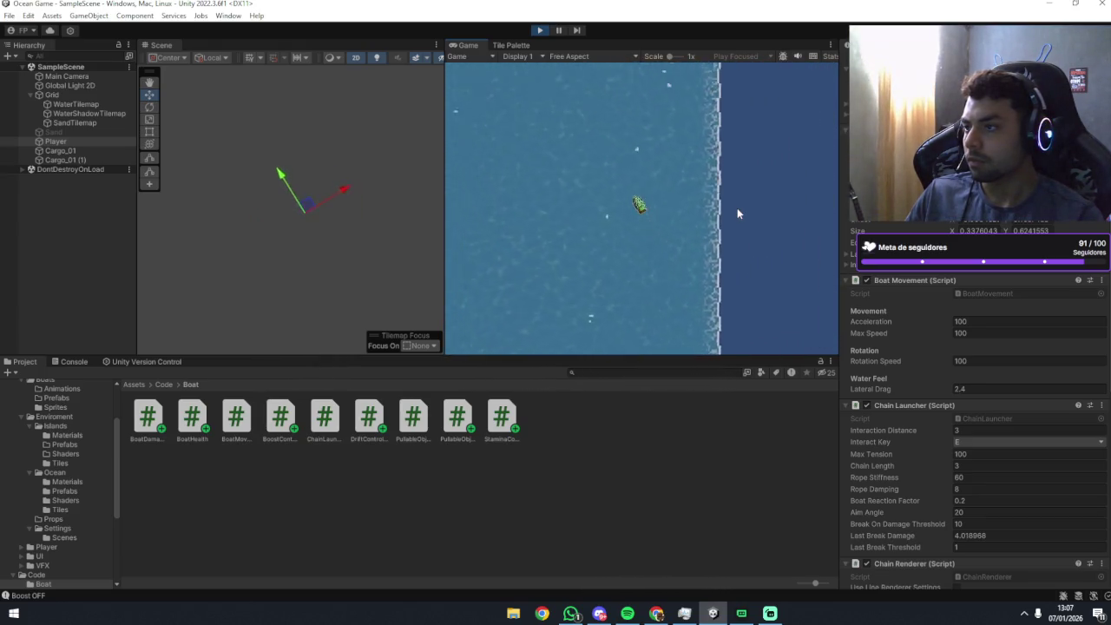
key("a")
Spin the boat counter-clockwise repeatedly, sailing past the shoreline into a water corner.
key("d")
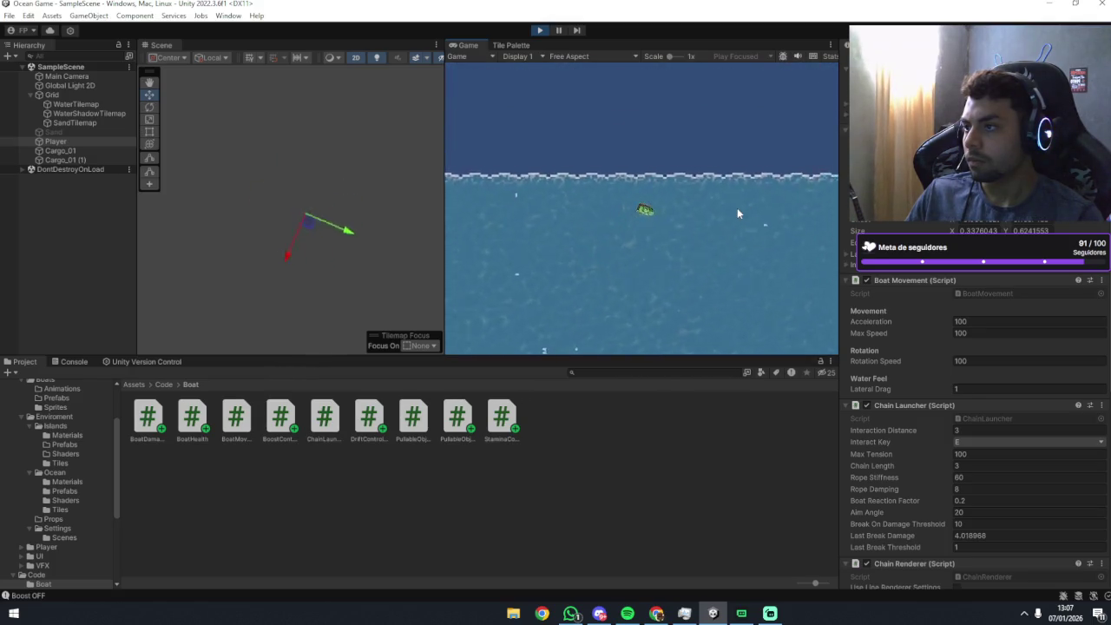
key("a")
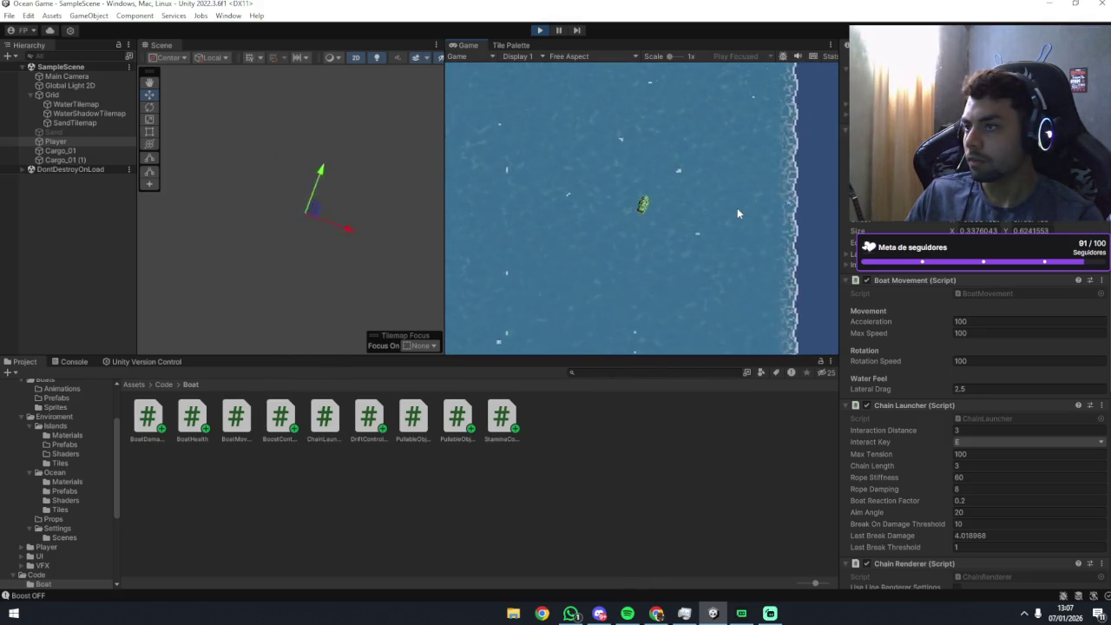
key("a")
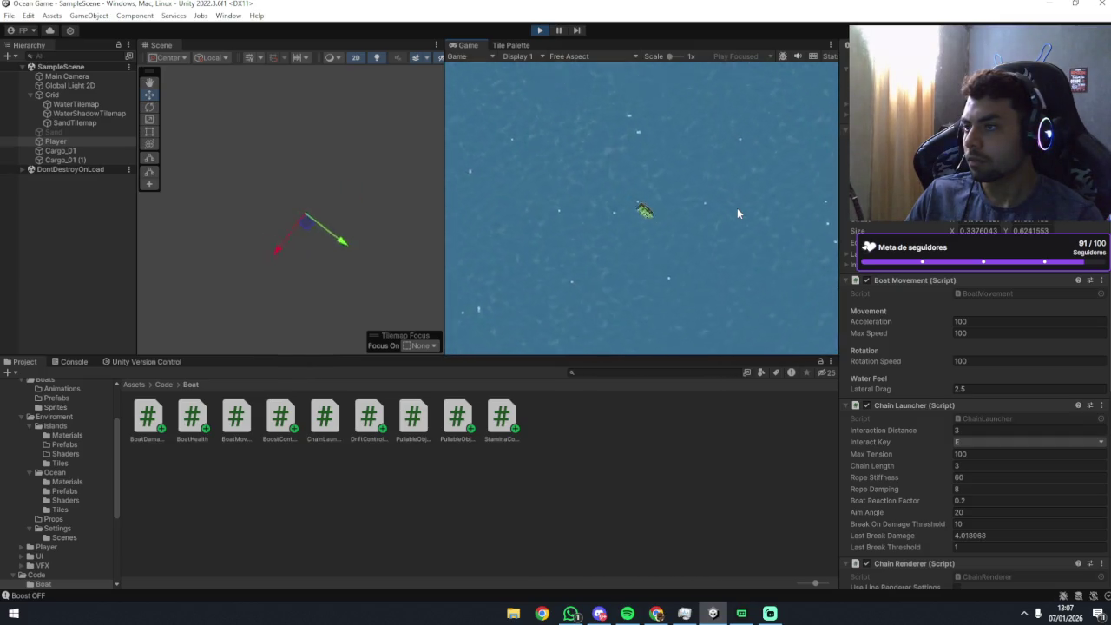
key("a")
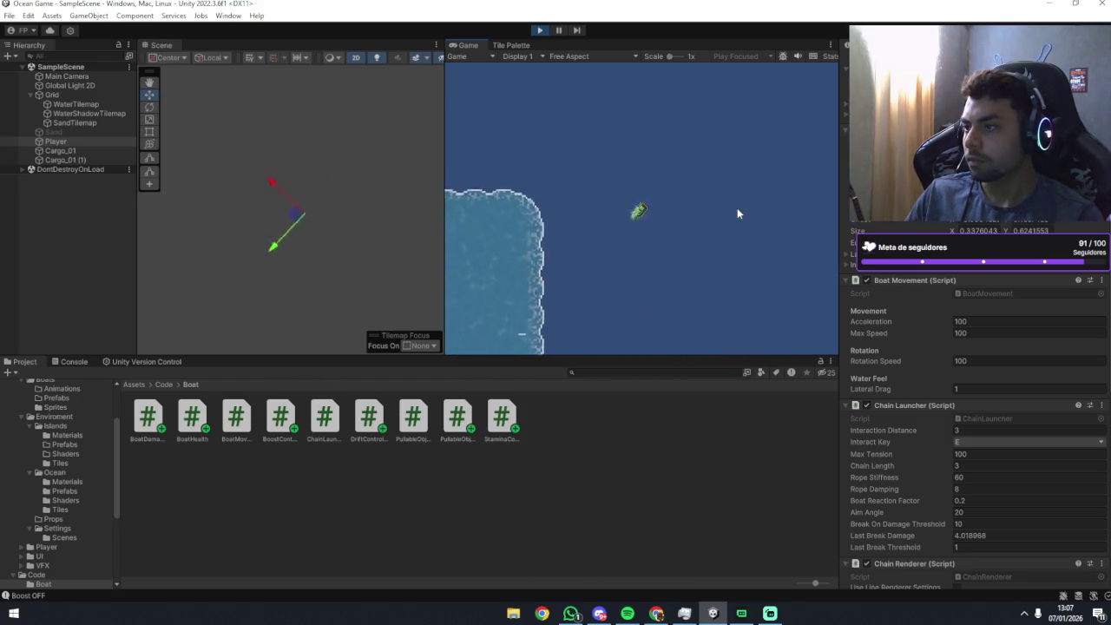
key("a")
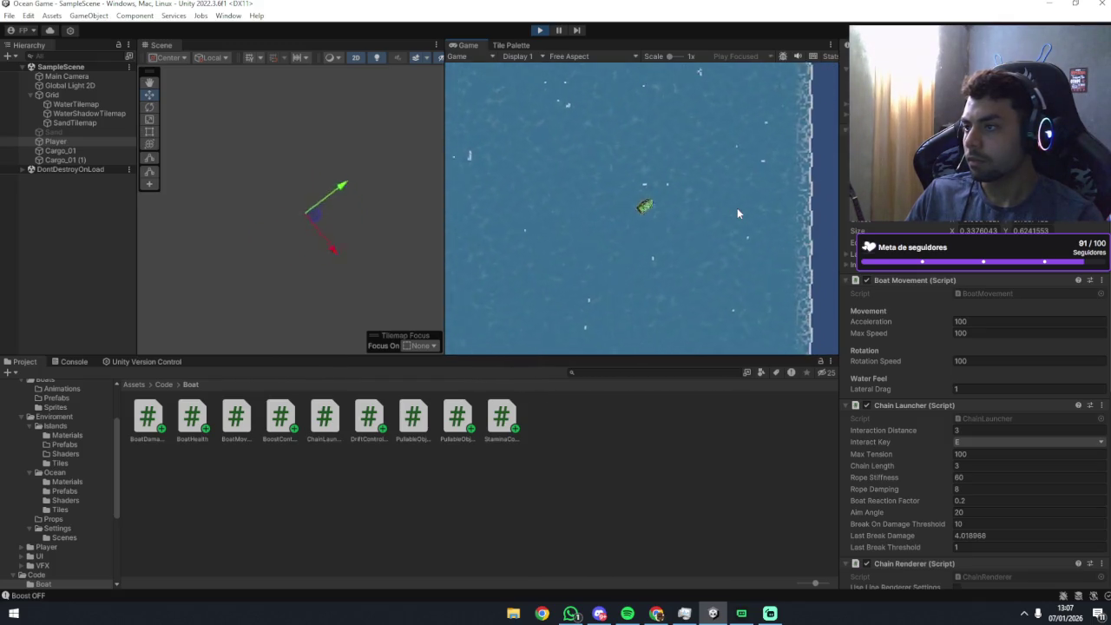
key("a")
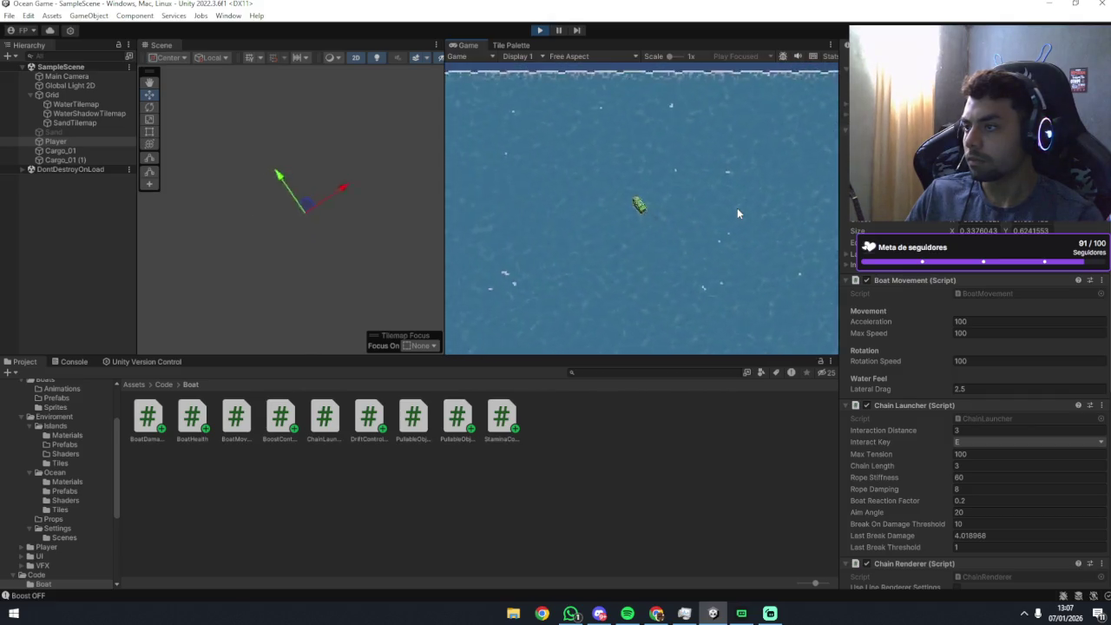
key("a")
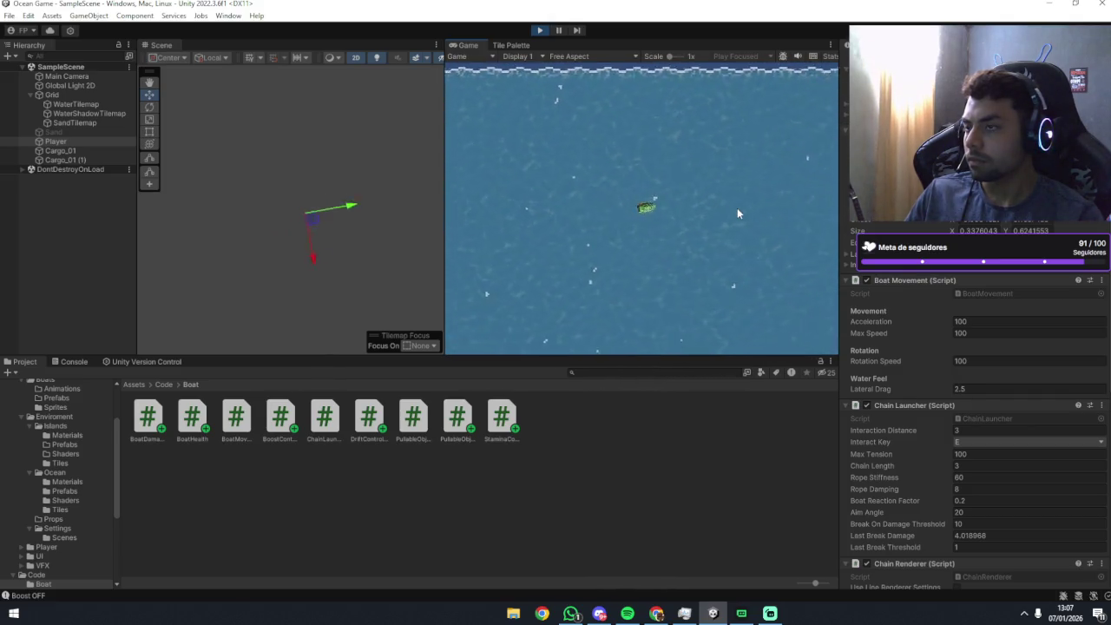
key("a")
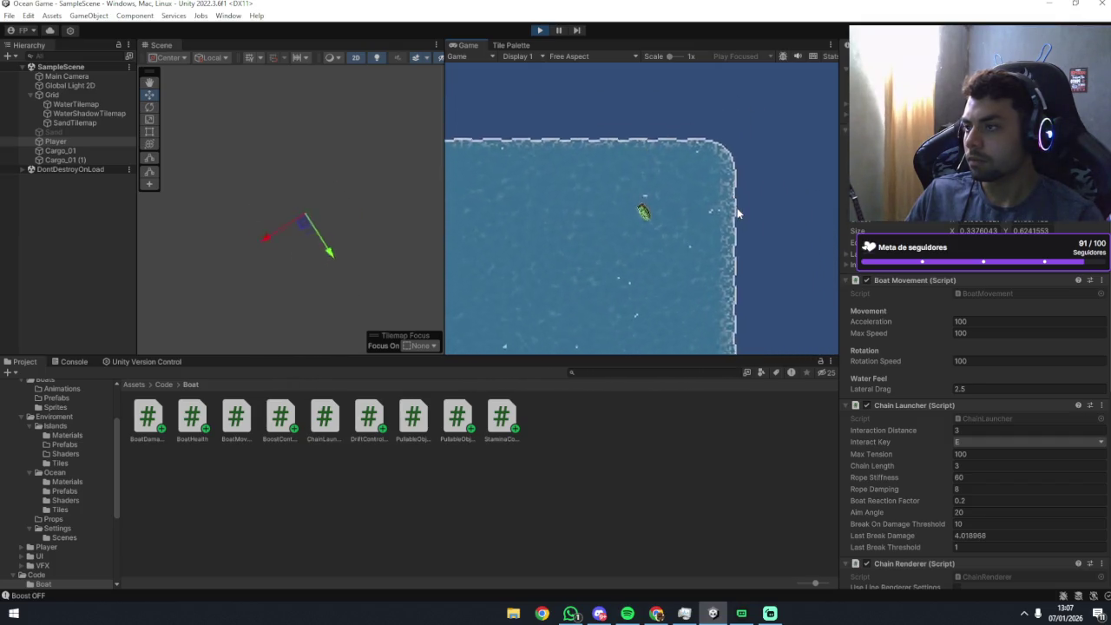
key("a")
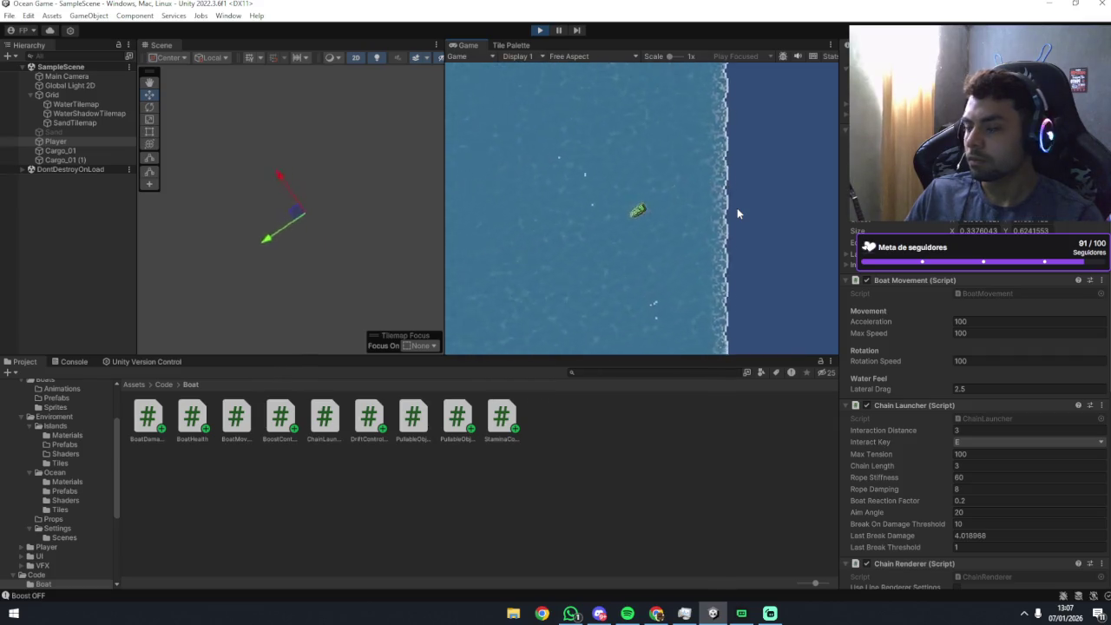
key("a")
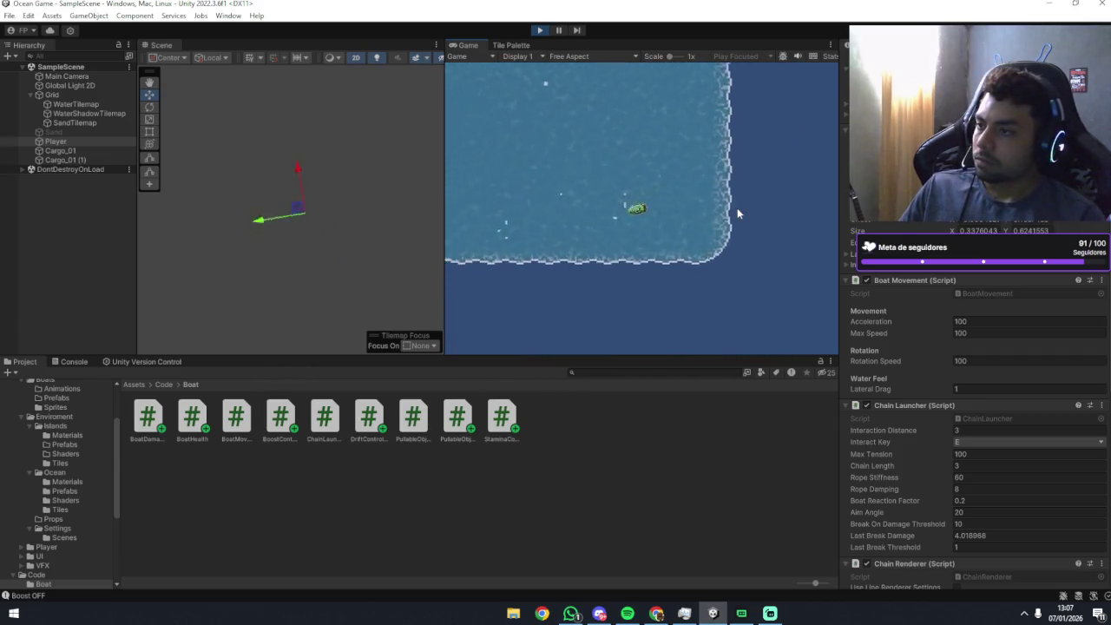
Weave the boat along the vertical shoreline, turning toward and away from shore.
key("d")
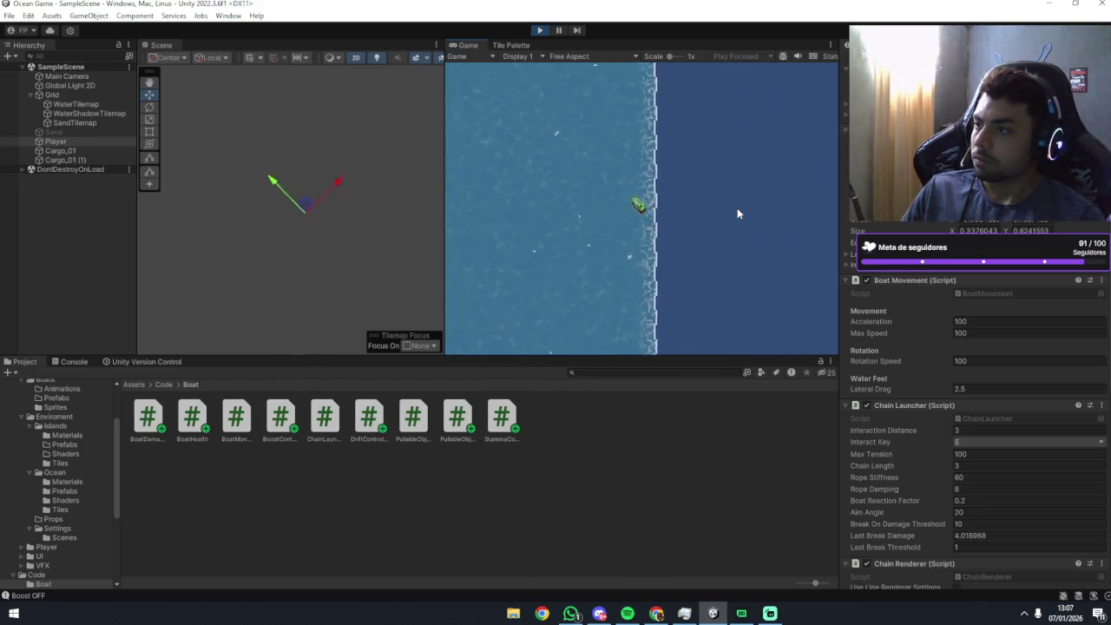
key("d")
key("a")
key("a")
key("d")
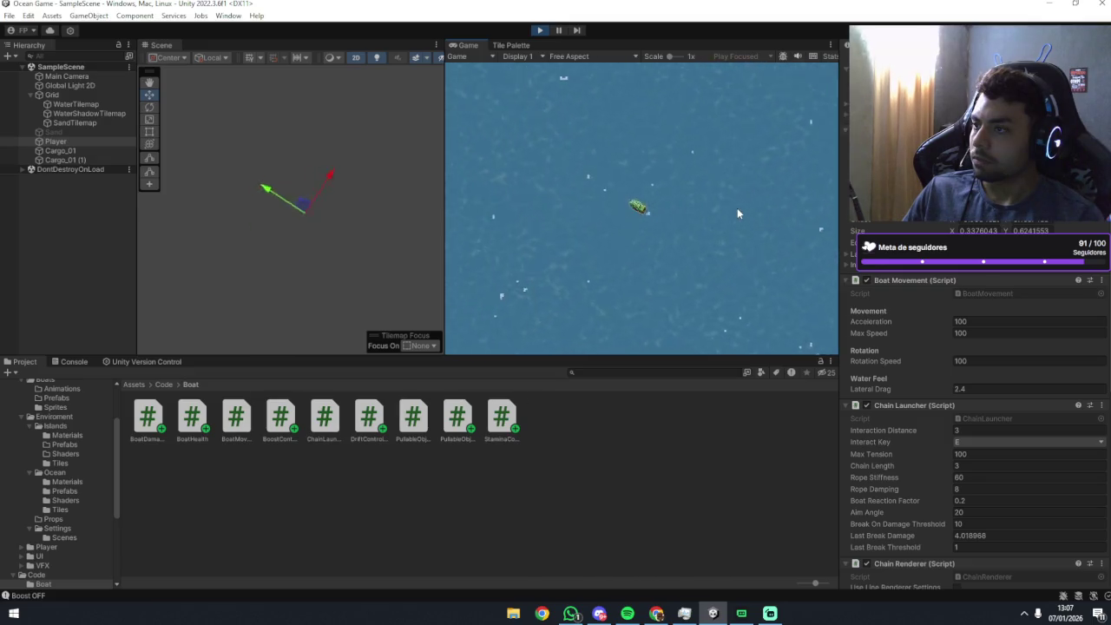
key("d")
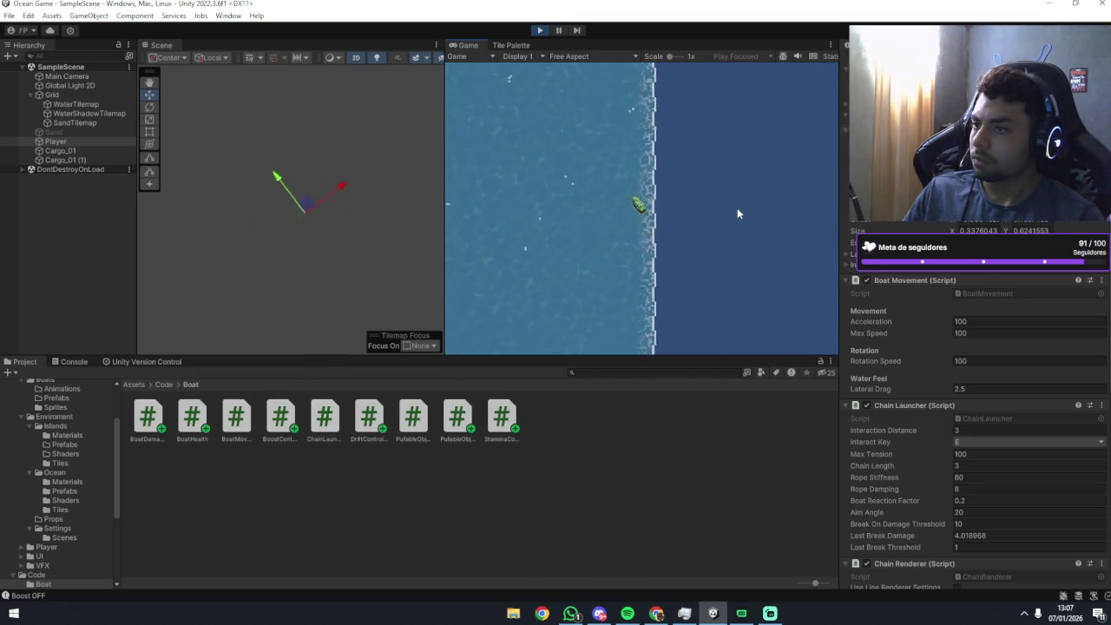
key("a")
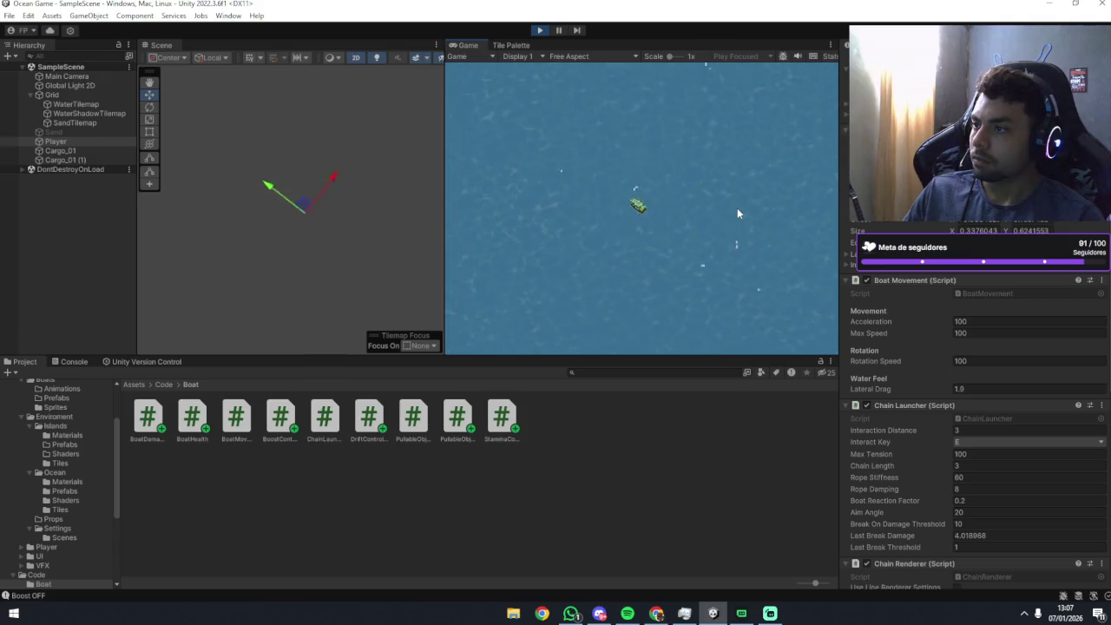
key("a")
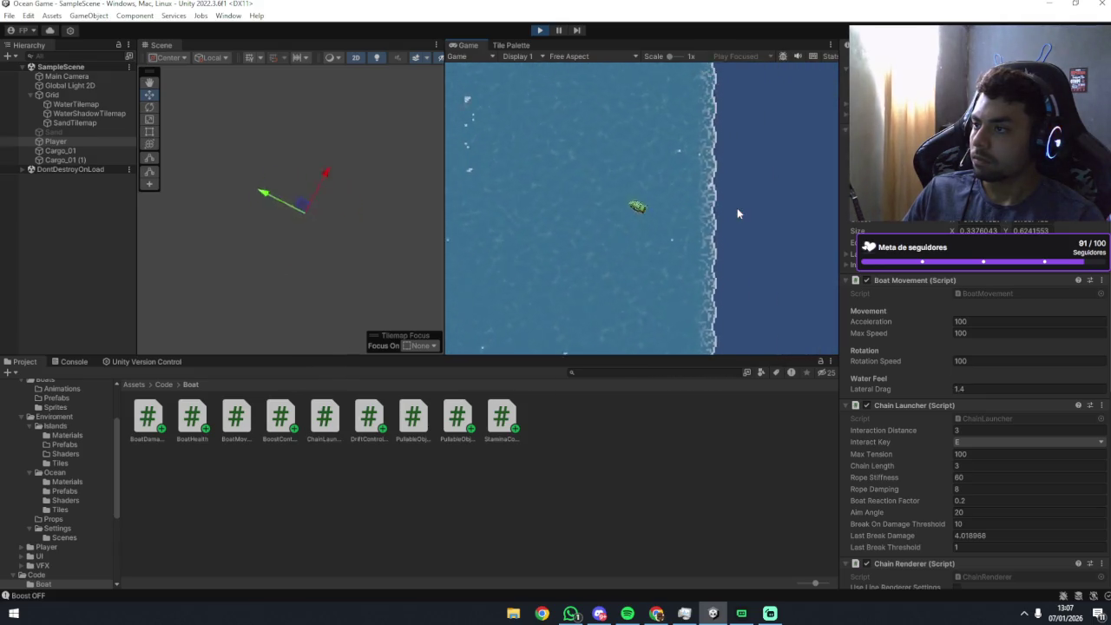
key("a")
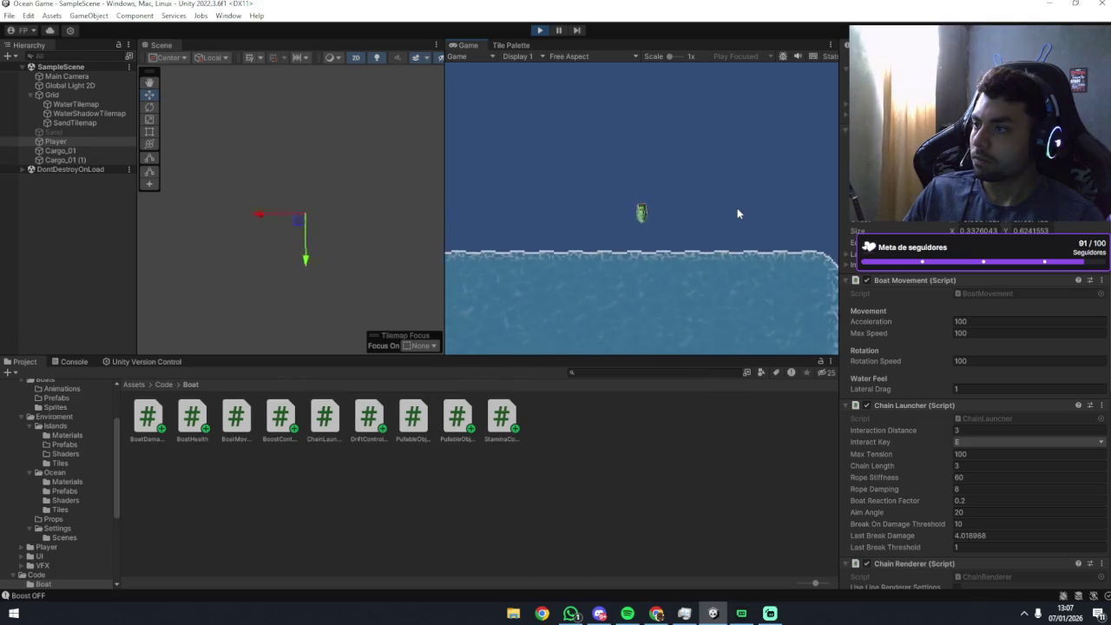
Sail down into open water, alternating clockwise and counter-clockwise turns near shore.
key("w")
key("a")
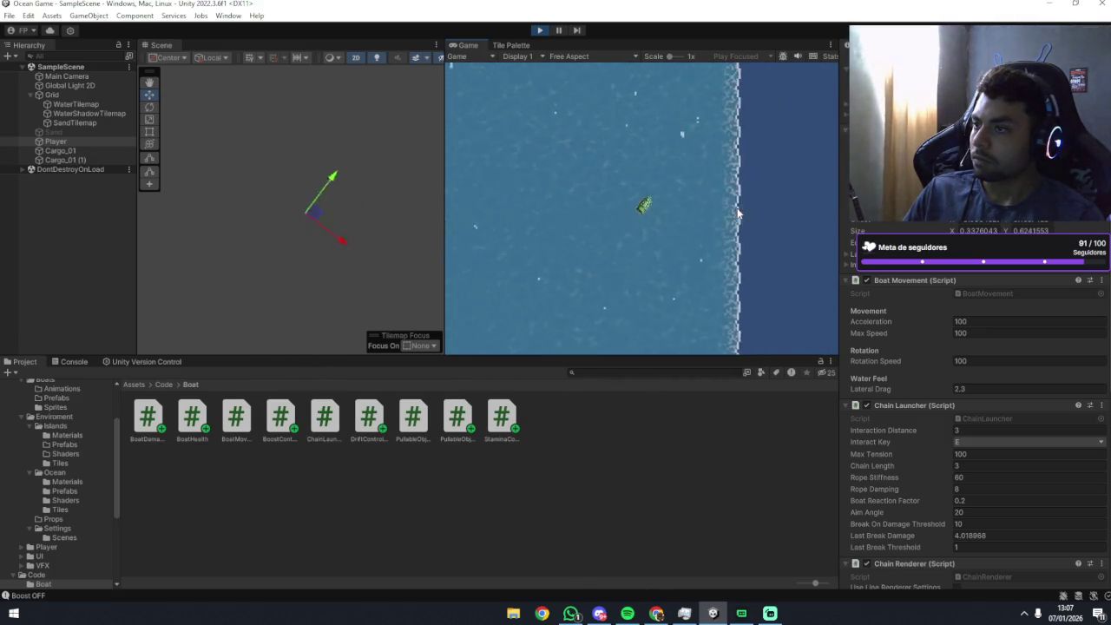
key("d")
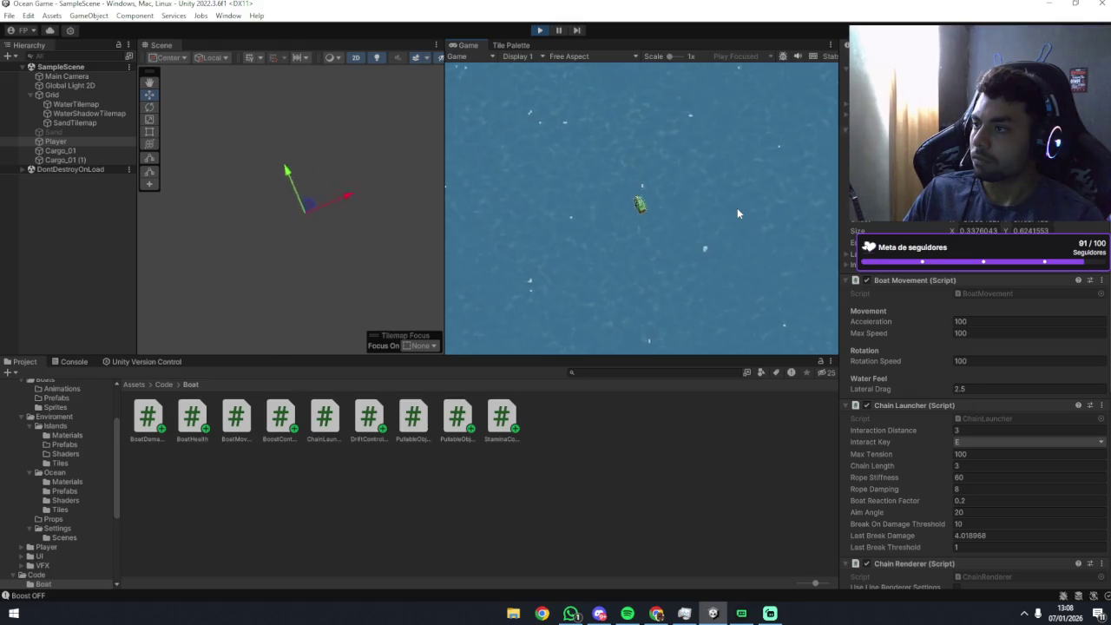
key("d")
key("a")
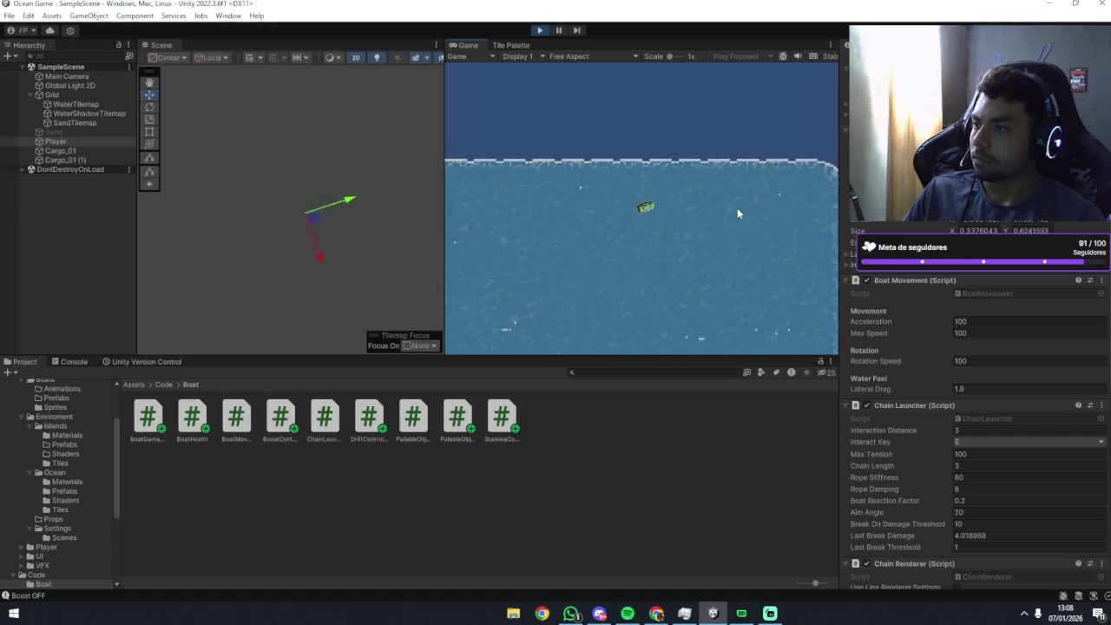
key("d")
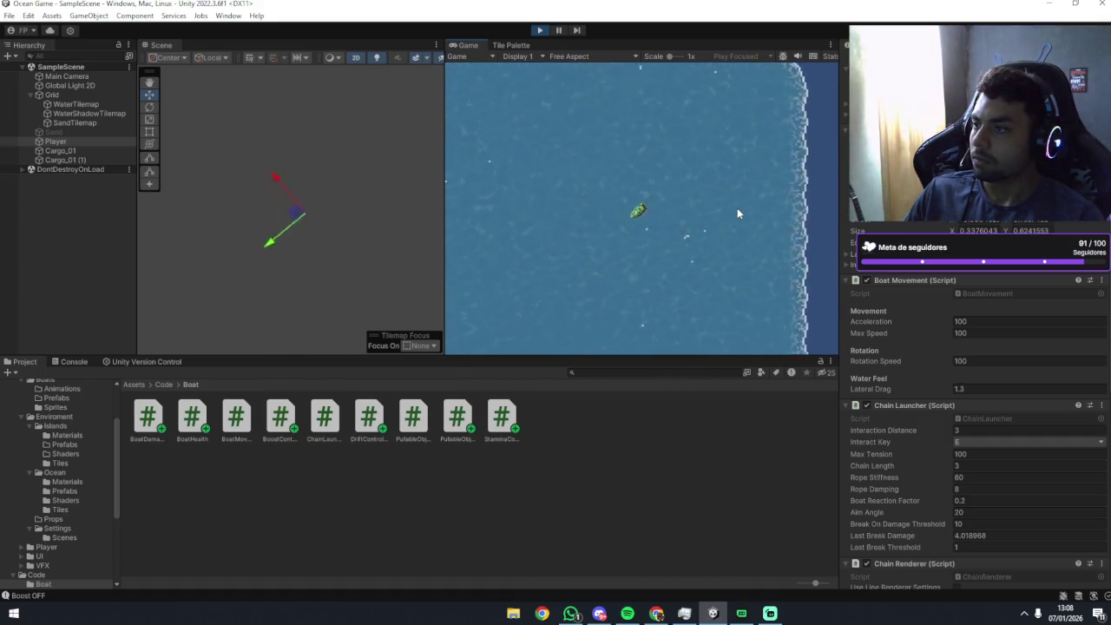
key("a")
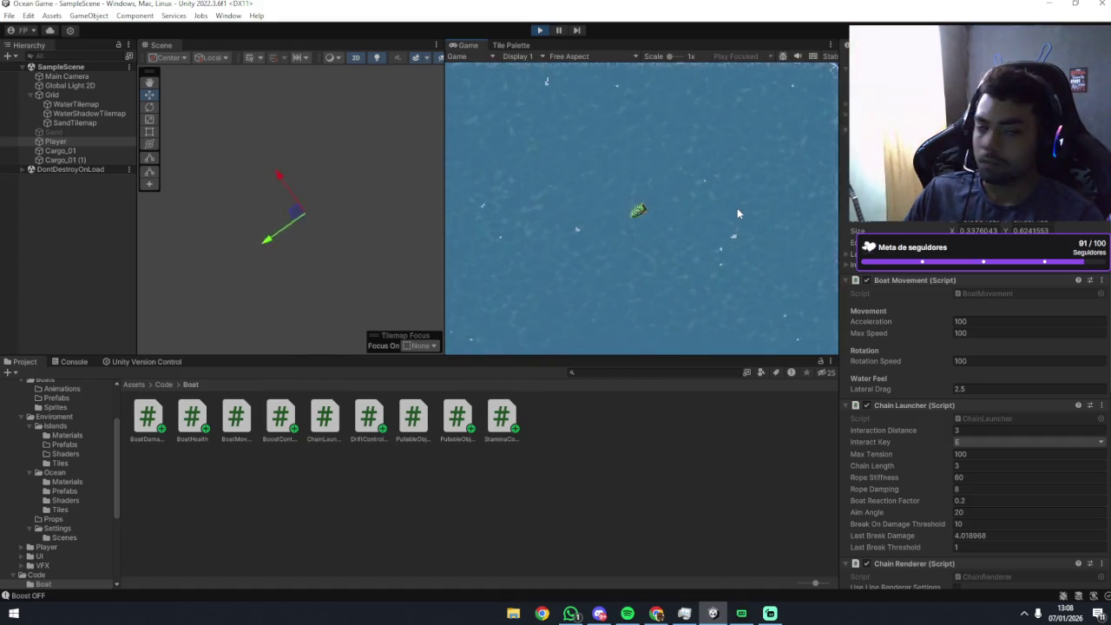
key("d")
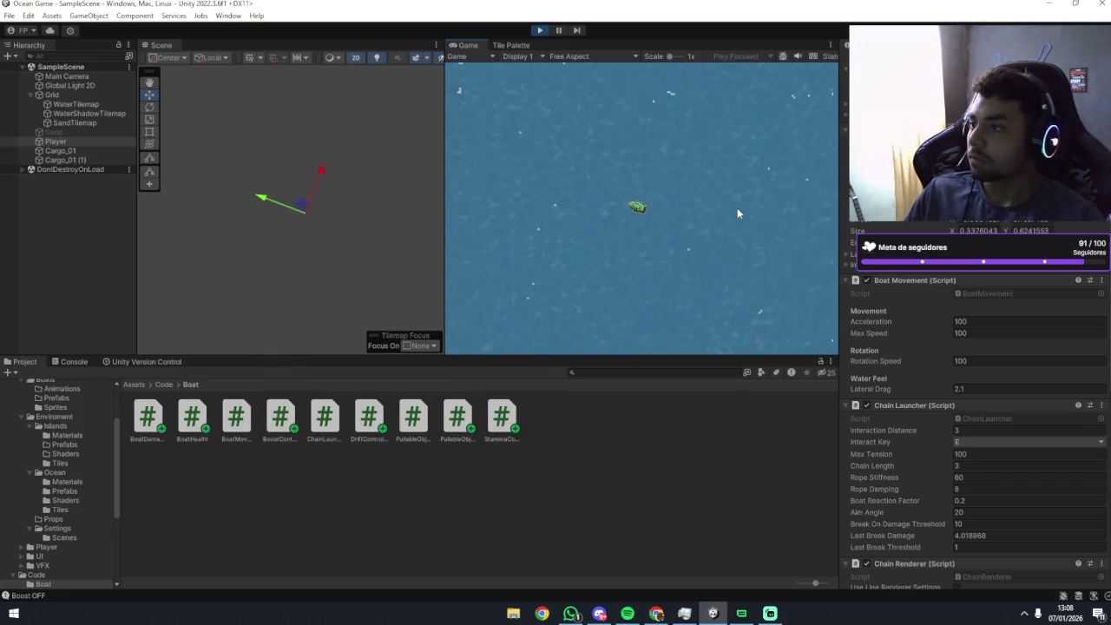
key("a")
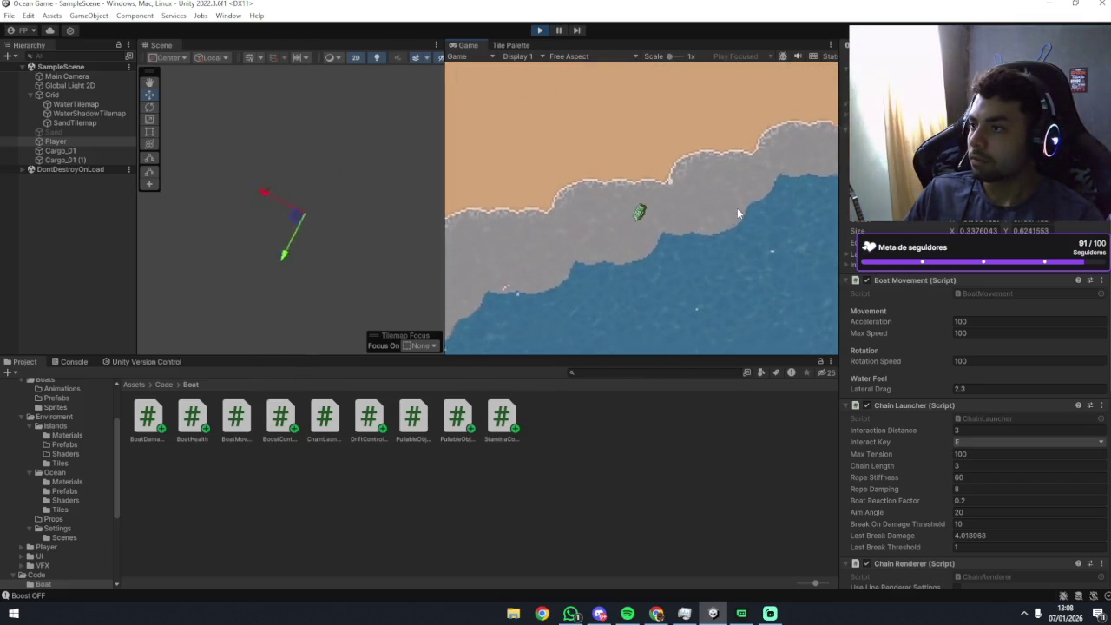
key("d")
key("d")
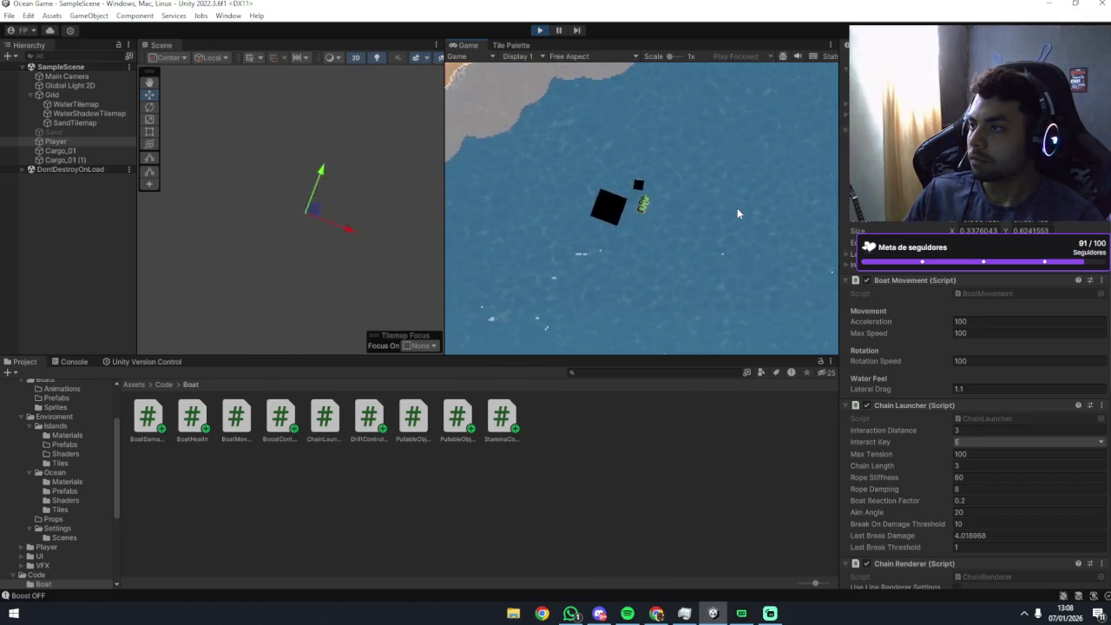
key("a")
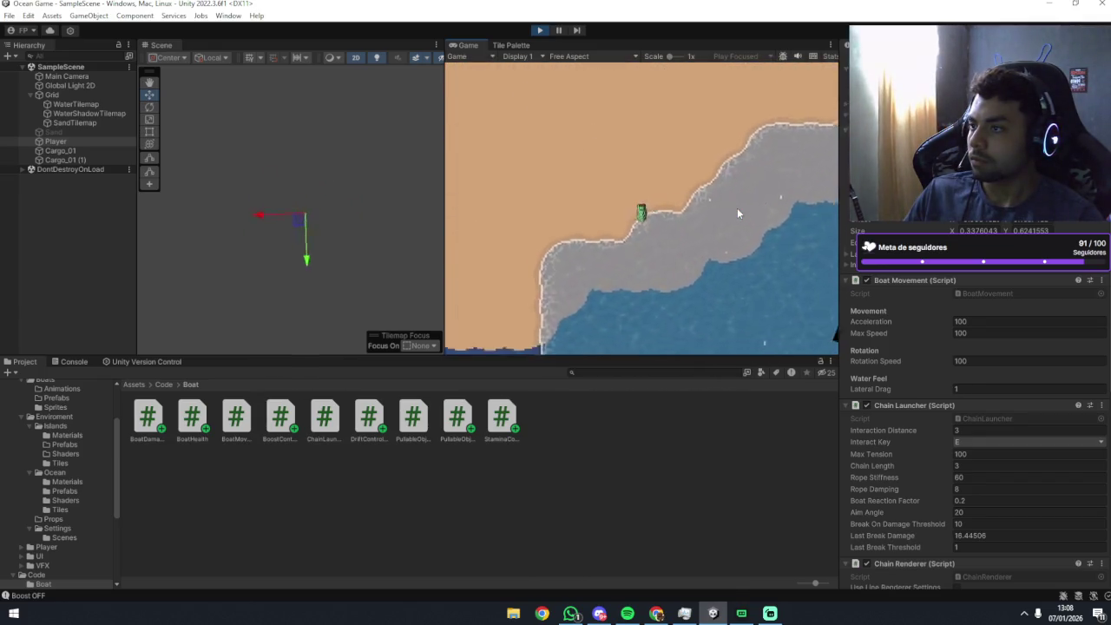
Steer with boost on then off, then drift the boat right toward the shoreline.
key("a")
key("d")
key("d")
key("d")
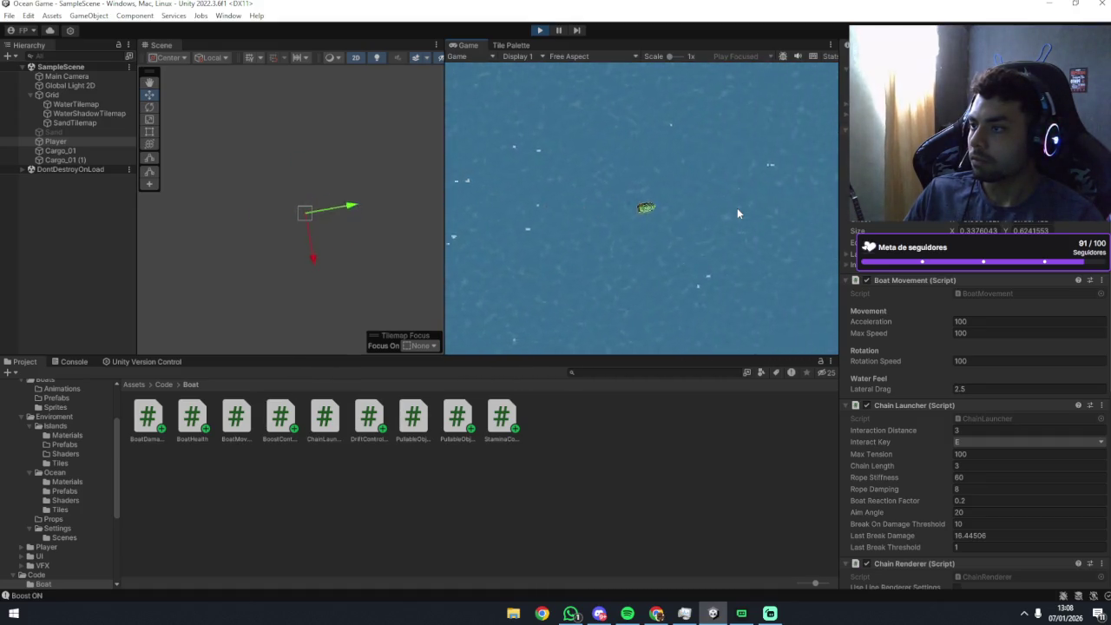
key("a")
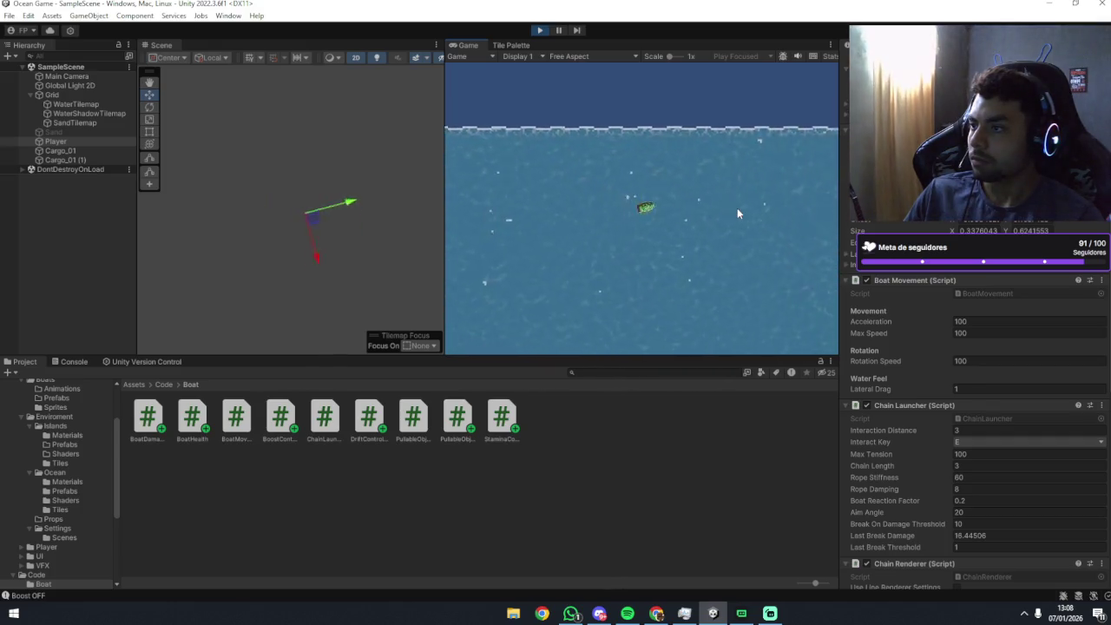
key("d")
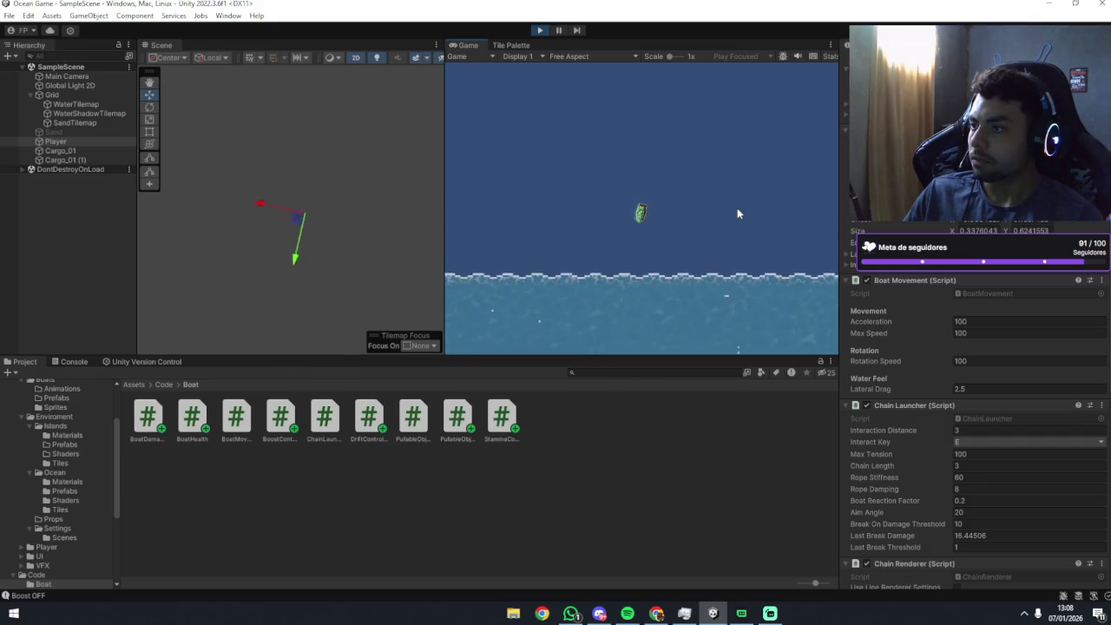
key("a")
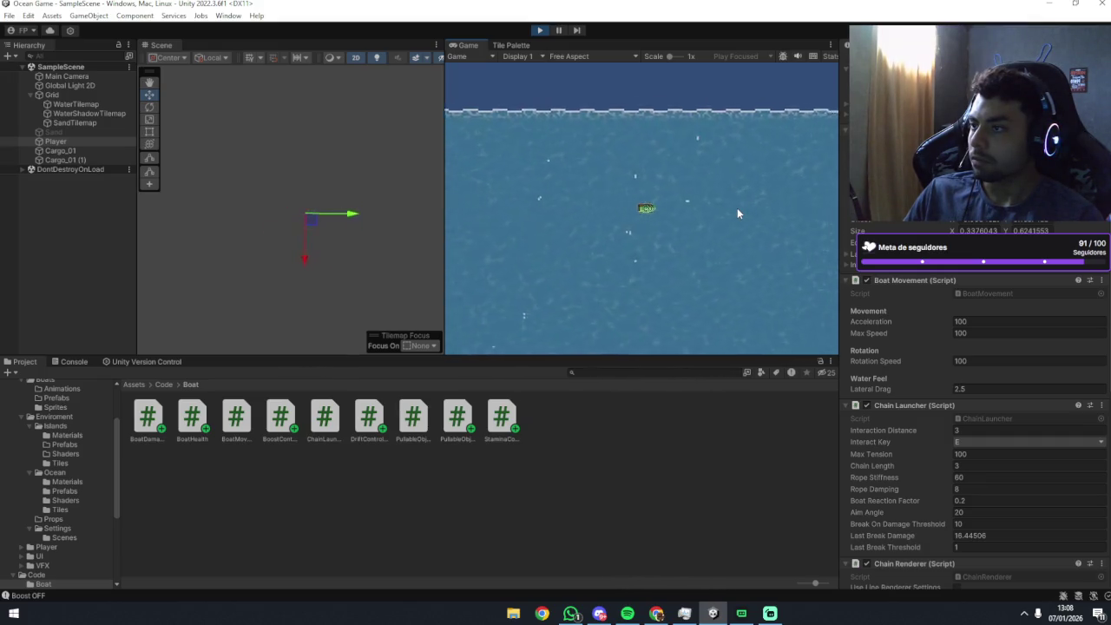
key("d")
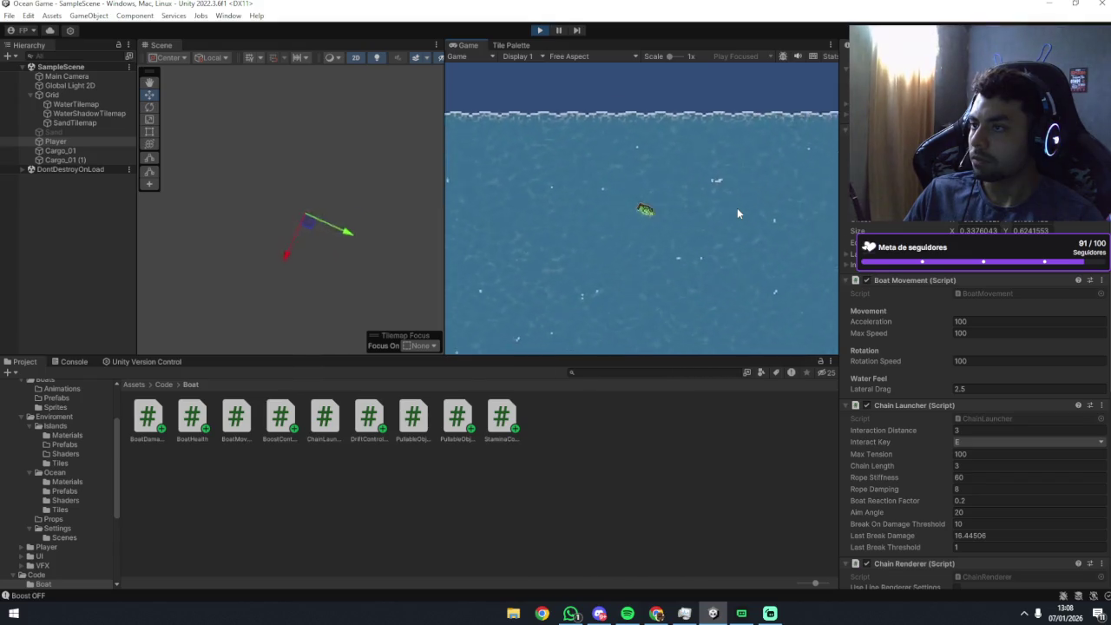
key("a")
key("a")
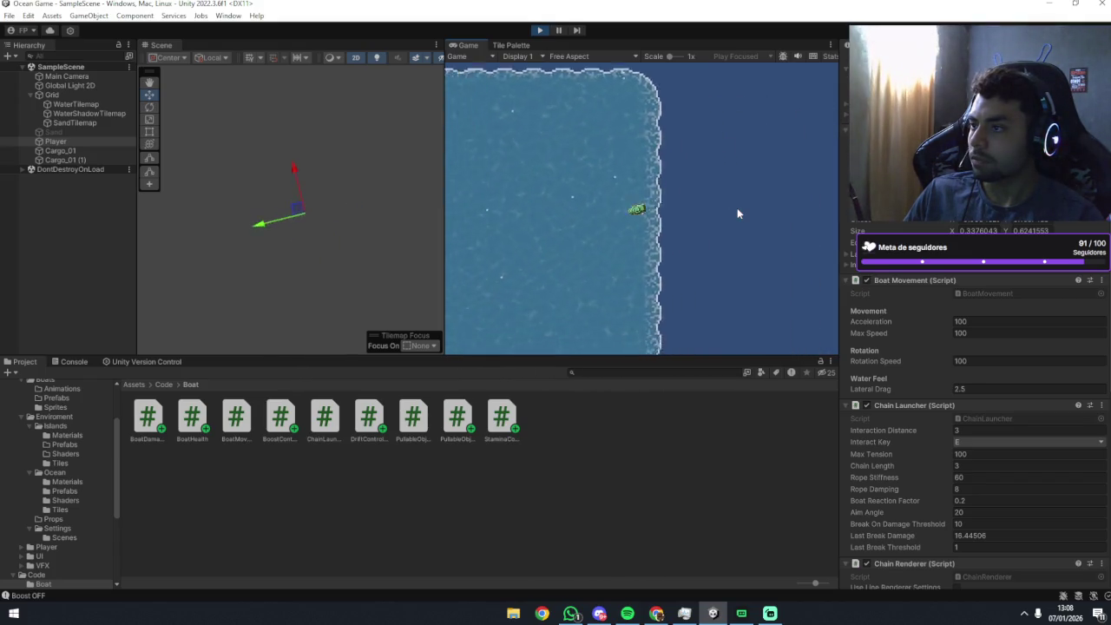
key("d")
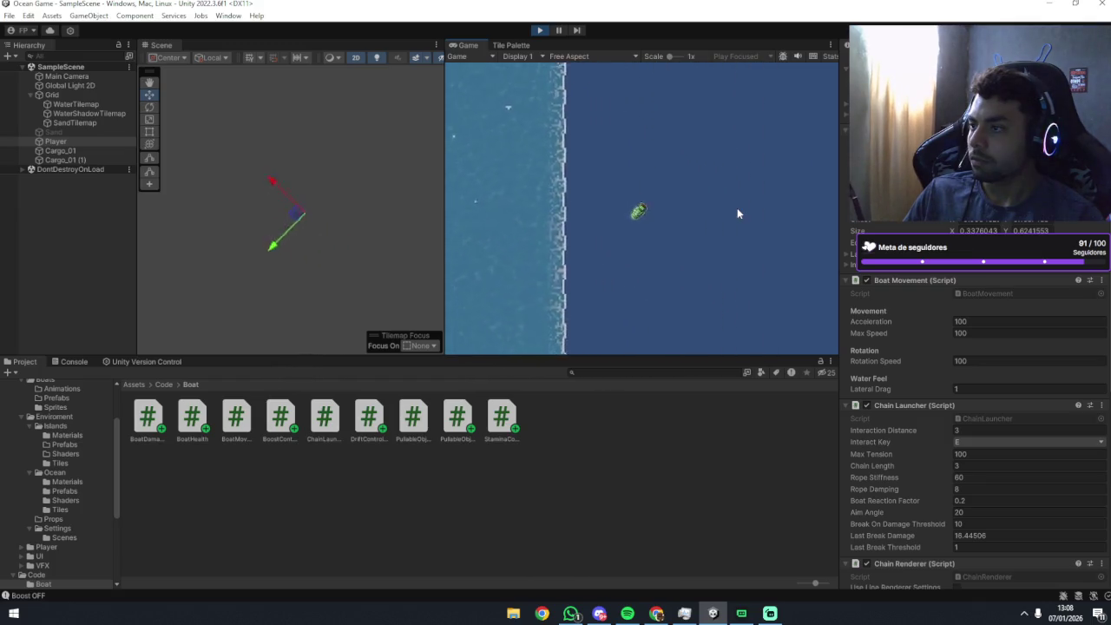
key("a")
key("d")
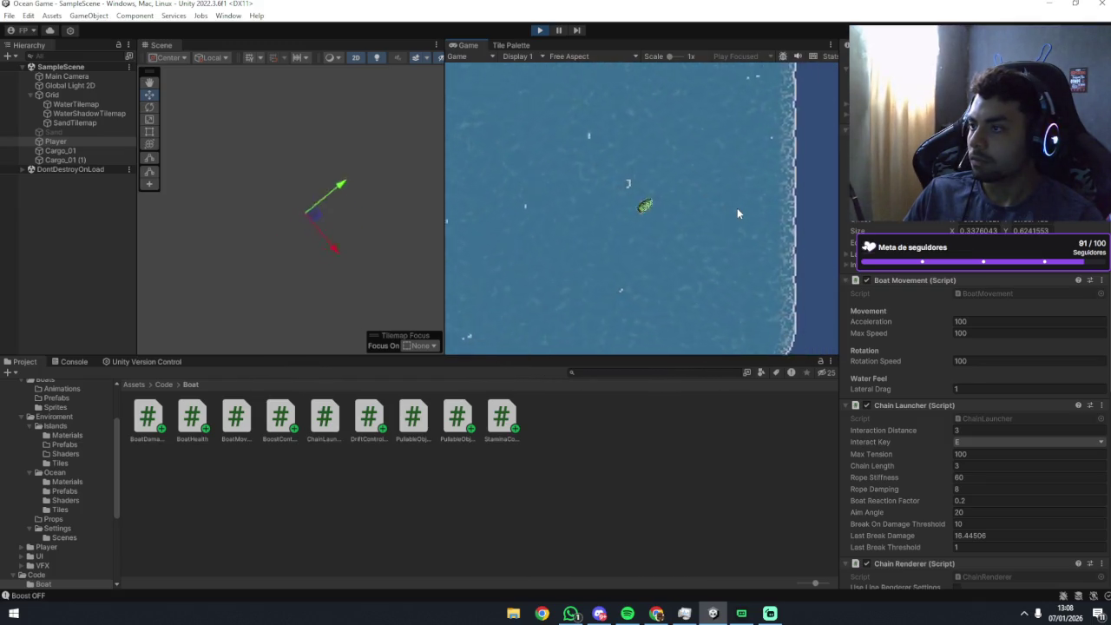
key("d")
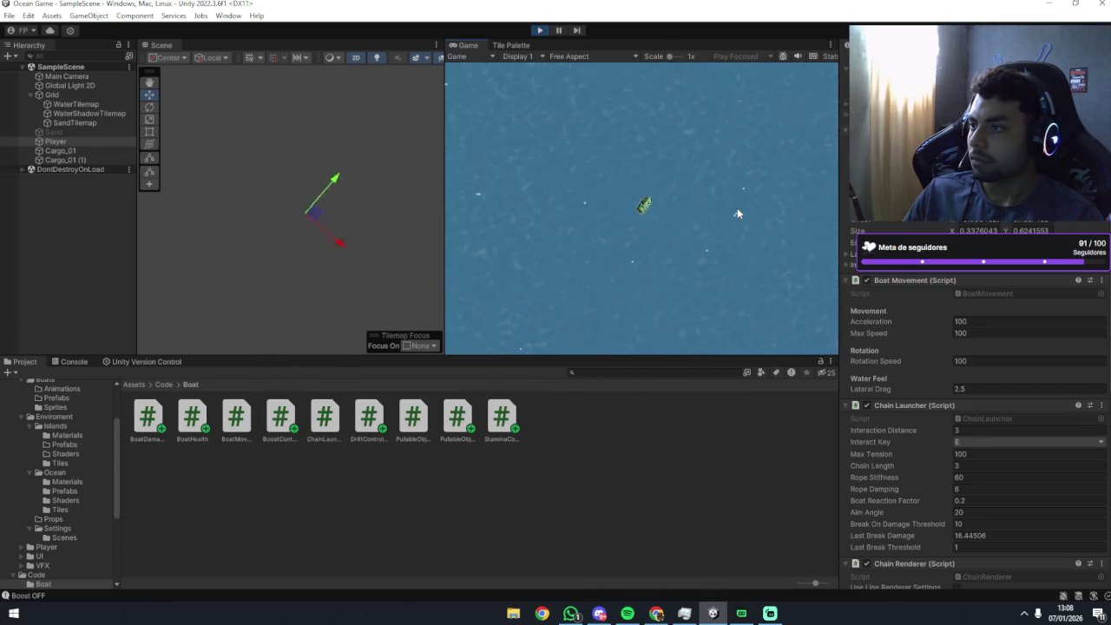
key("d")
key("d")
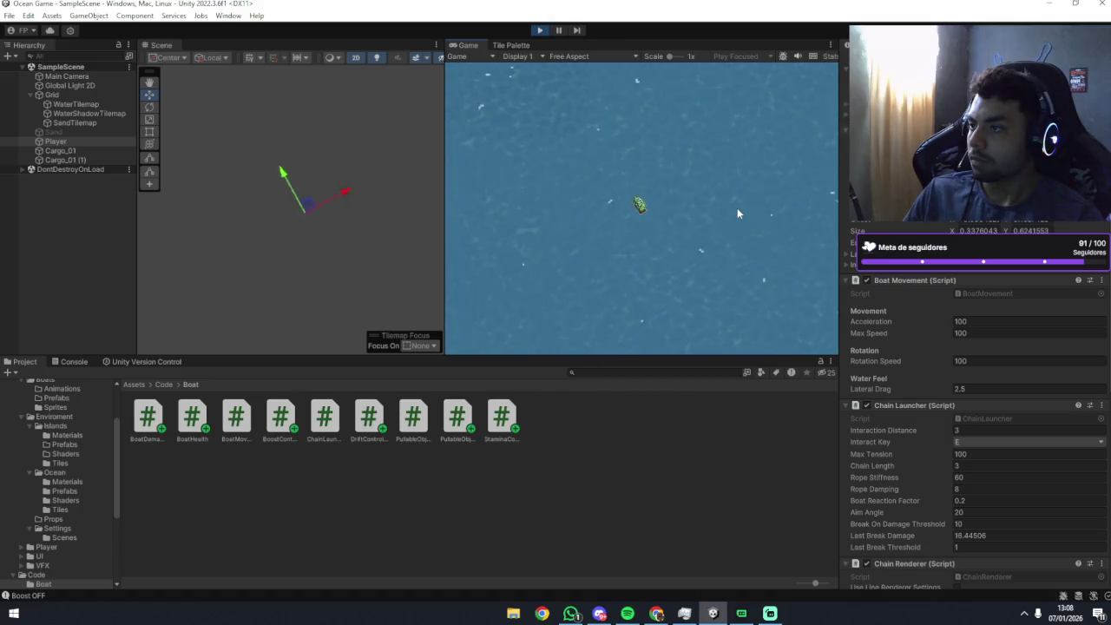
Spin the boat, run it onto the sand and turn back into the water.
key("a")
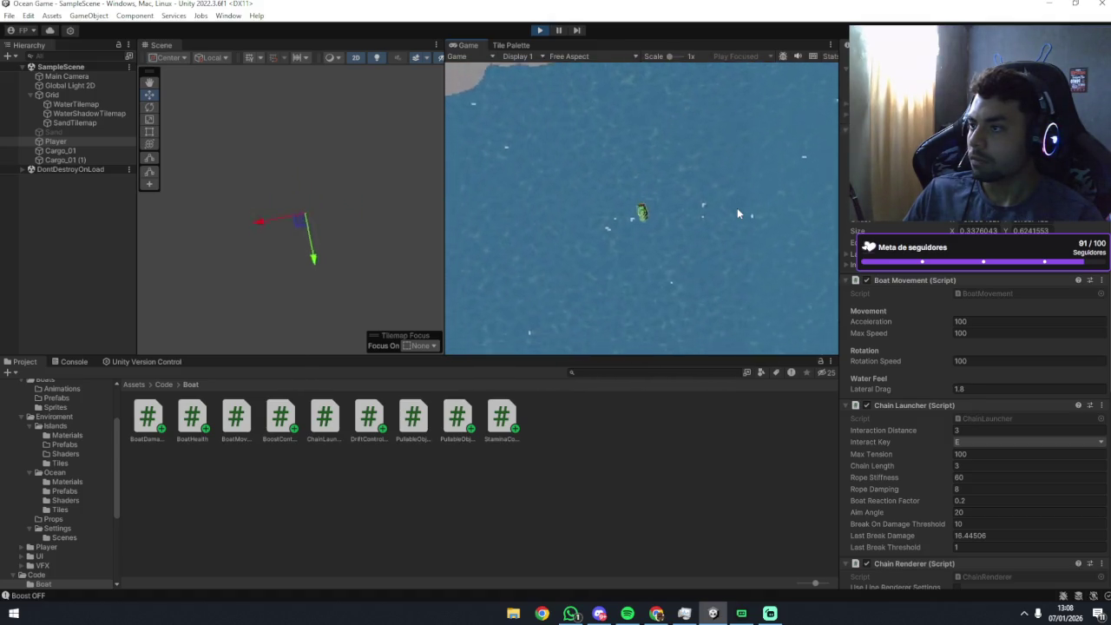
key("w")
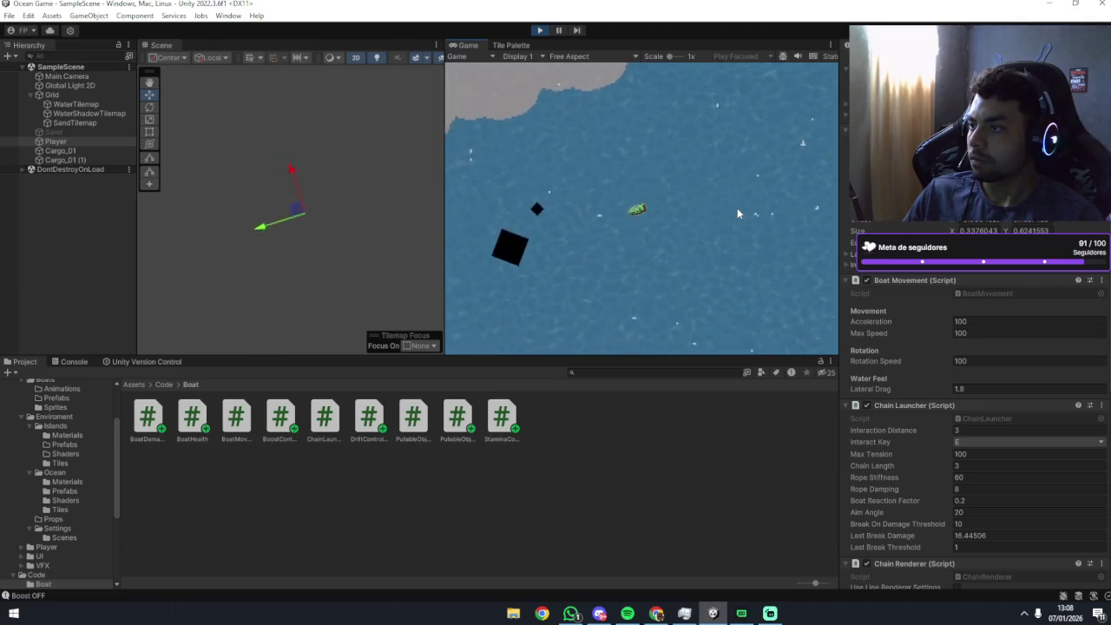
key("d")
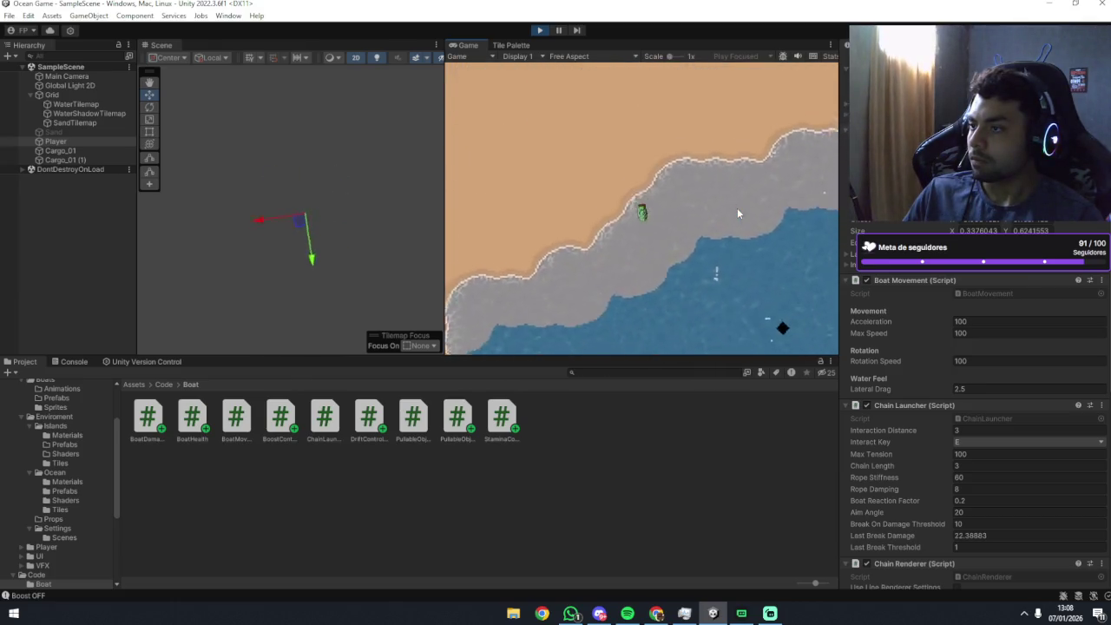
key("d")
key("a")
key("d")
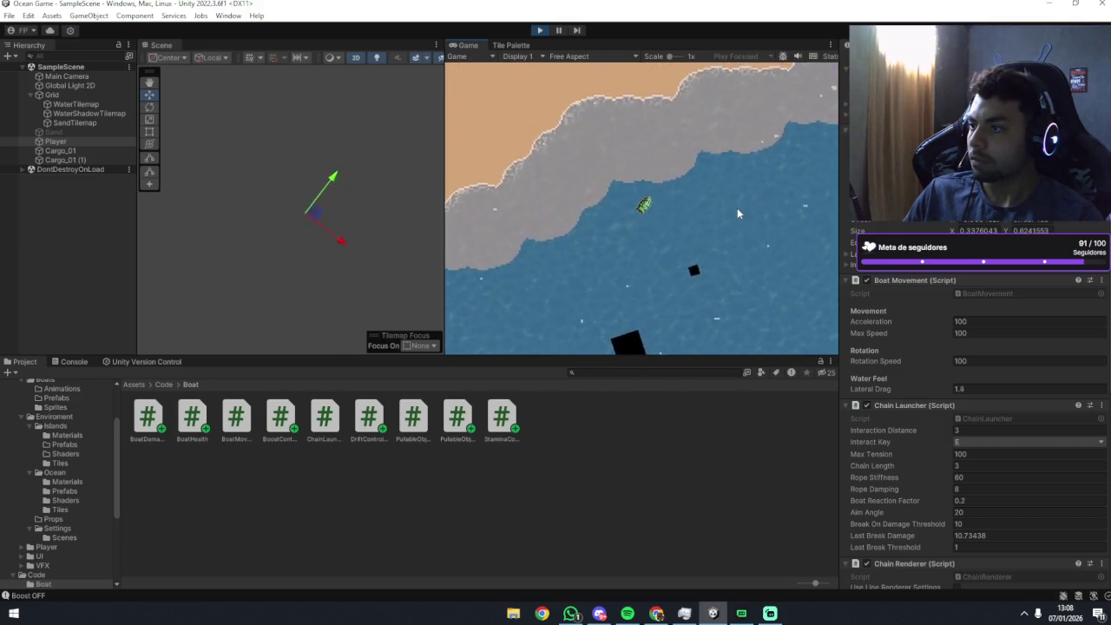
key("d")
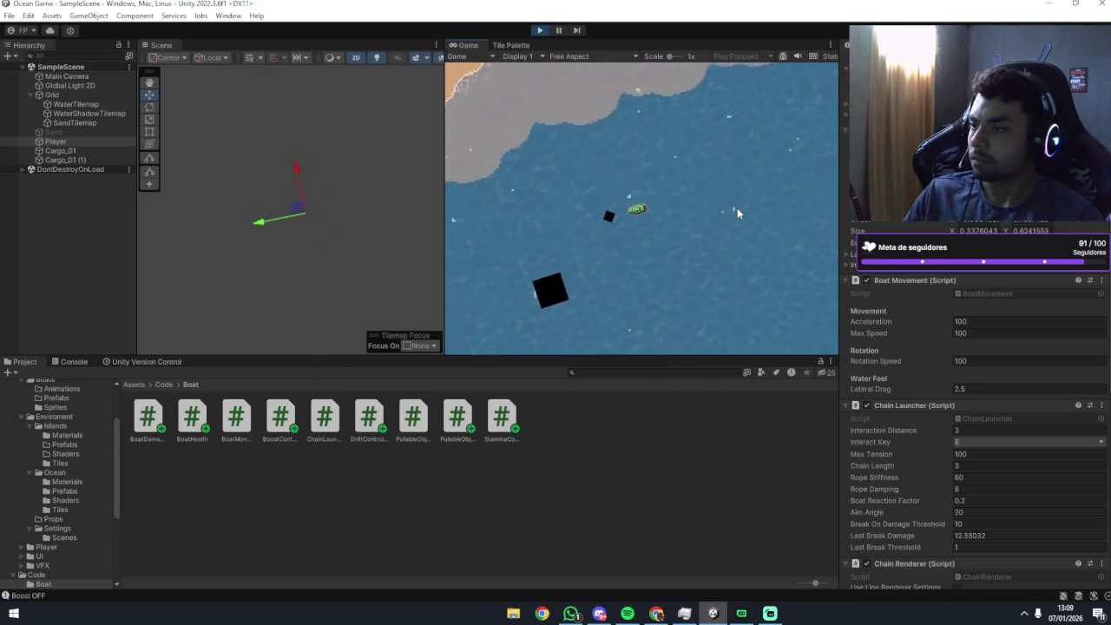
key("a")
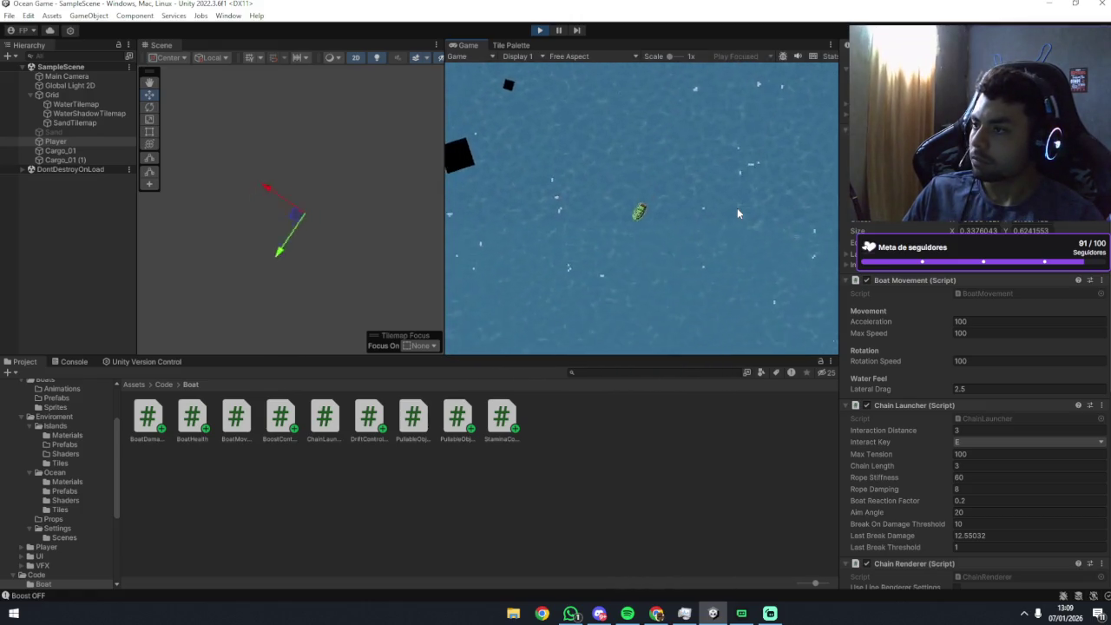
key("w")
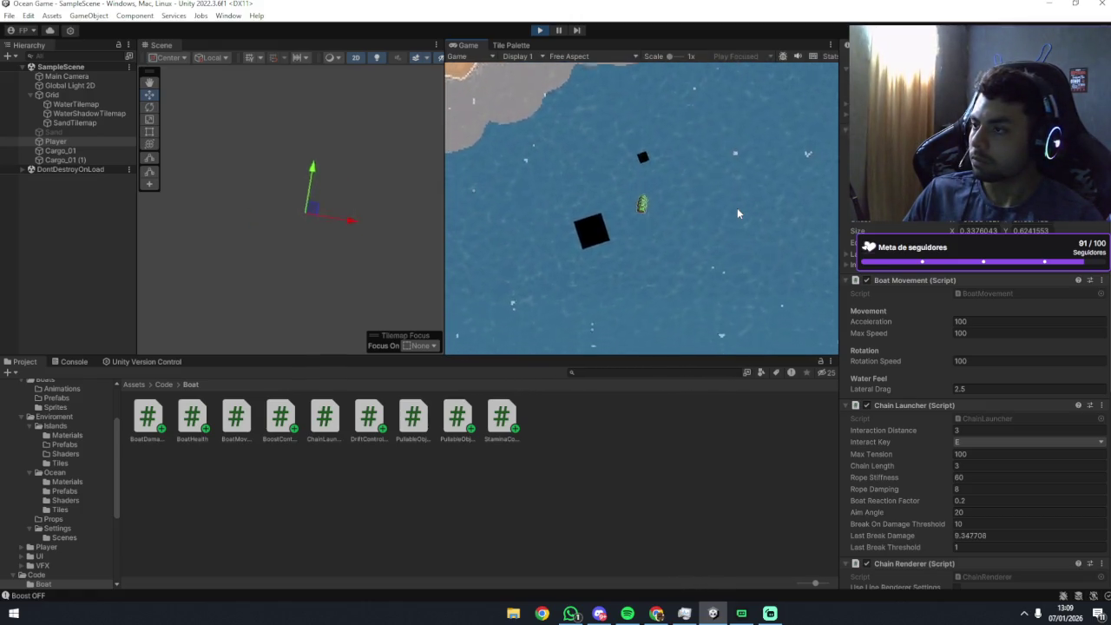
Turn the boat toward the shore, then weave back out into open water.
key("d")
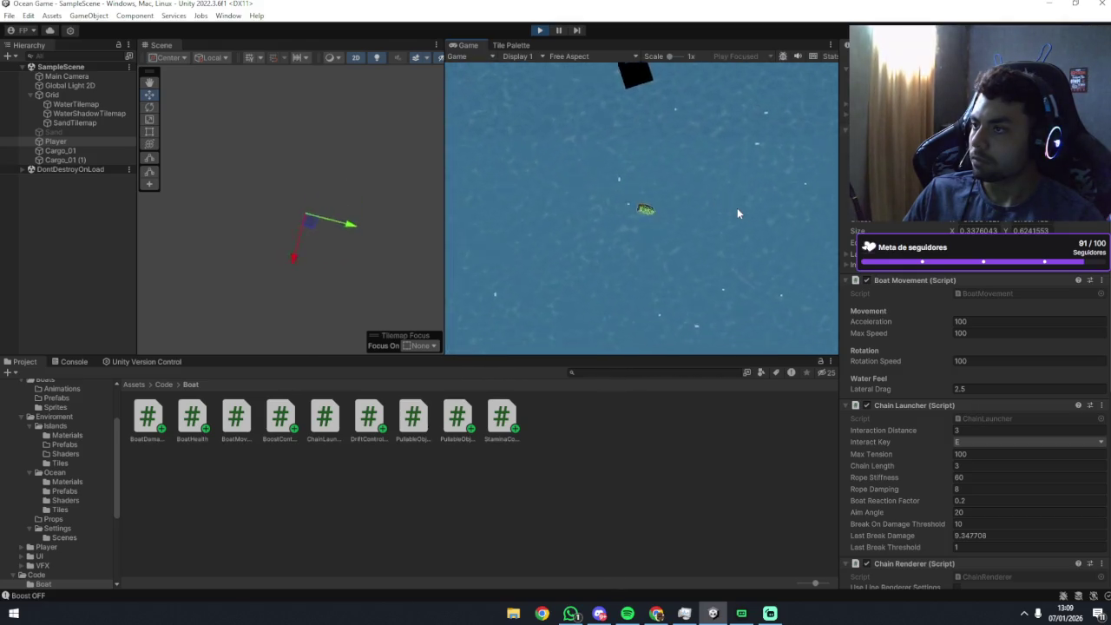
key("a")
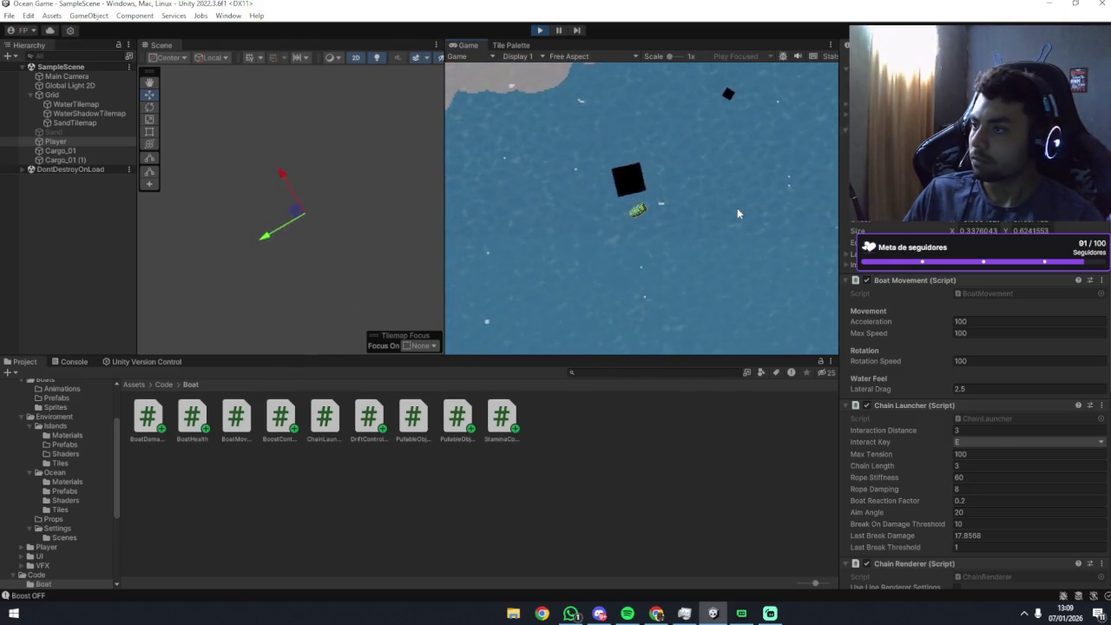
key("d")
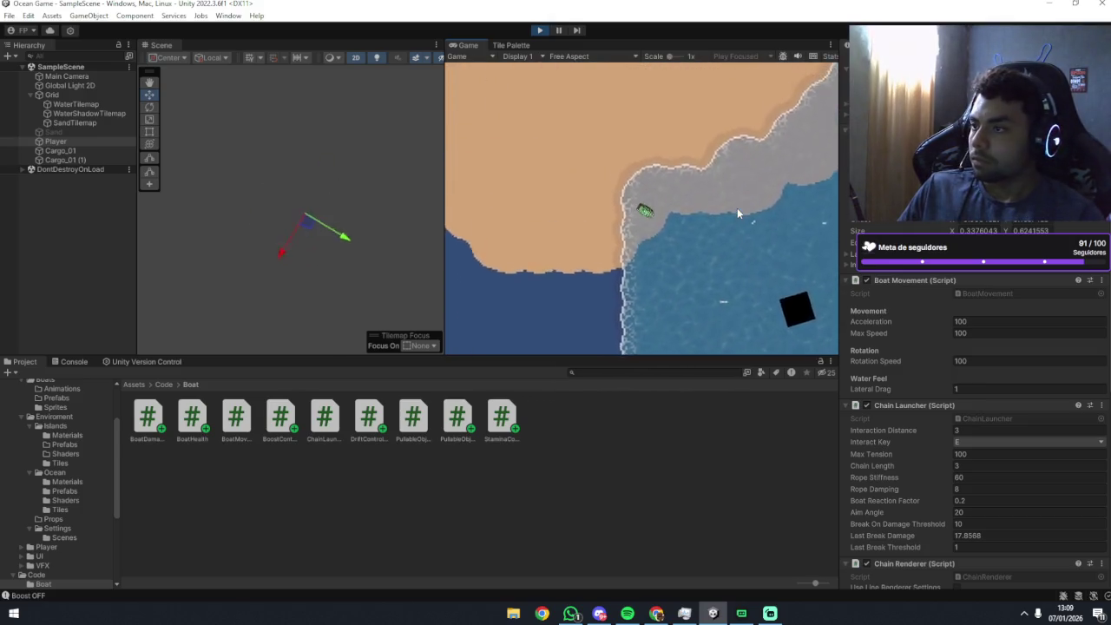
key("a")
key("d")
key("a")
key("a")
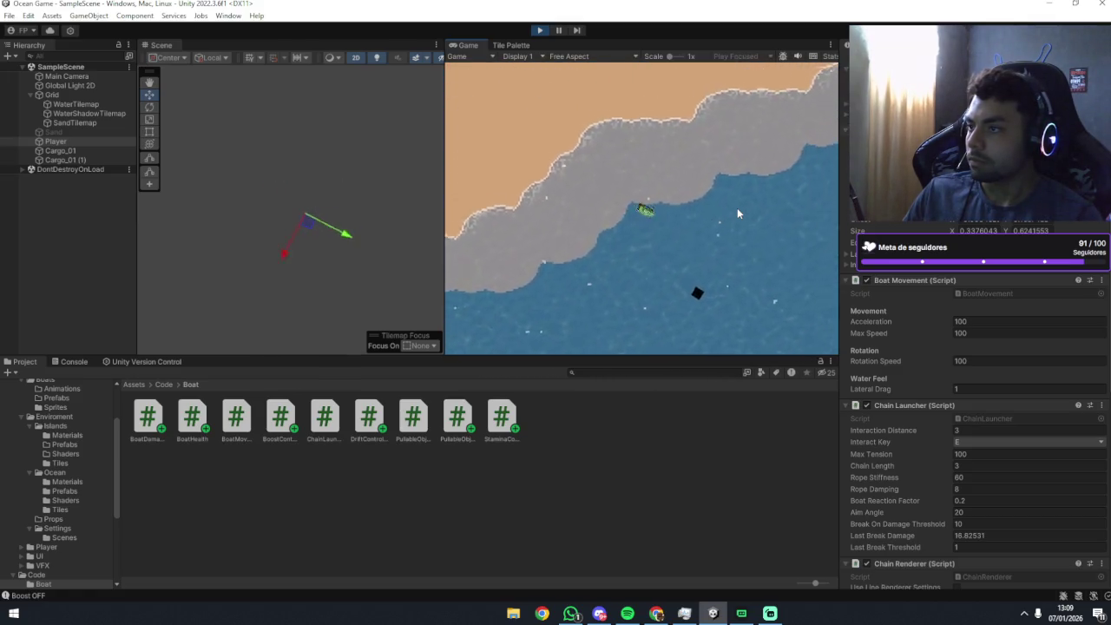
Circle the boat towing the black cargo block past the shoreline, then scroll to Drift Controller.
key("d")
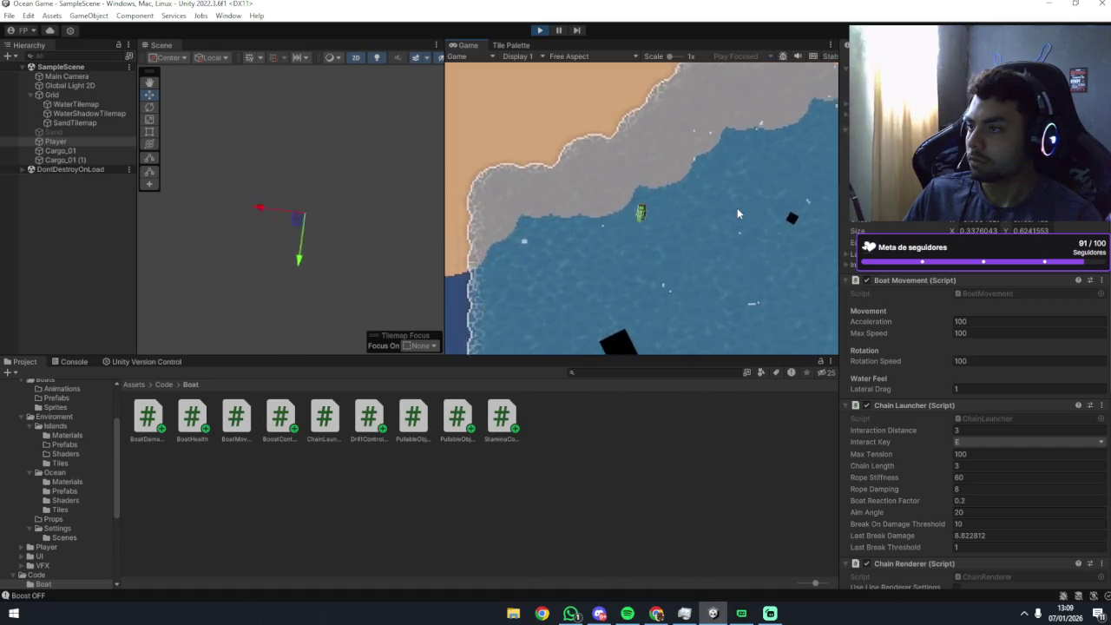
key("d")
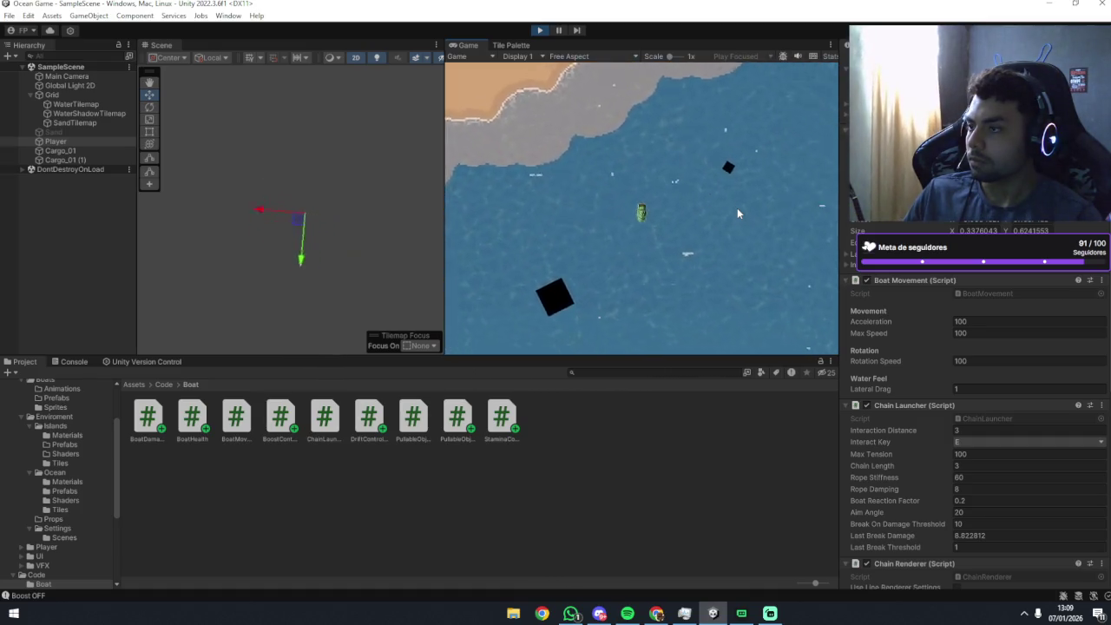
key("d")
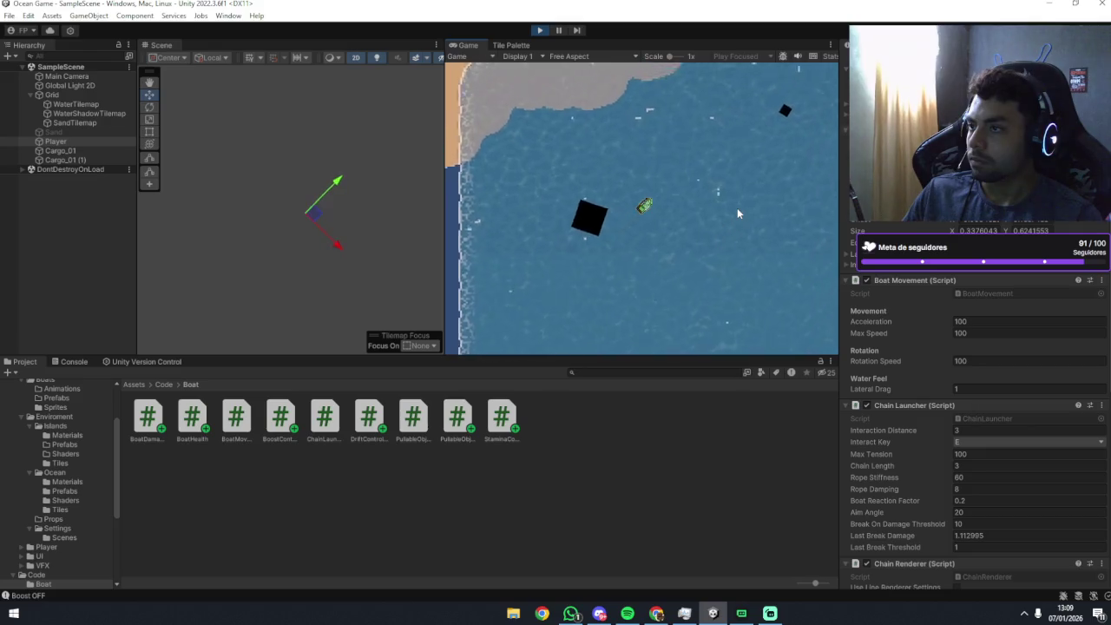
key("d")
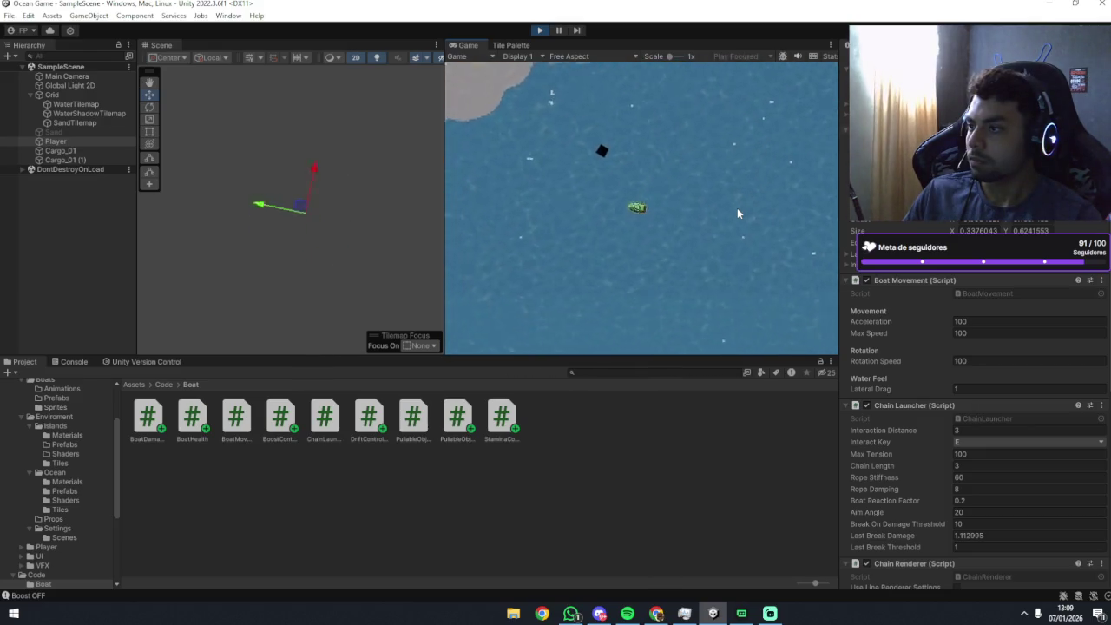
key("d")
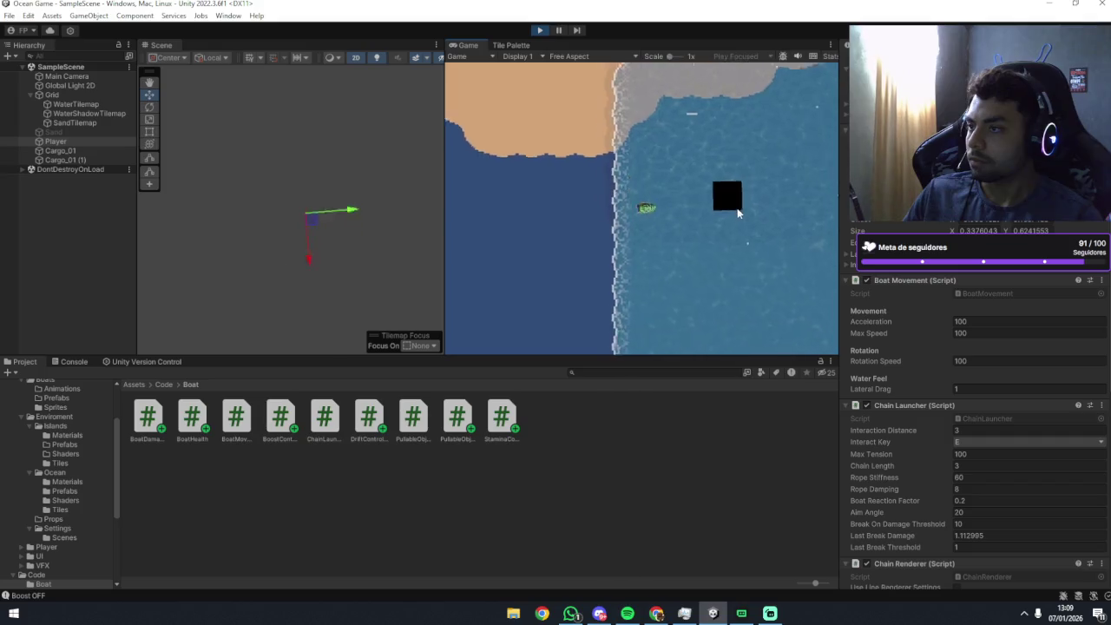
key("d")
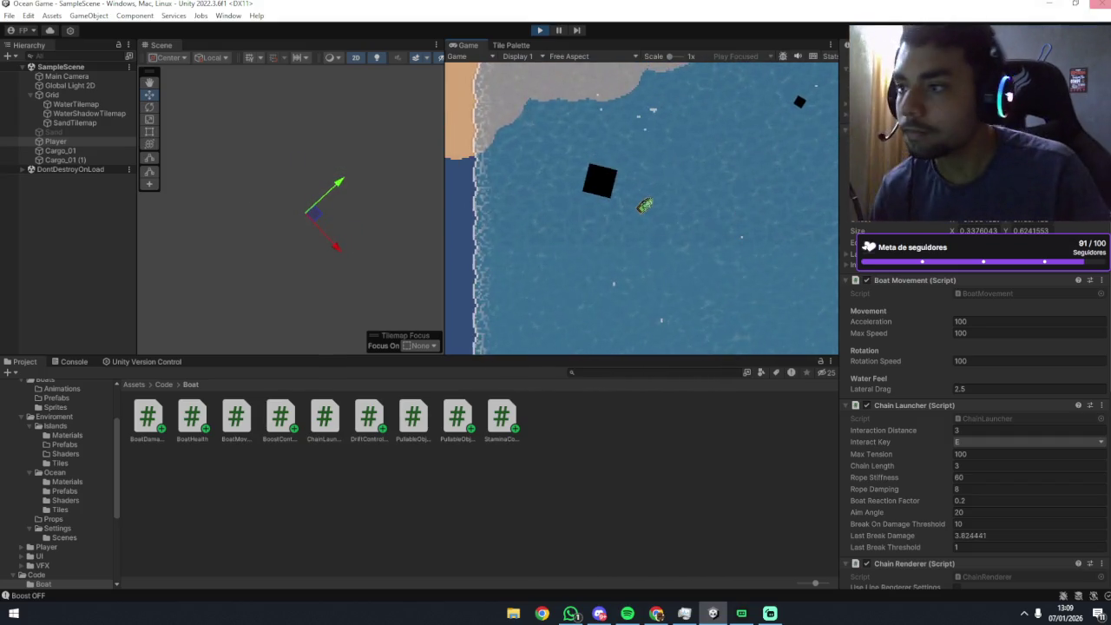
scroll(941, 365, "down", 5)
scroll(942, 364, "down", 5)
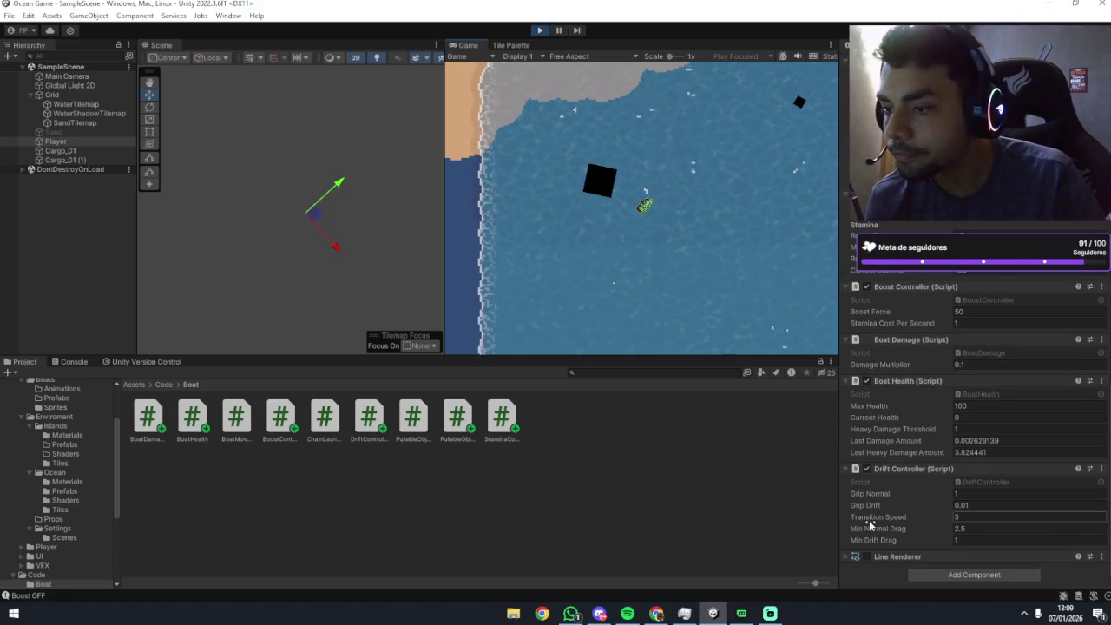
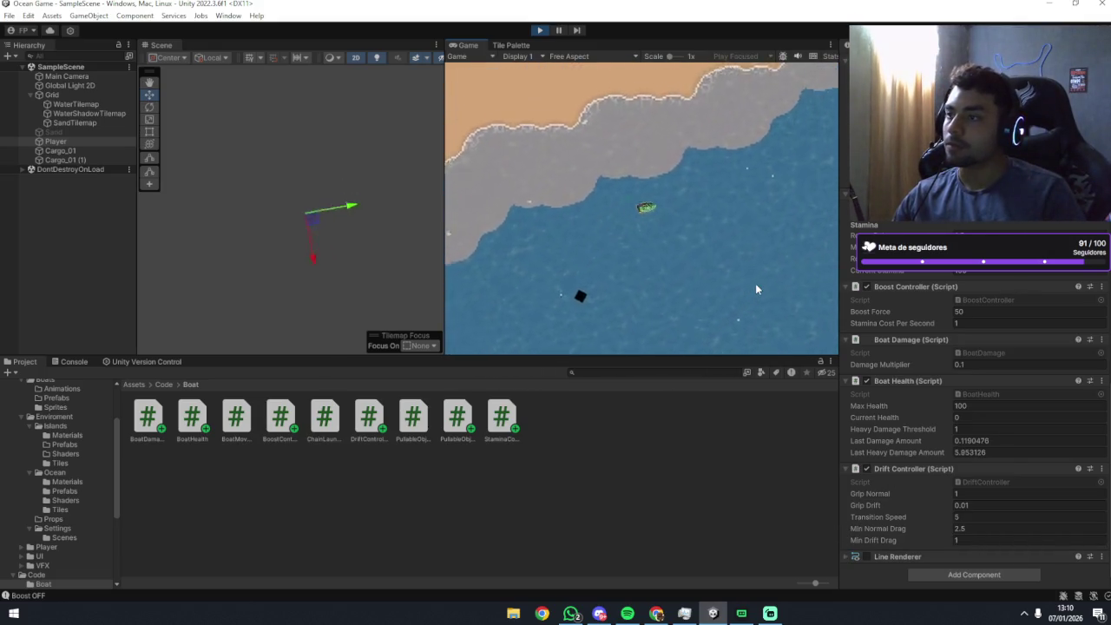
Steer the boat left and right in circles between open water and shore, then stop play mode.
key("a")
key("d")
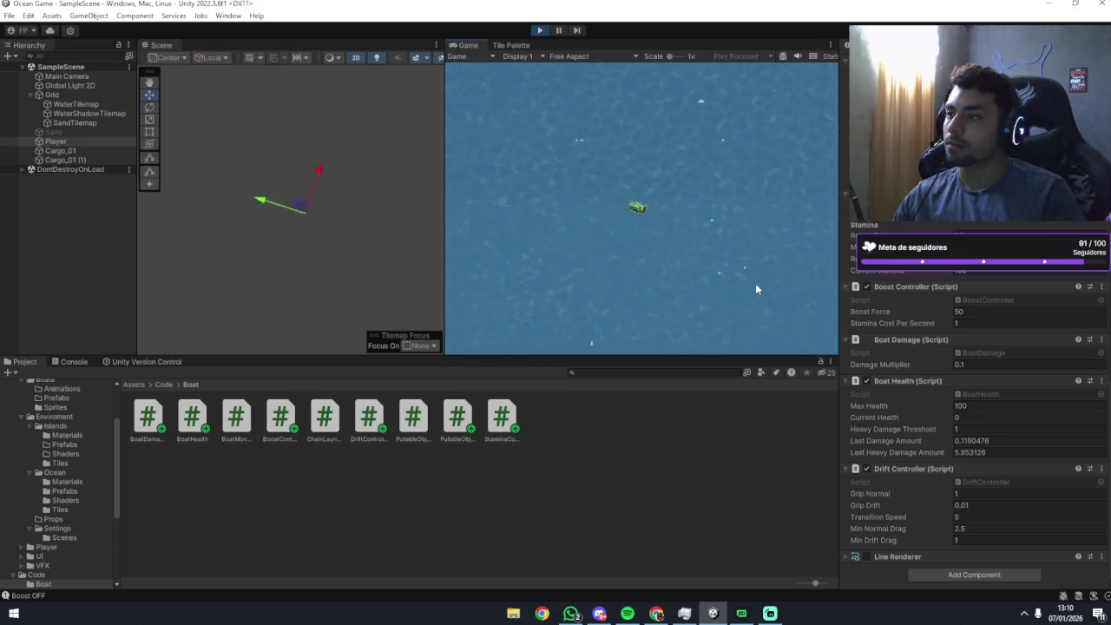
key("a")
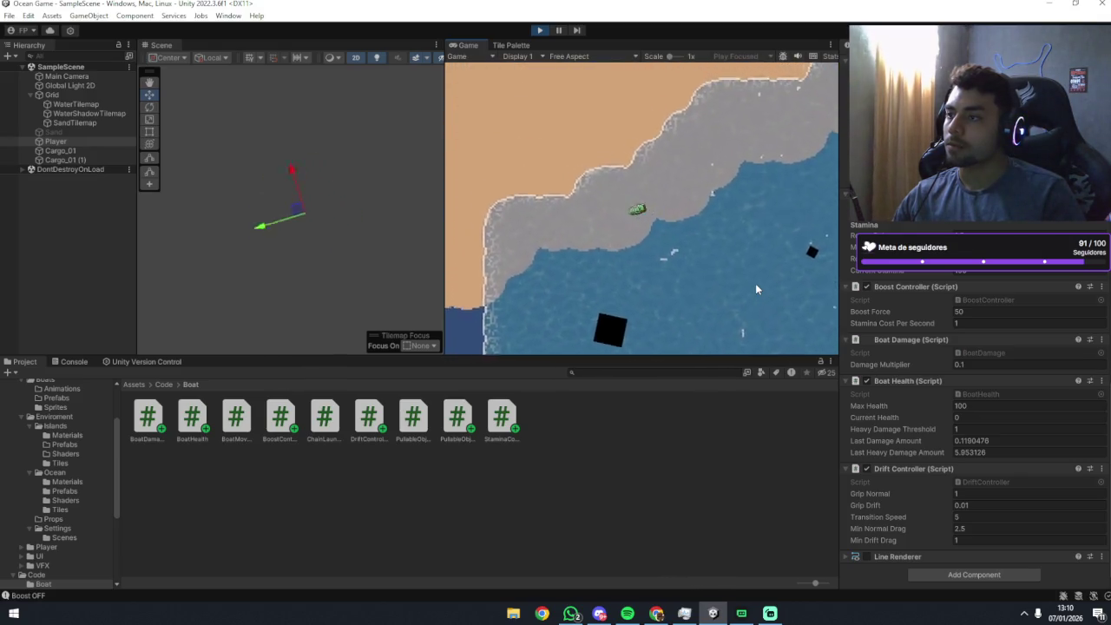
key("d")
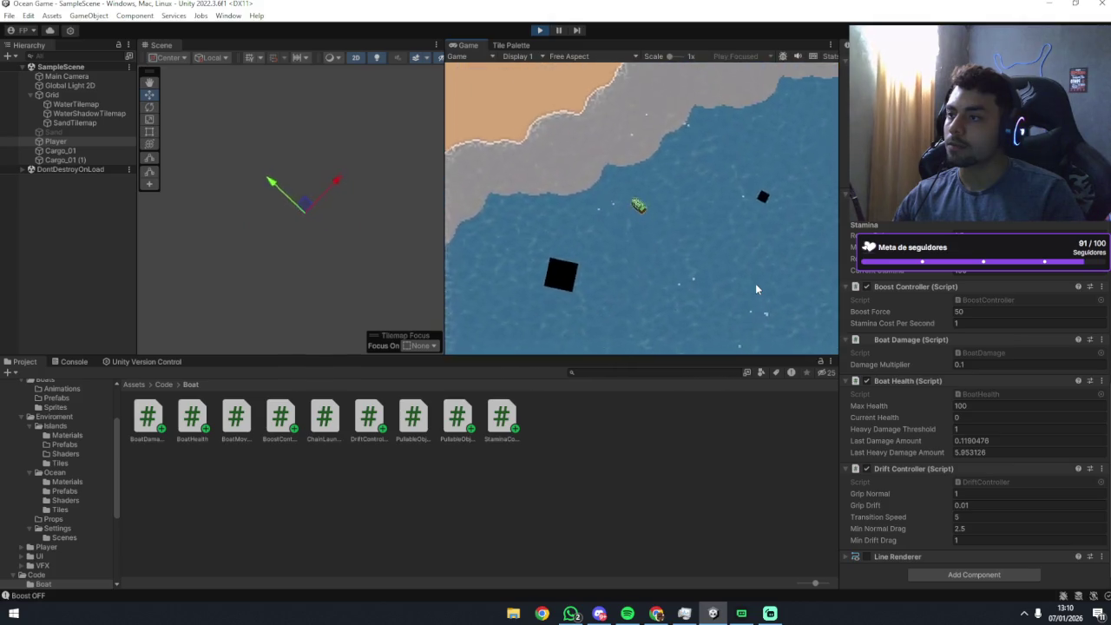
key("d")
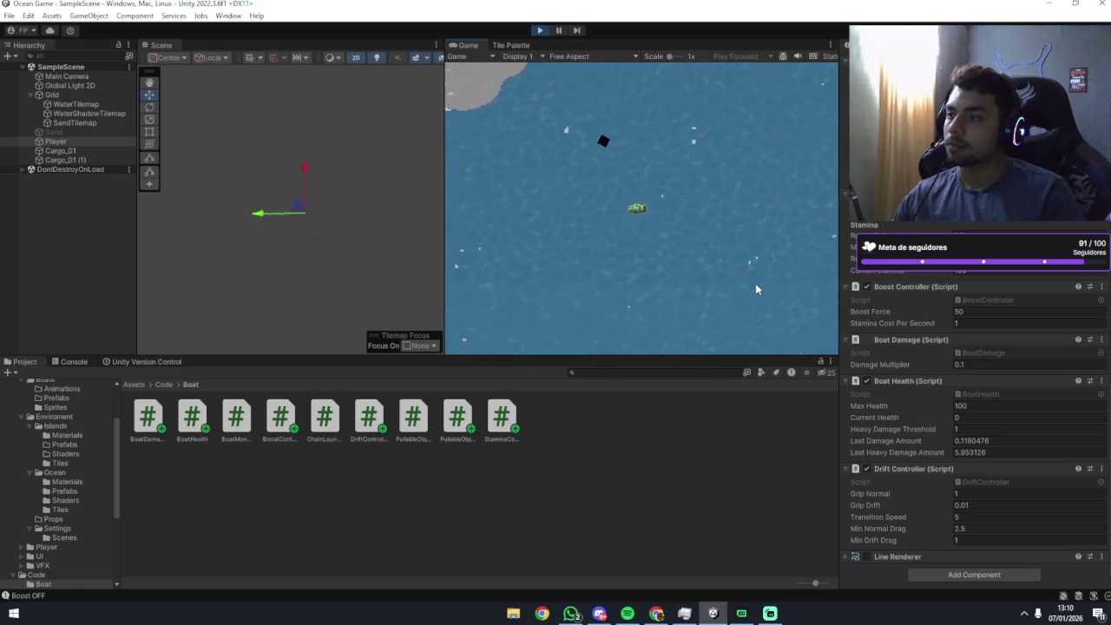
key("a")
key("a")
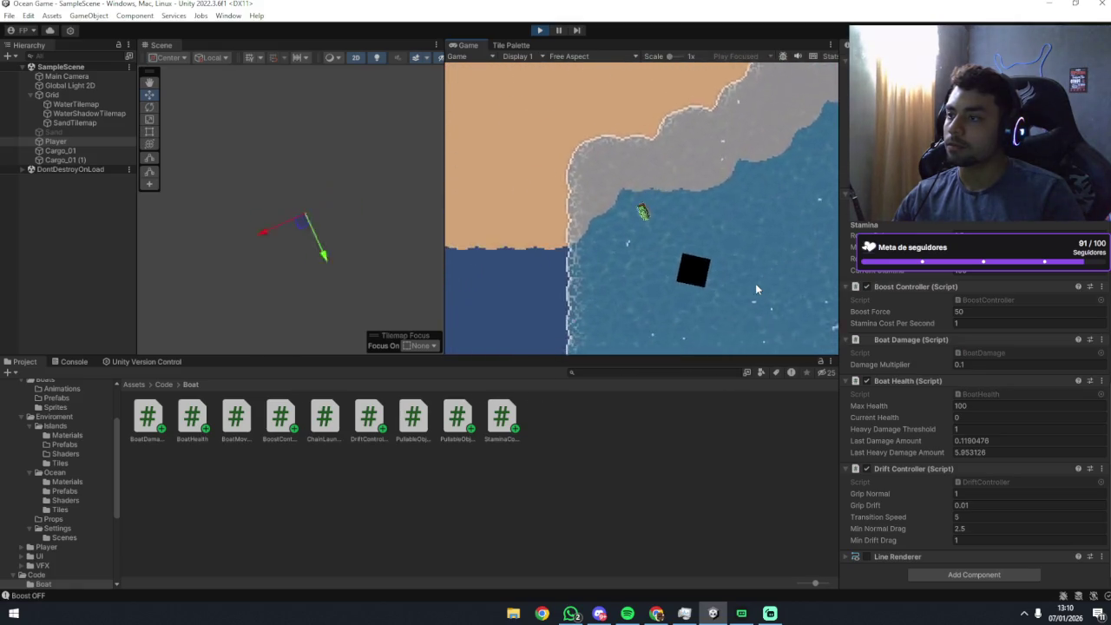
key("d")
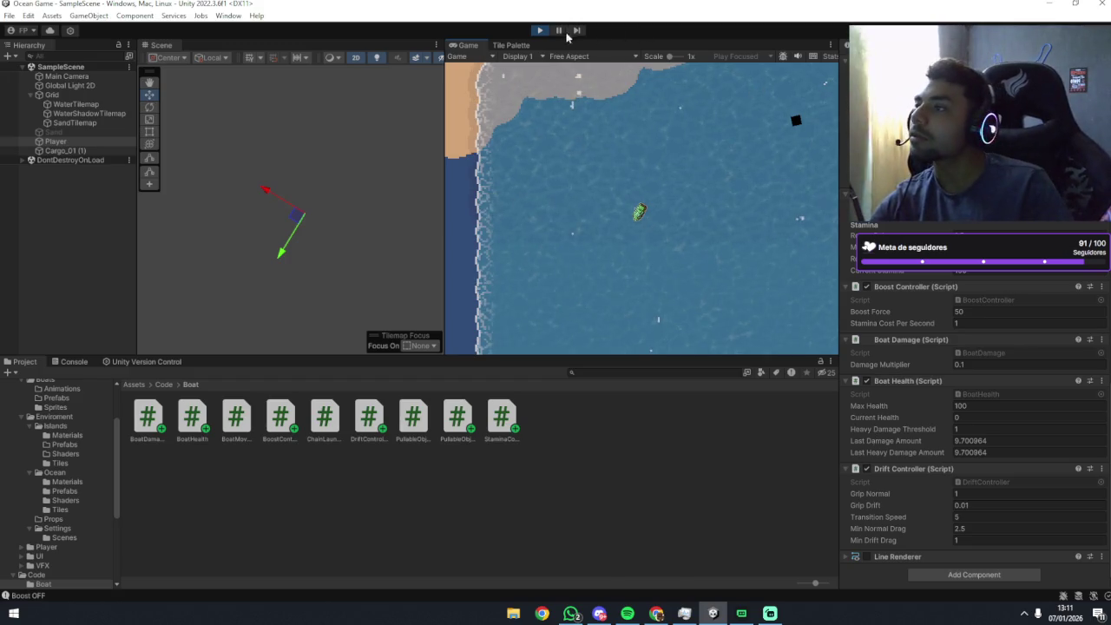
left_click(542, 31)
Set the Drift Controller's Grip Drift to 0.01 in the Inspector.
left_click(978, 461)
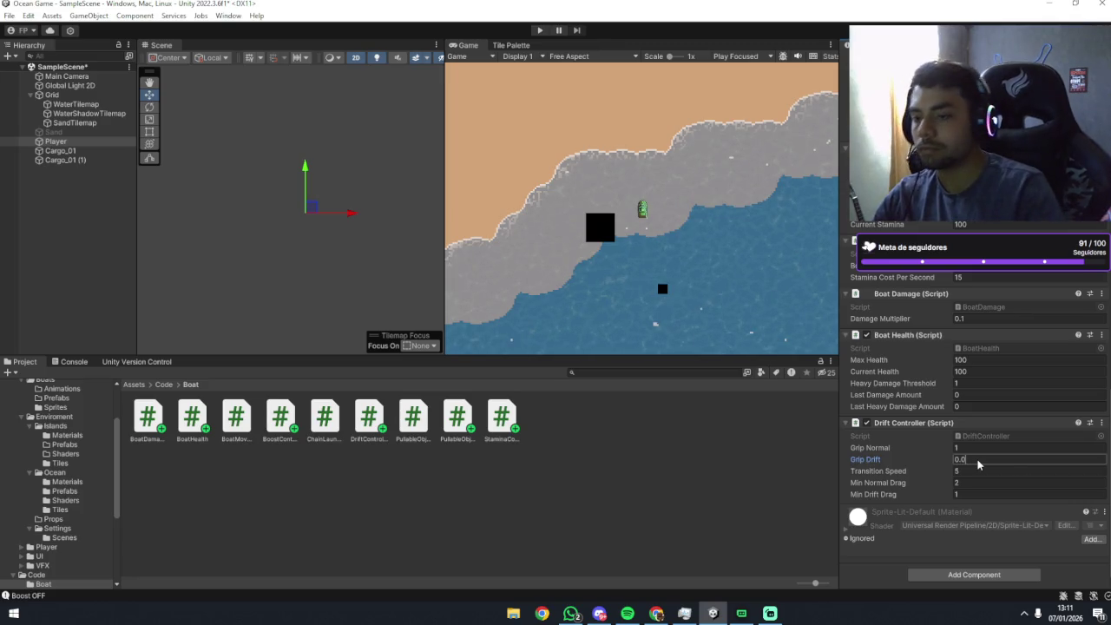
type("1")
left_click(979, 470)
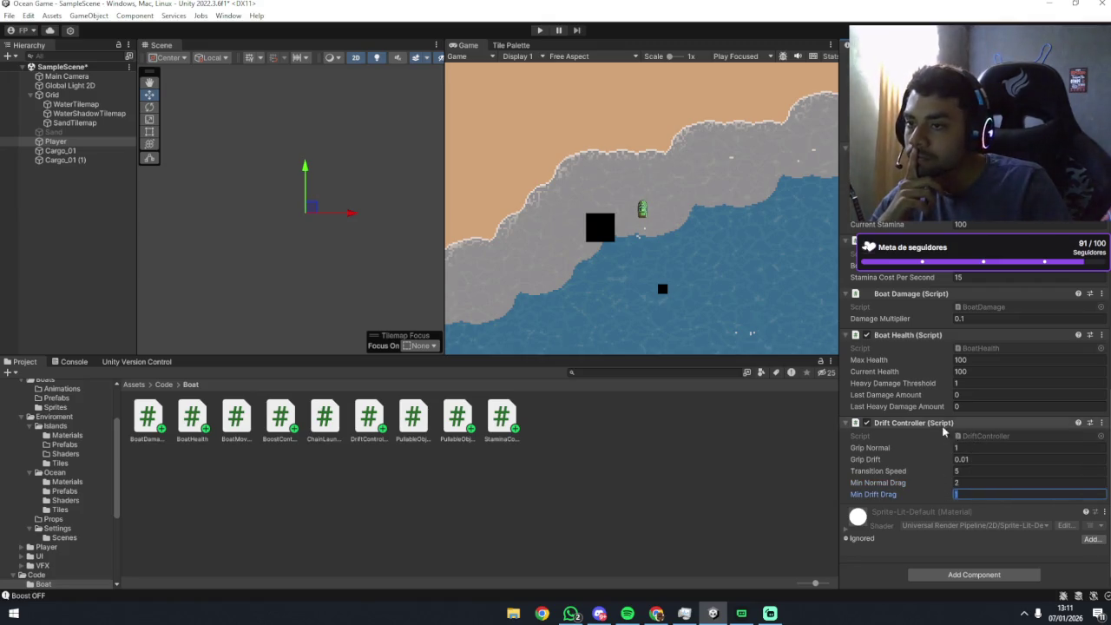
scroll(943, 431, "up", 2)
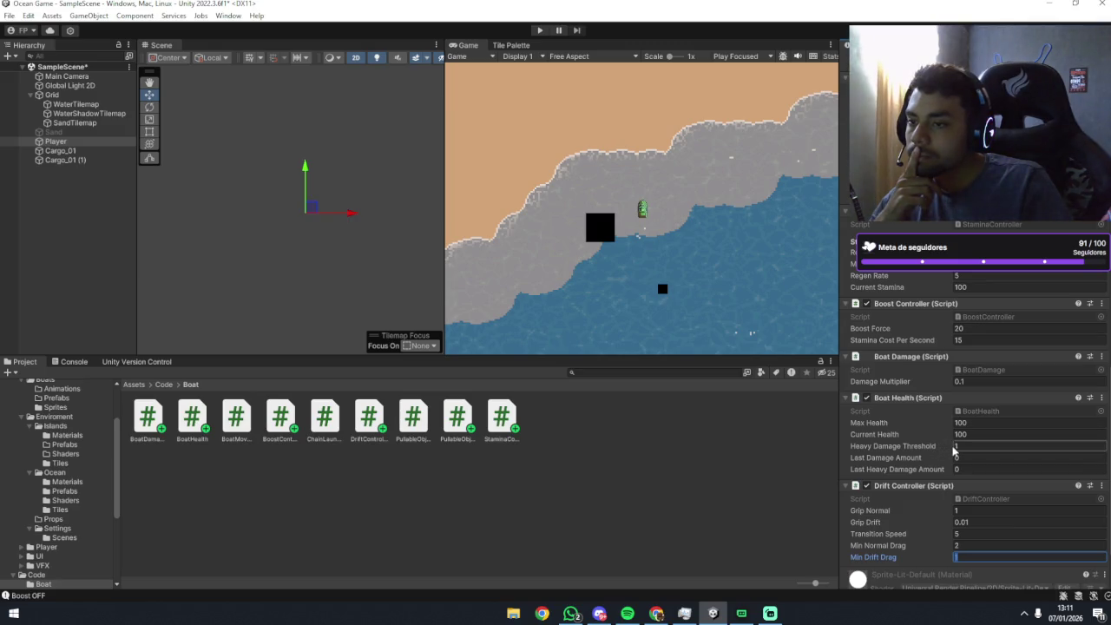
scroll(954, 451, "up", 4)
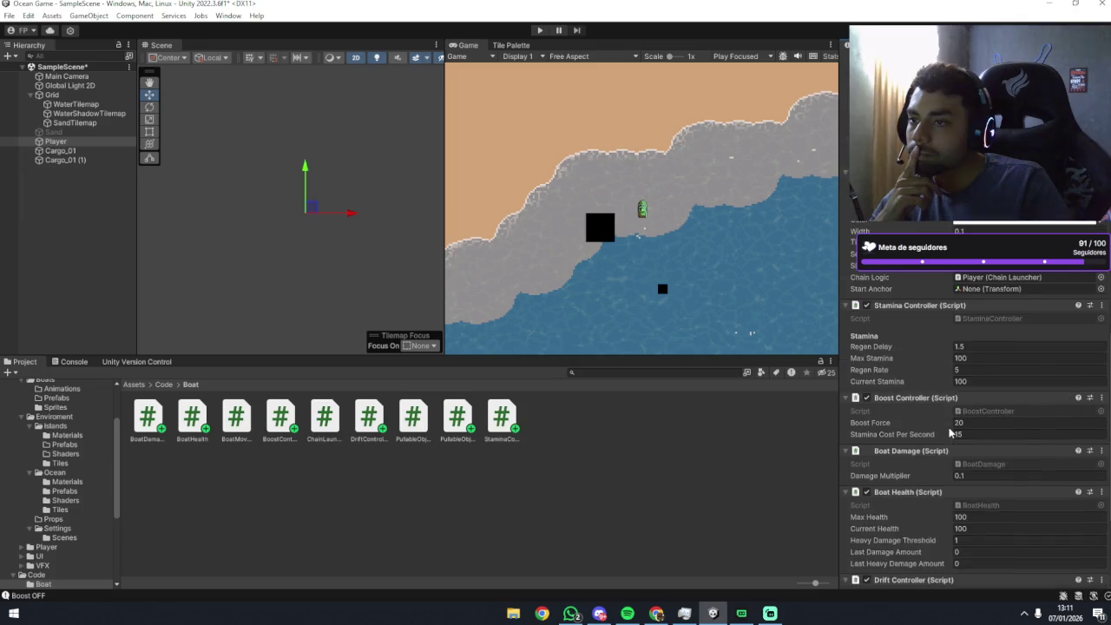
scroll(951, 431, "down", 6)
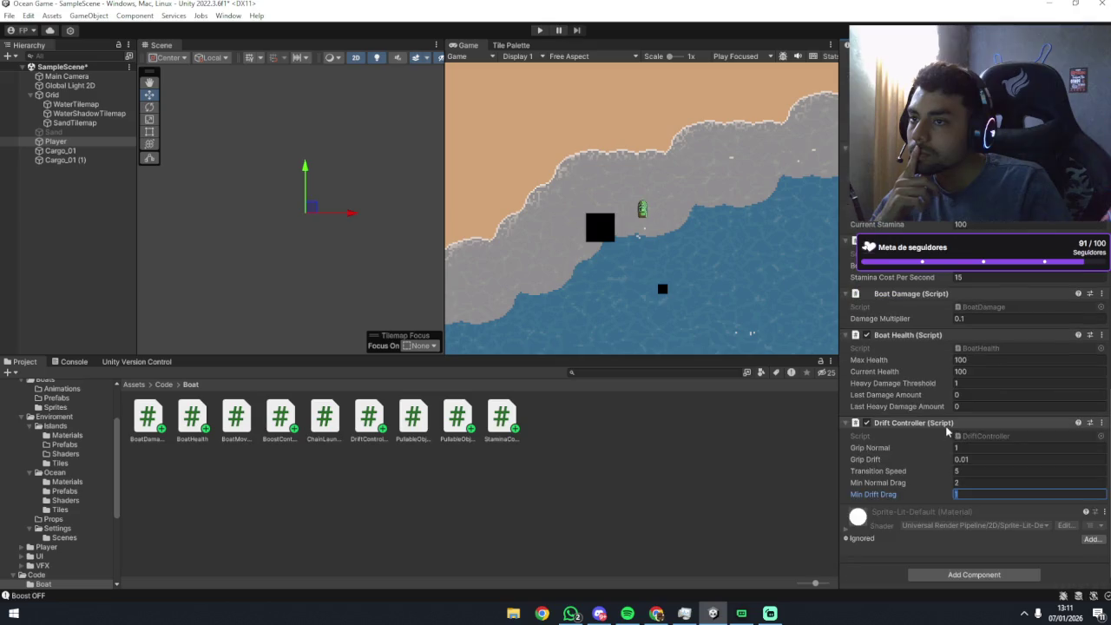
scroll(937, 439, "up", 5)
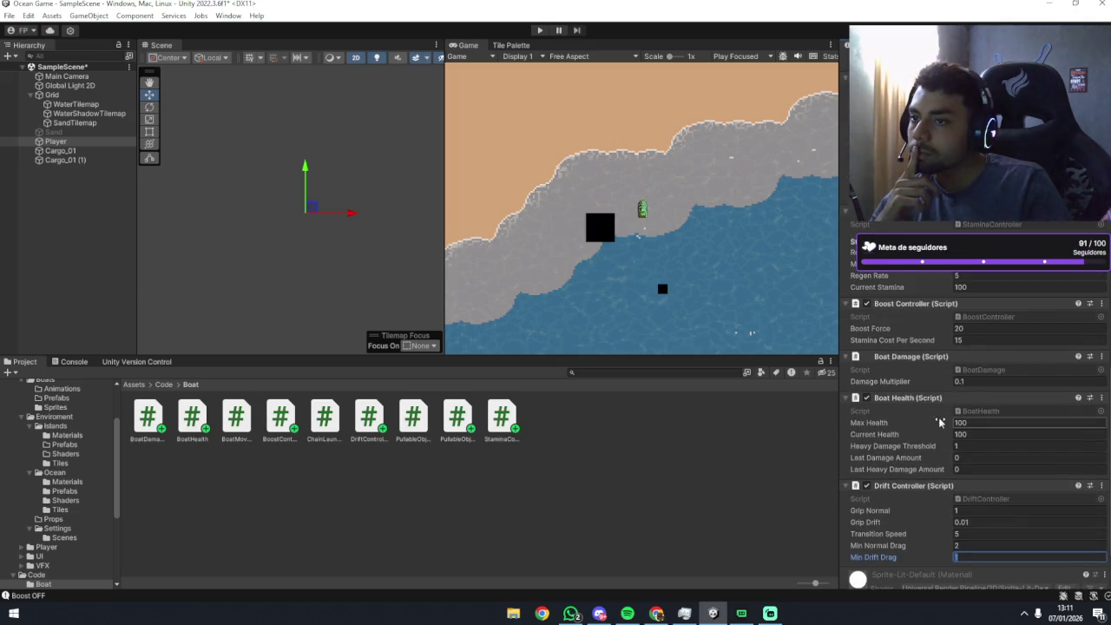
scroll(938, 422, "up", 3)
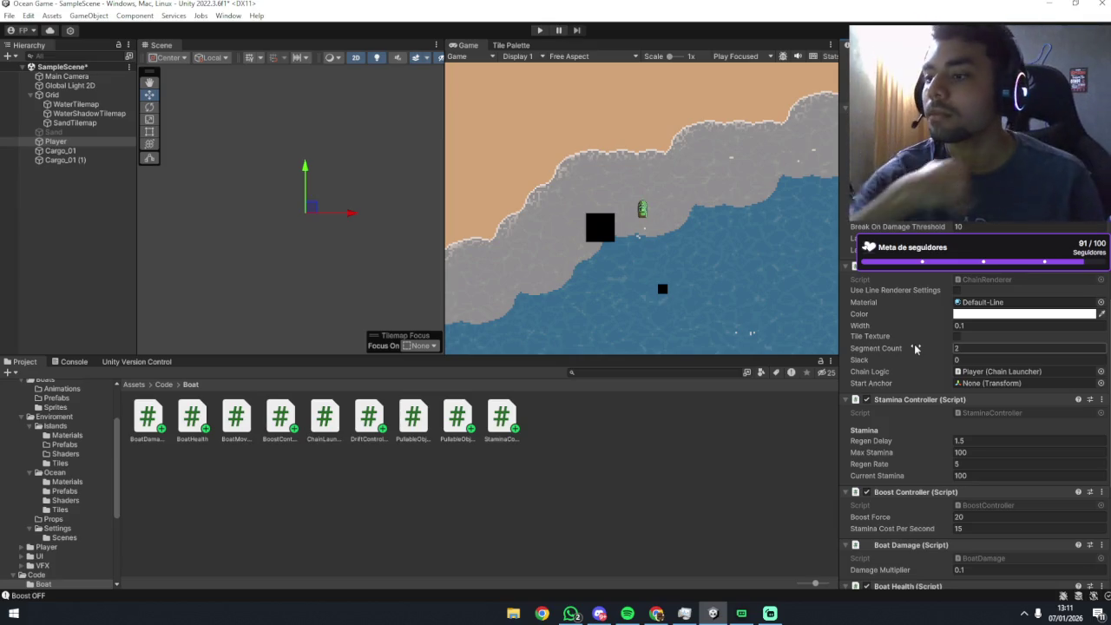
scroll(913, 382, "down", 5)
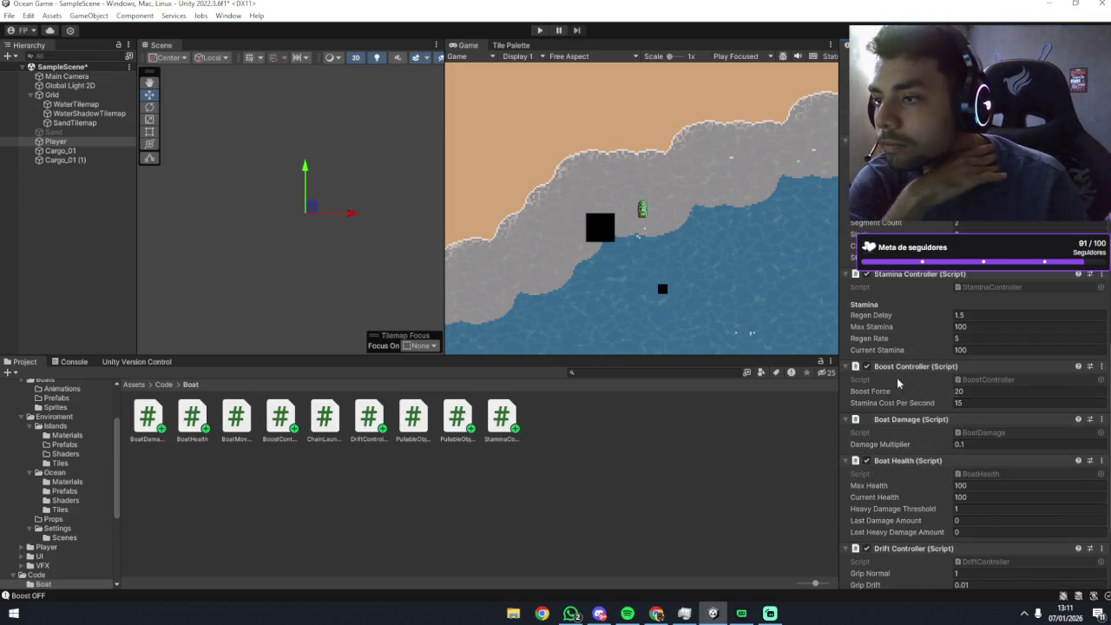
scroll(887, 350, "down", 2)
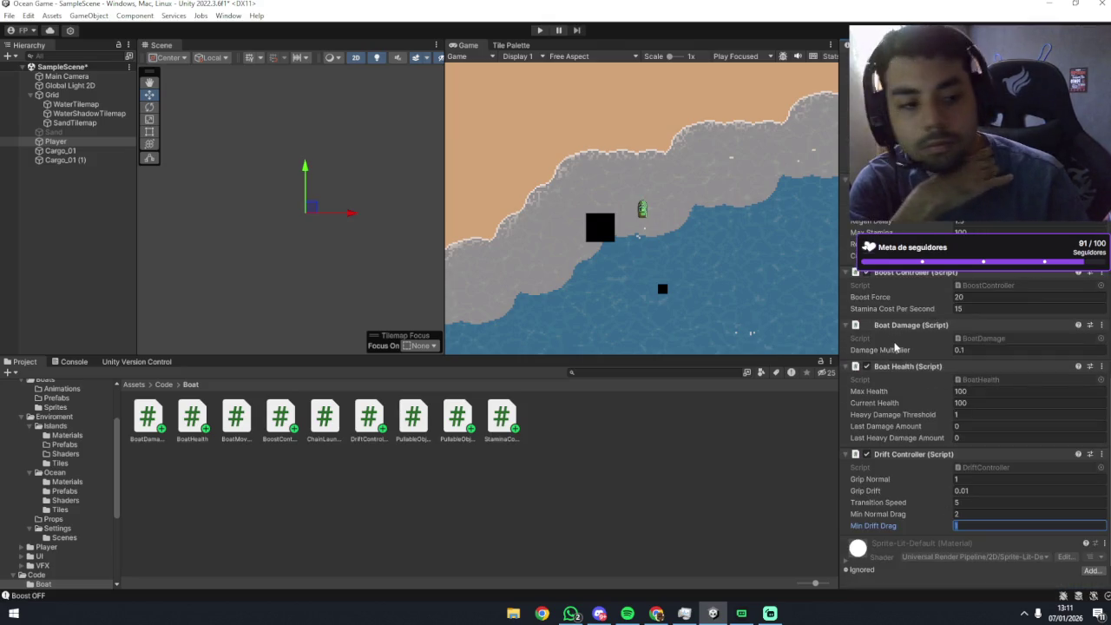
Check the Trae code editor, return to Unity and start play mode again.
key("alt+Tab")
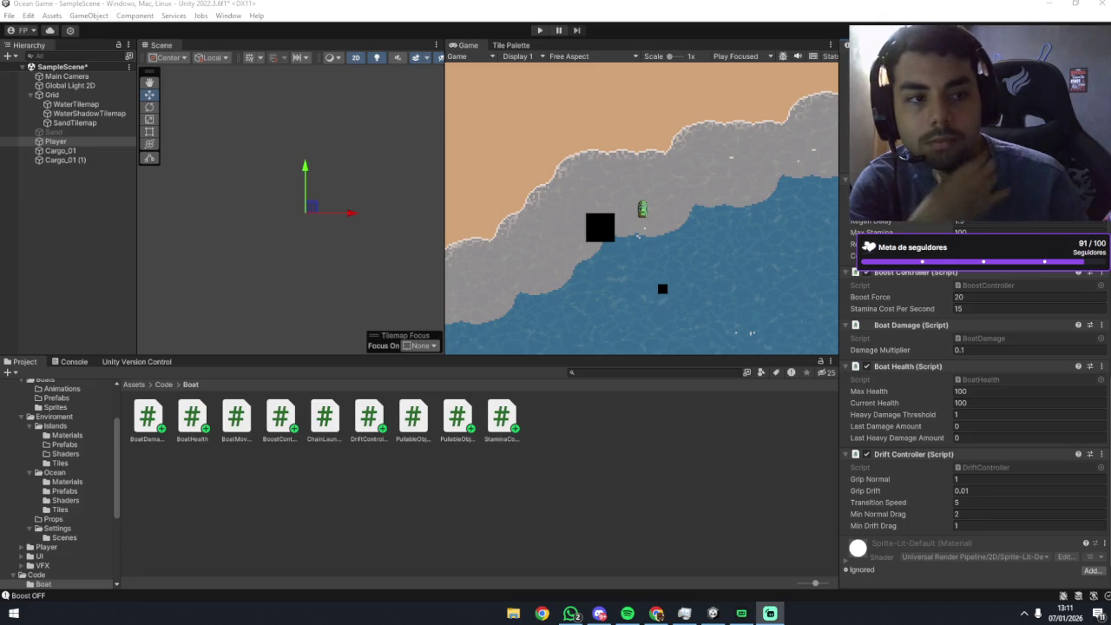
key("alt+Tab")
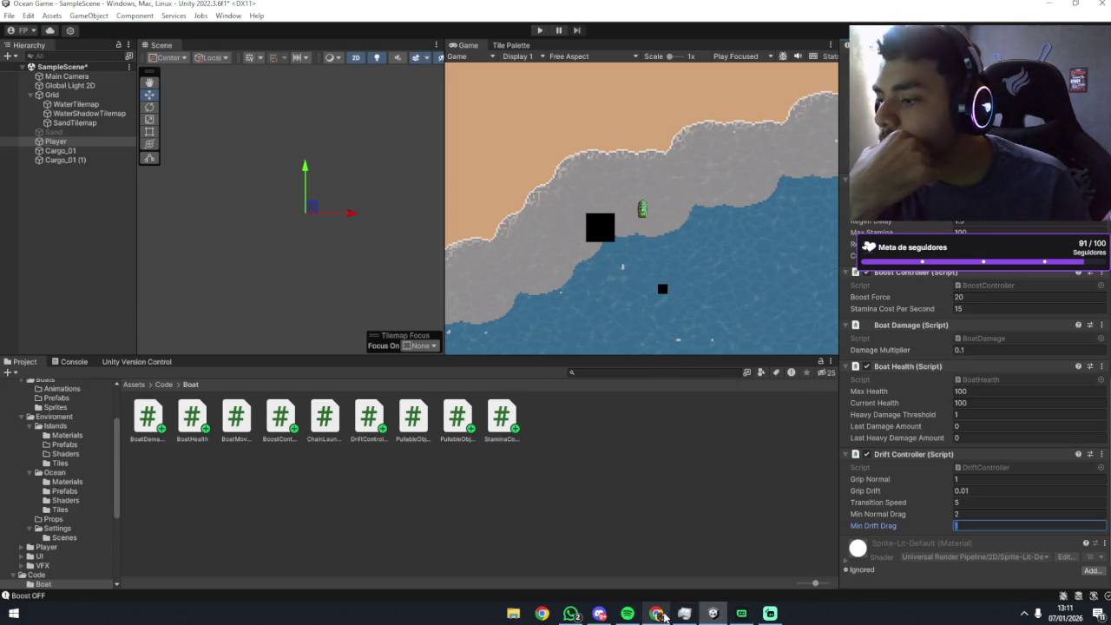
left_click(767, 614)
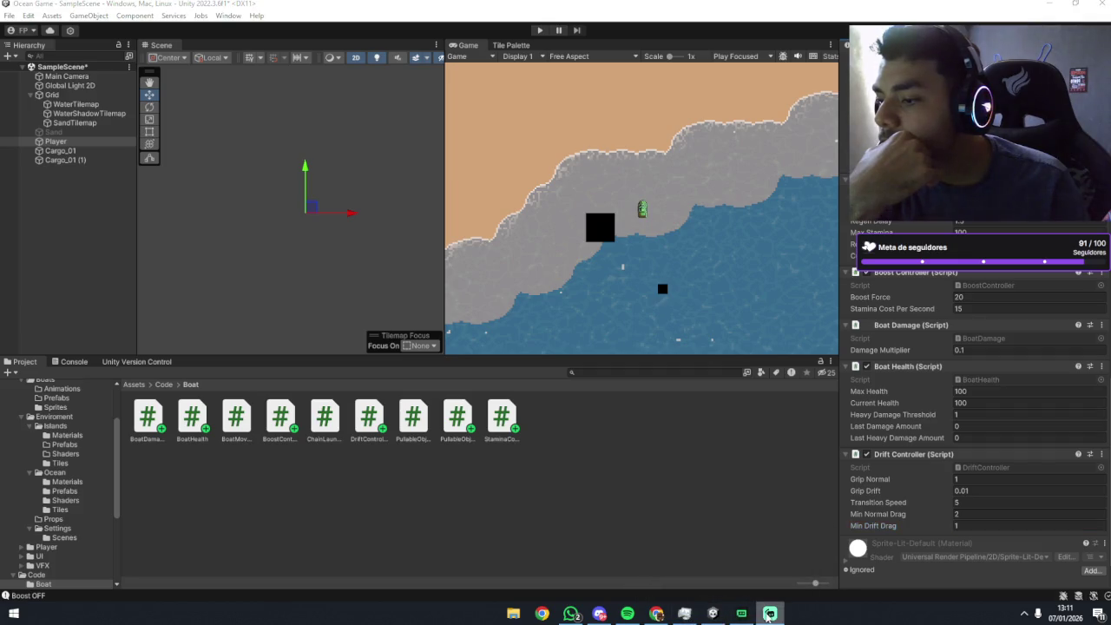
left_click(768, 616)
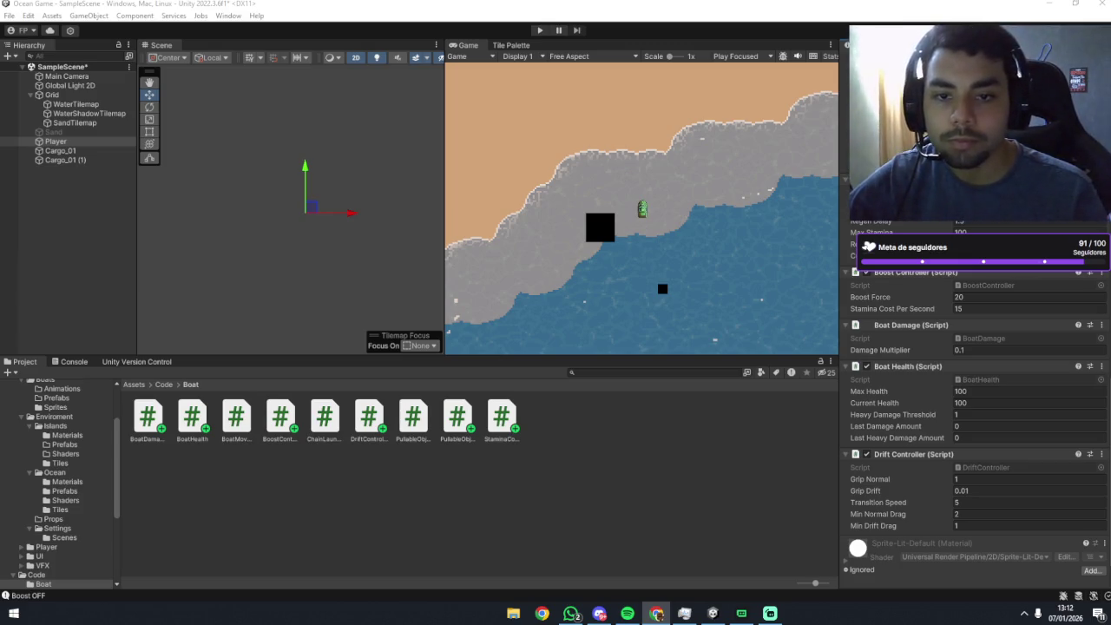
key("alt+Tab")
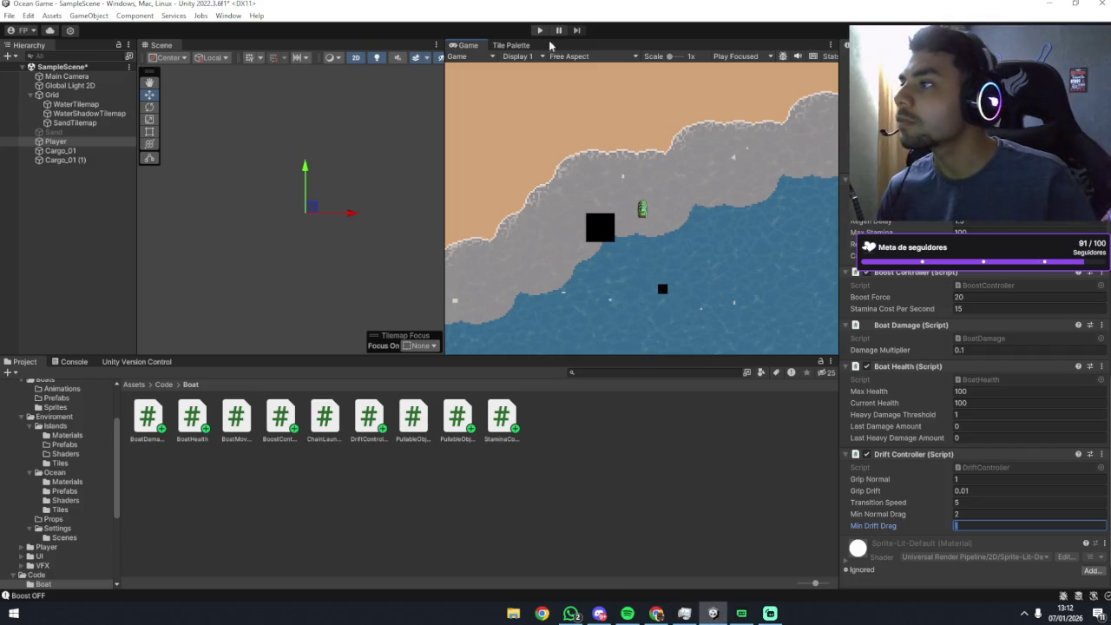
left_click(539, 31)
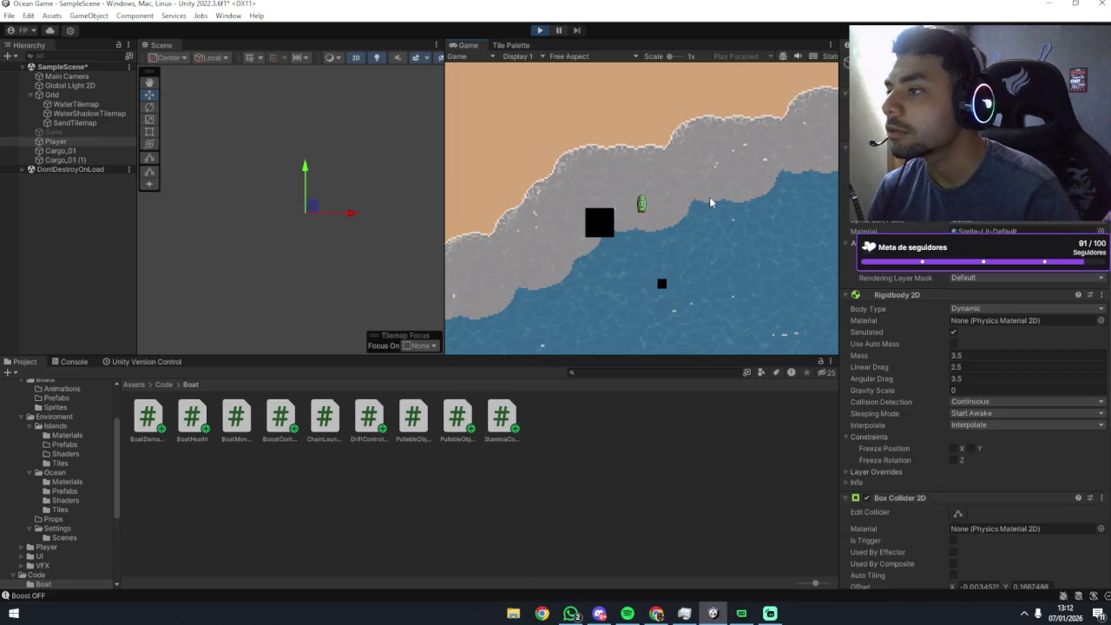
Steer toward the cargo, fire the chain with E to hook it, then select Cargo_01 (1).
key("d")
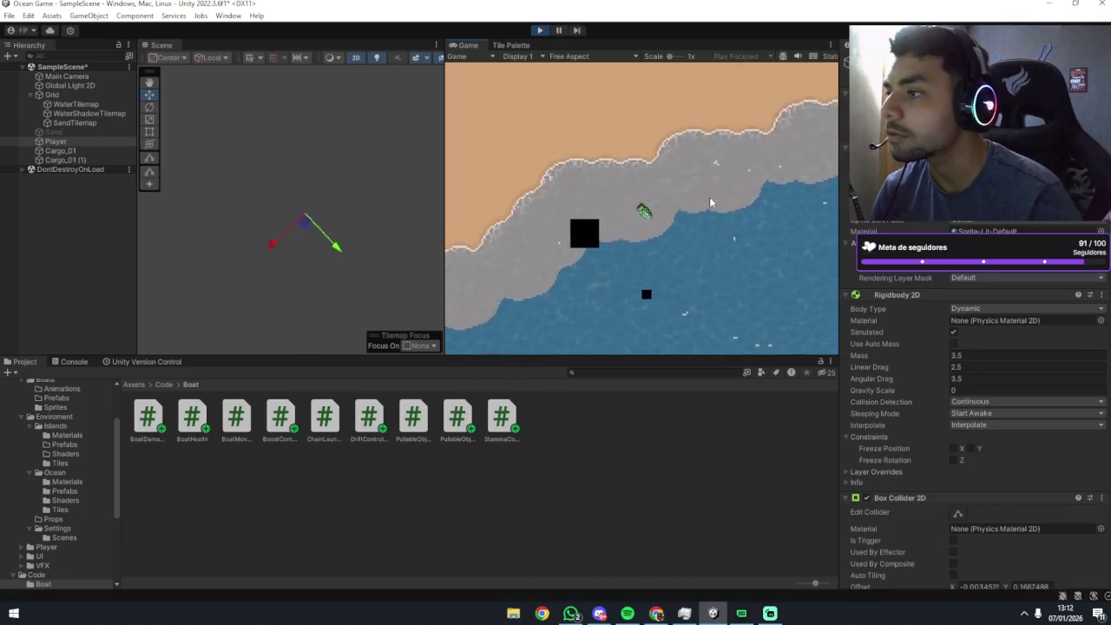
scroll(971, 408, "down", 10)
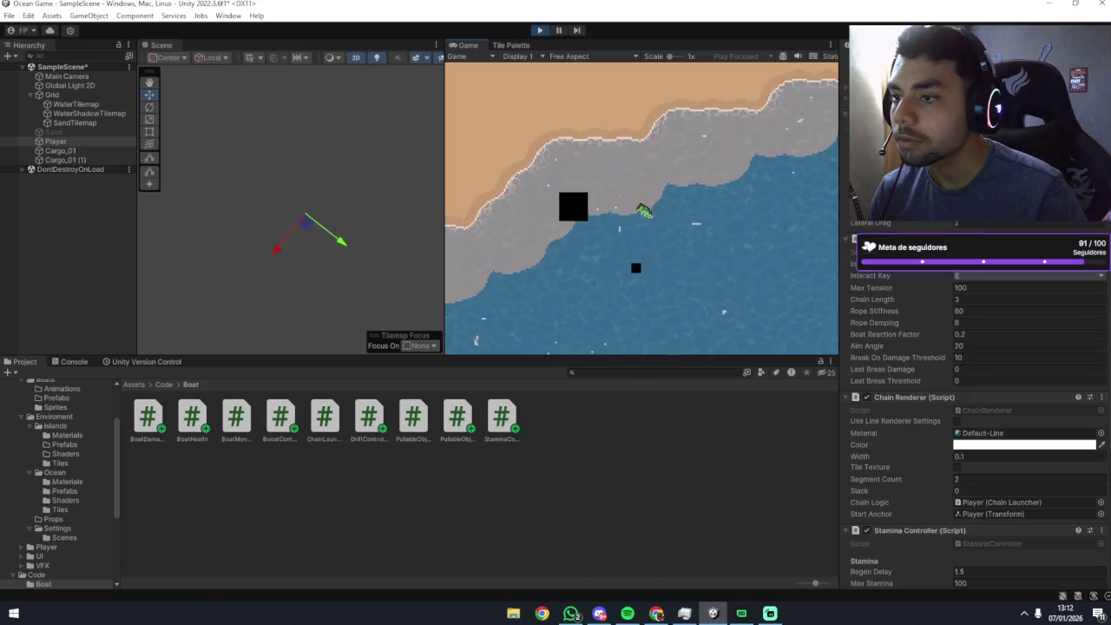
scroll(972, 408, "up", 2)
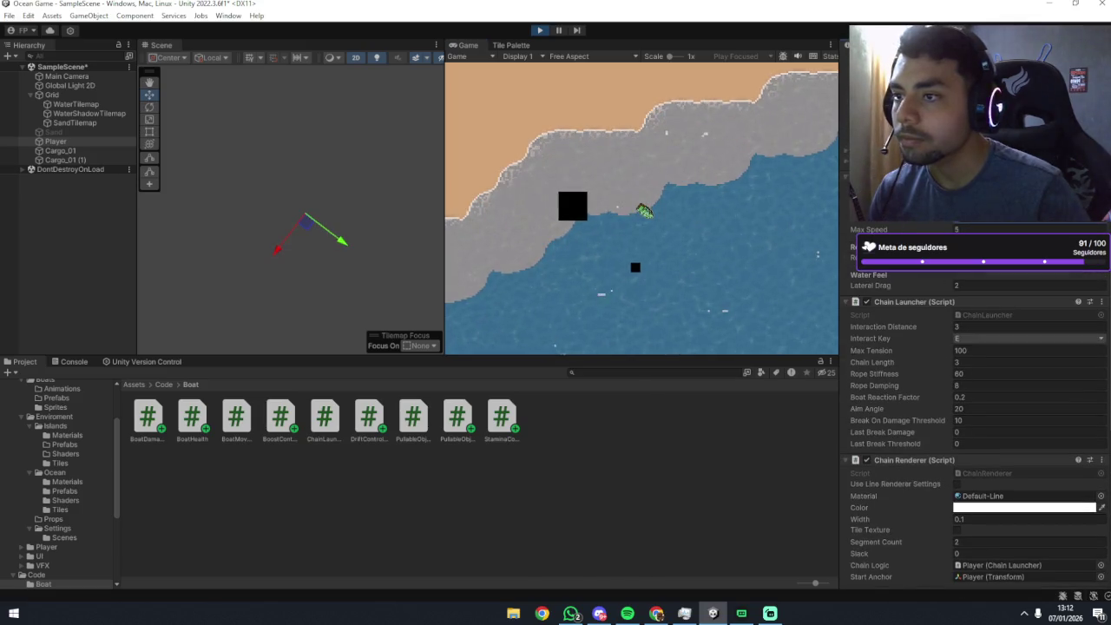
type("100")
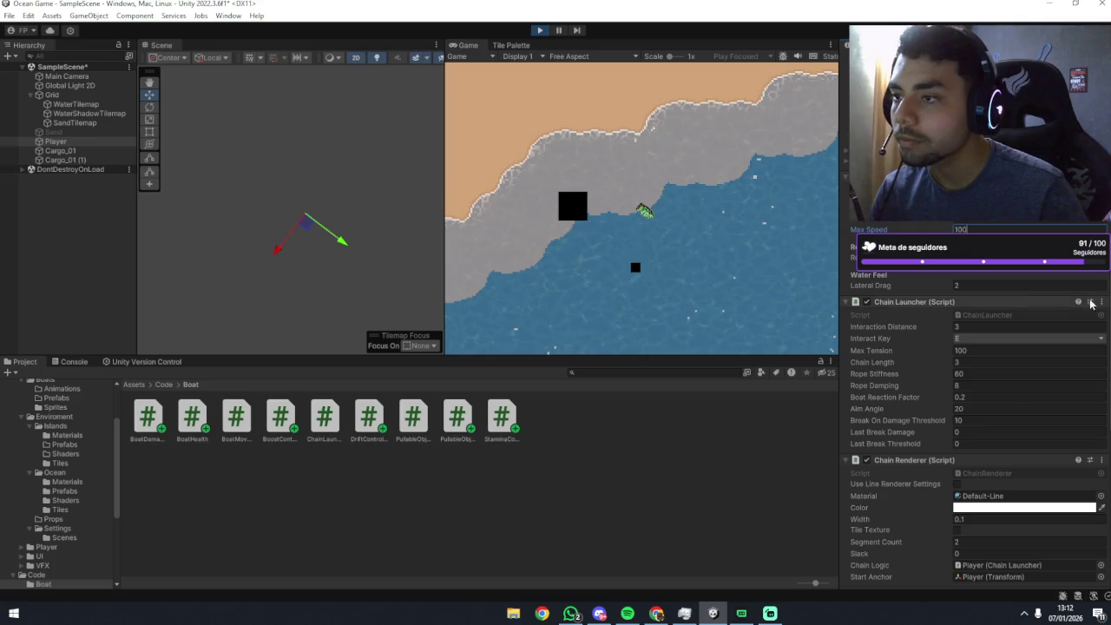
type("dd")
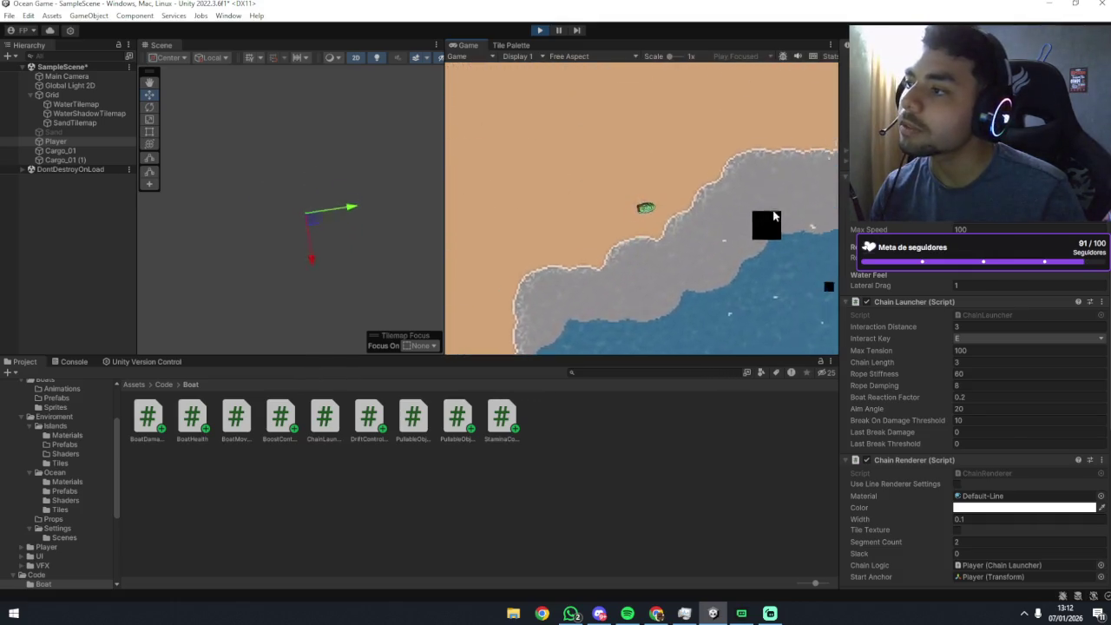
type("dd")
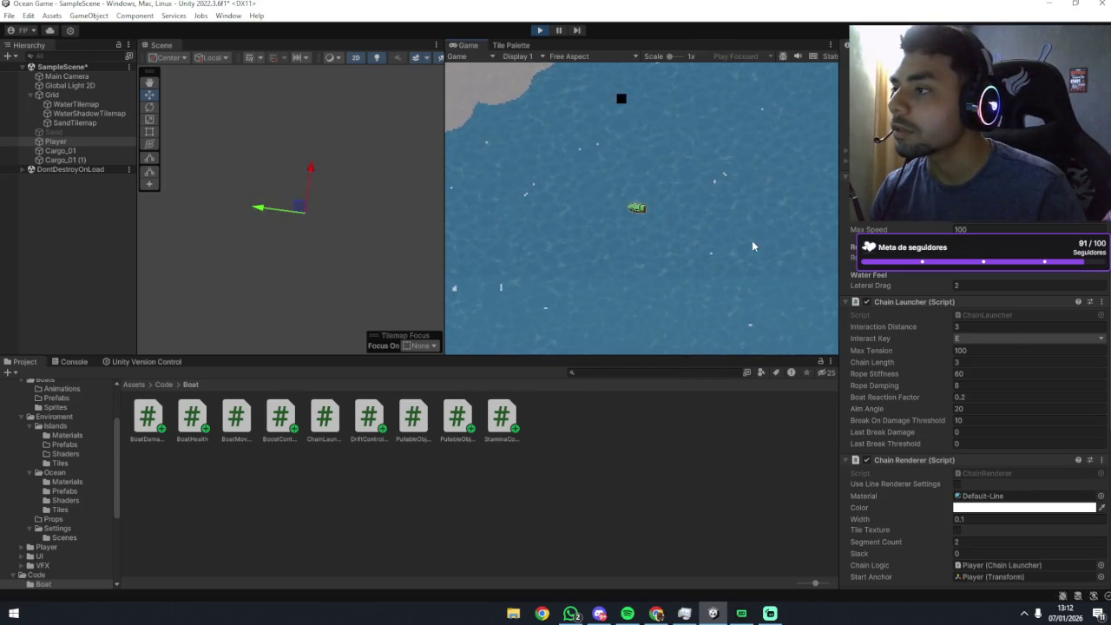
type("dd")
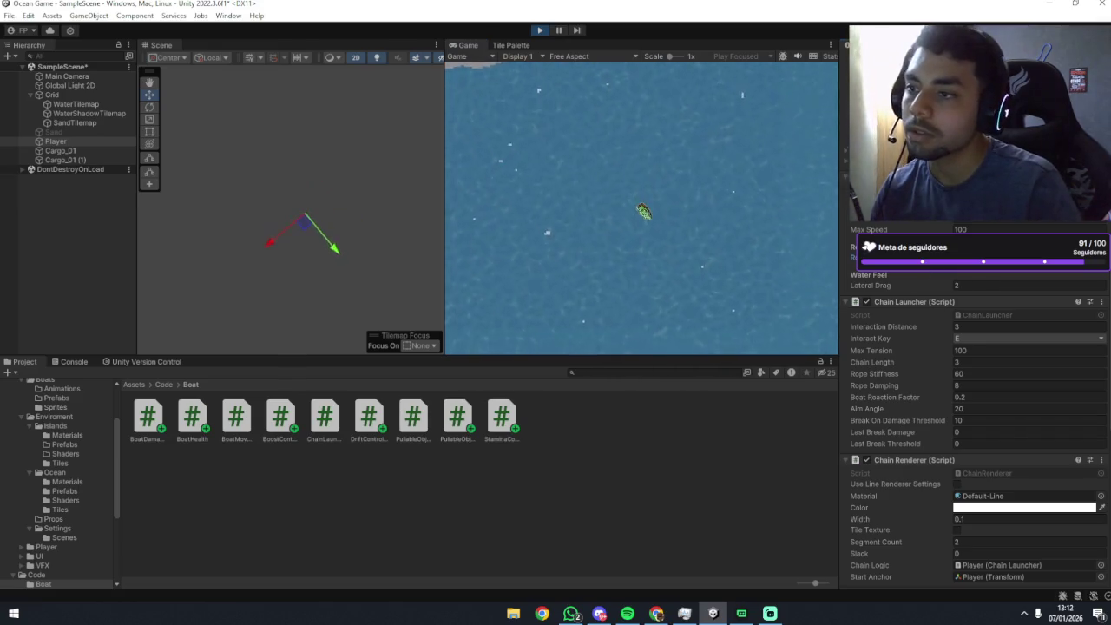
type("d")
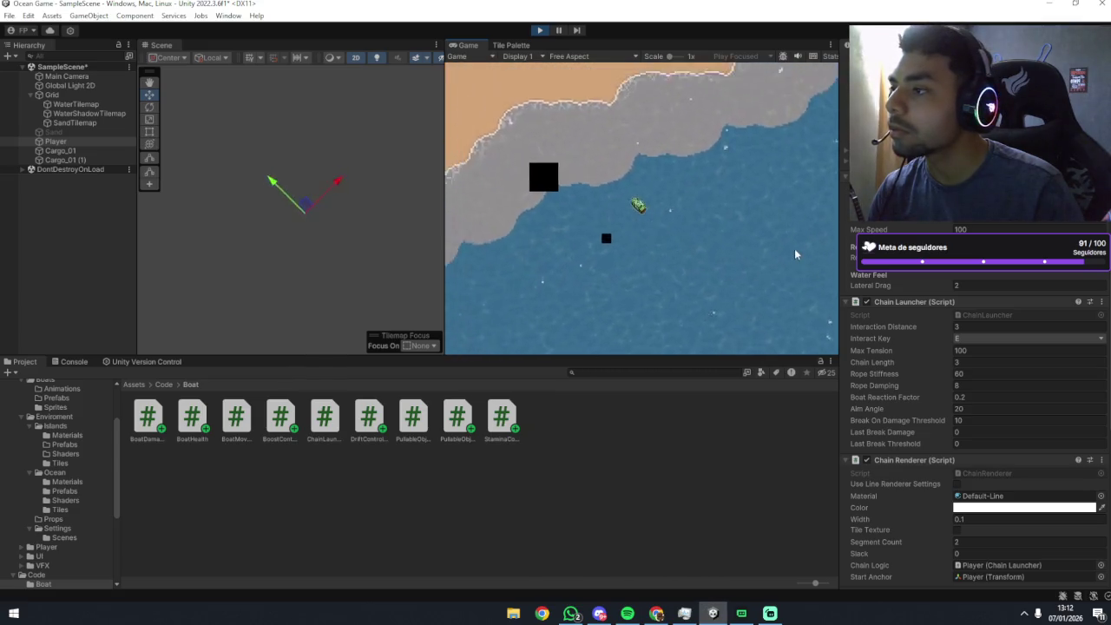
key("e")
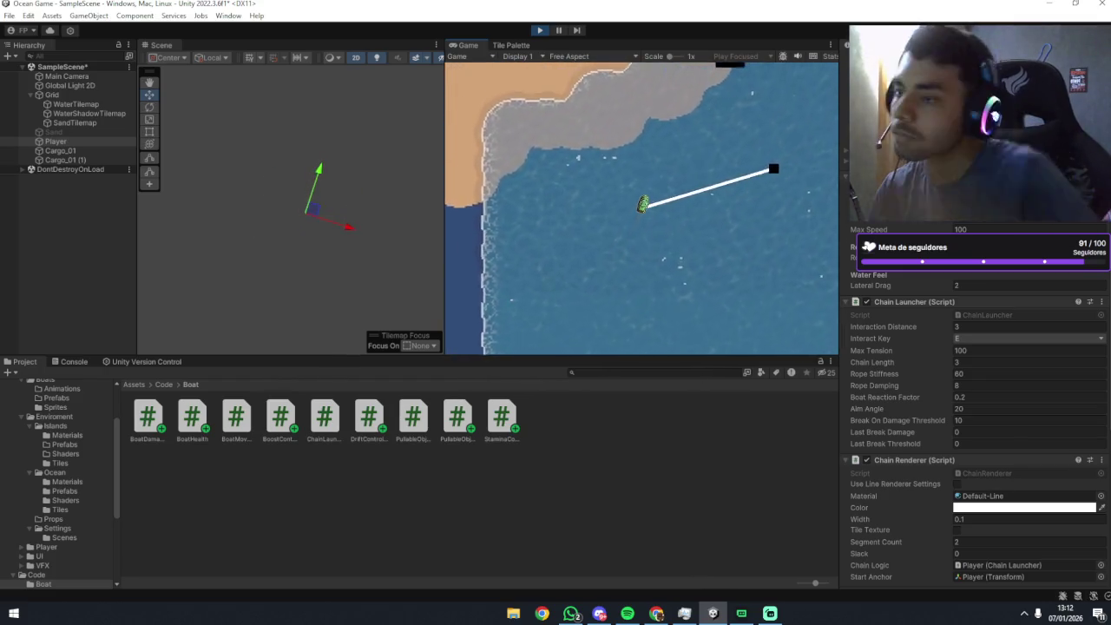
scroll(925, 314, "down", 10)
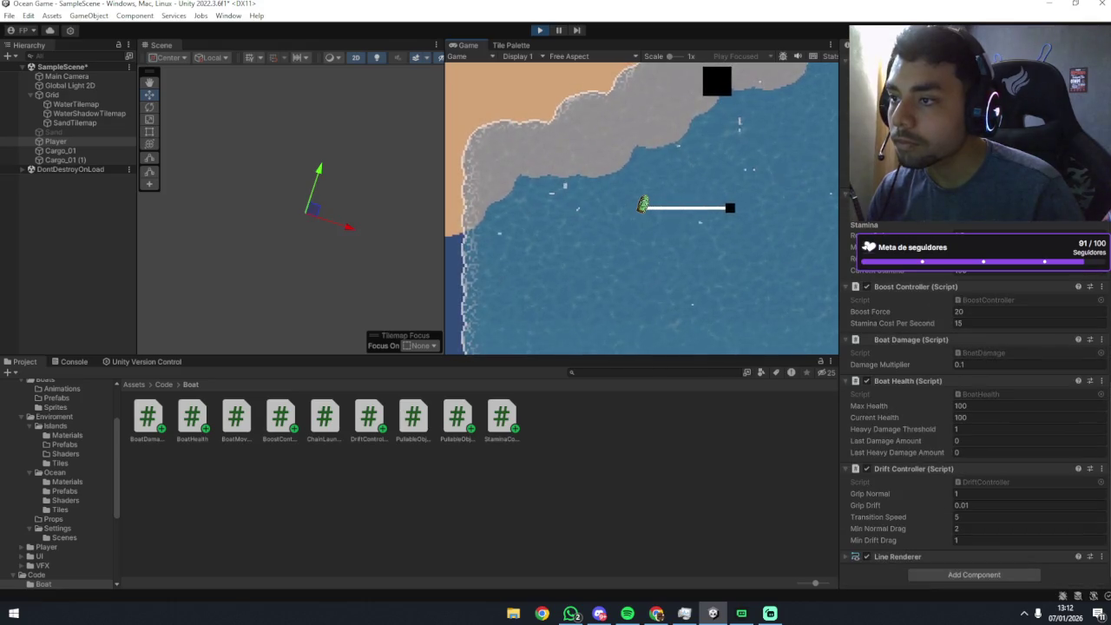
left_click(63, 160)
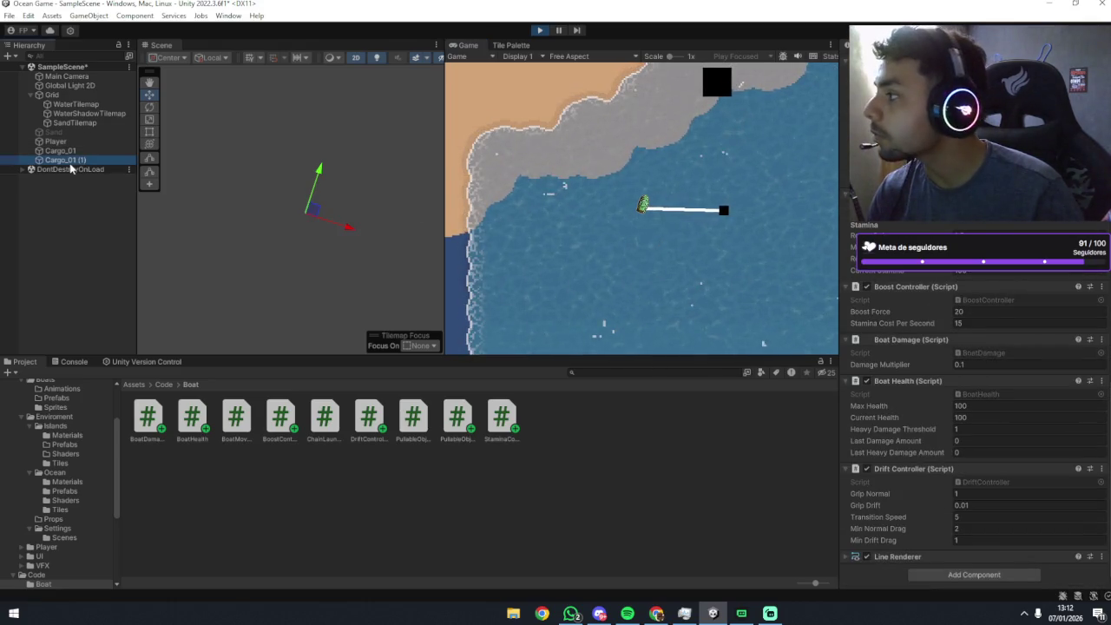
Set Cargo_01 (1)'s Rigidbody 2D Mass to 10 and Pullable Object Weight to 10.
left_click(1024, 326)
type("100")
left_click(1024, 493)
type("10")
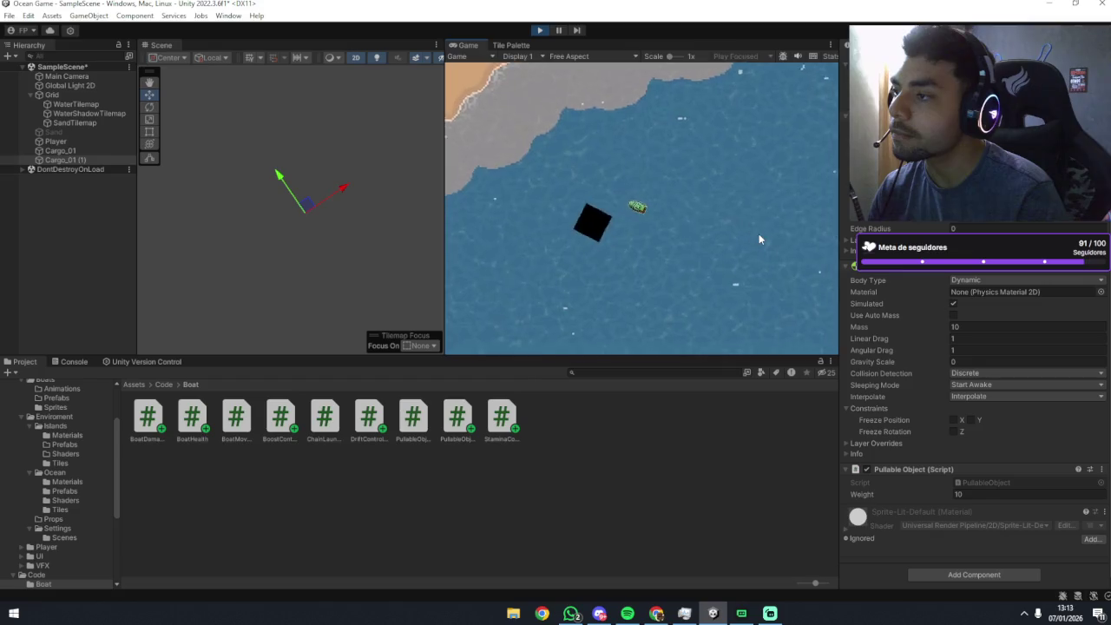
Fire the chain at the cargo box to pull it taut, then return focus to Unity.
key("space")
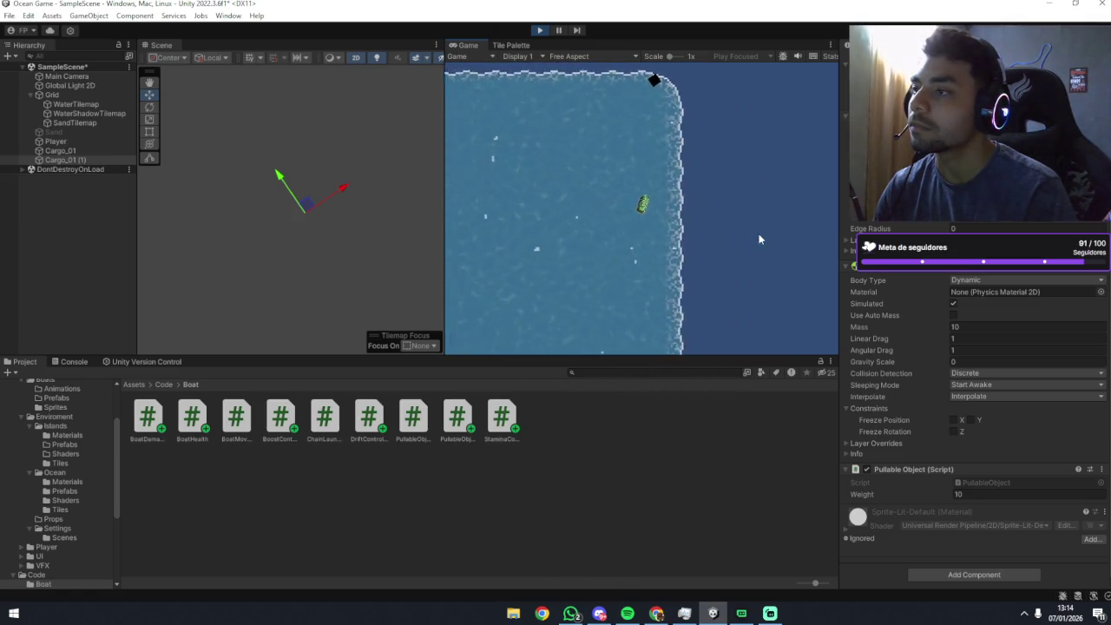
key("space")
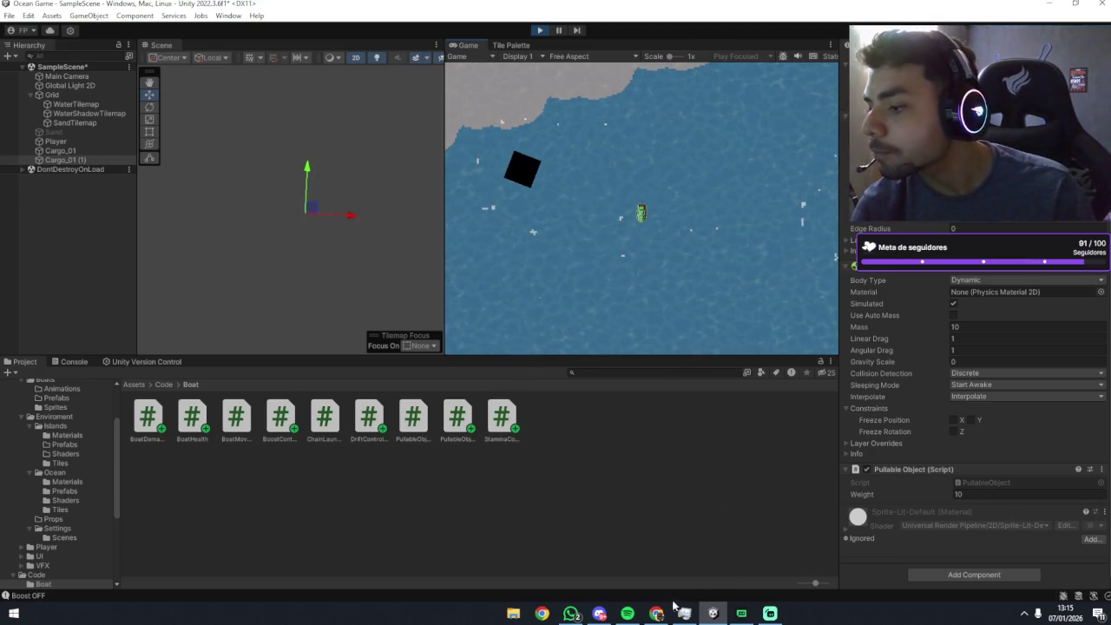
left_click(575, 615)
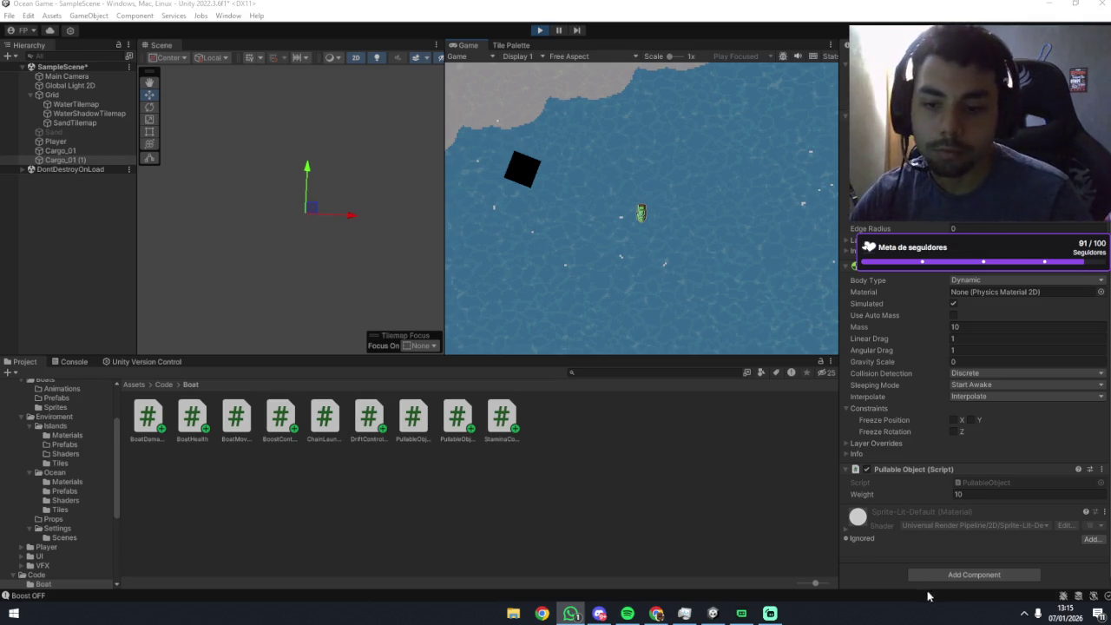
left_click(713, 613)
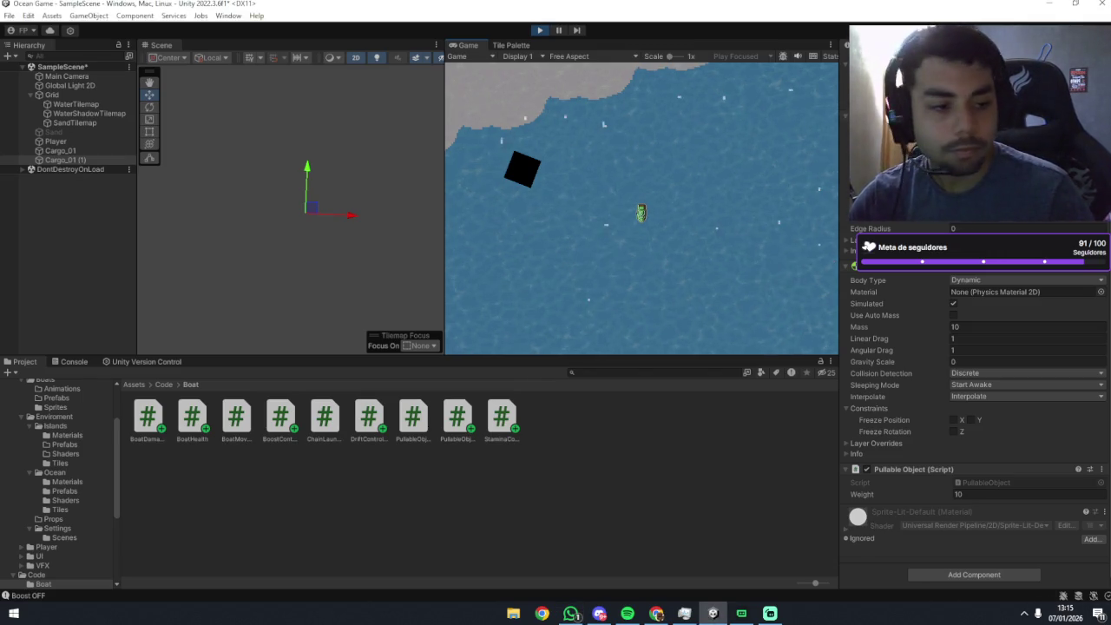
key("alt+Tab")
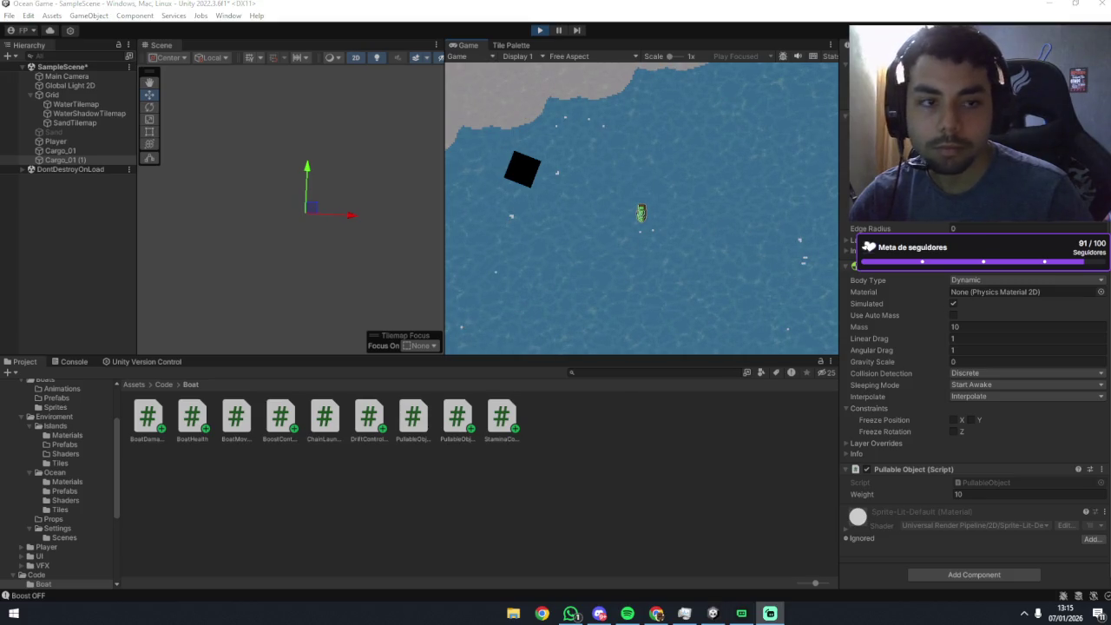
key("alt+Tab")
Tow the cargo back and forth between the shore and open water.
key("w")
key("s")
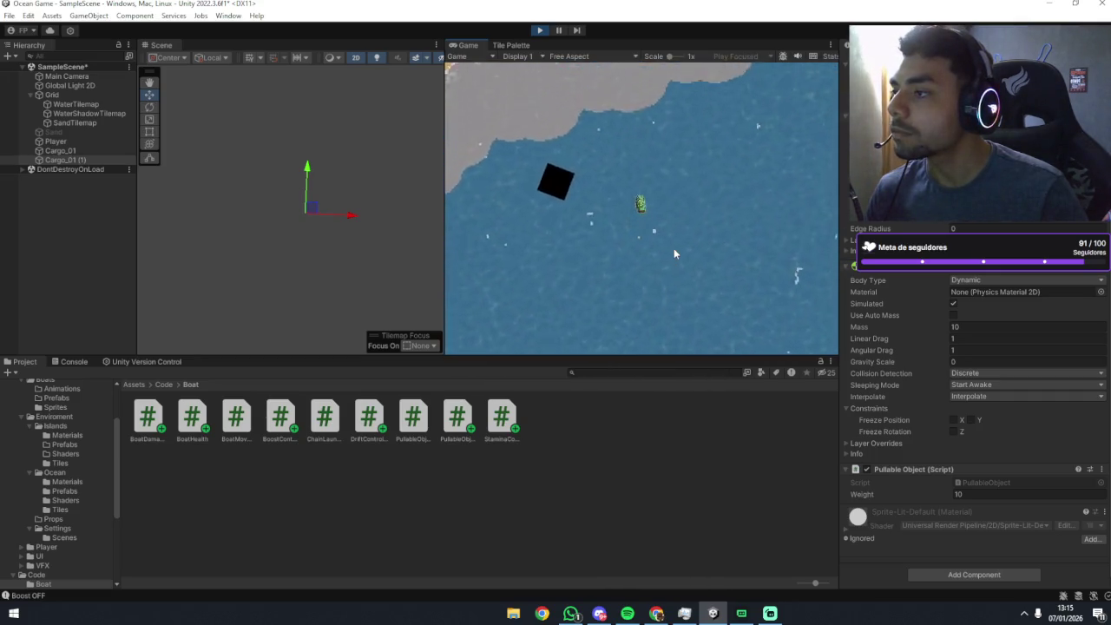
key("w")
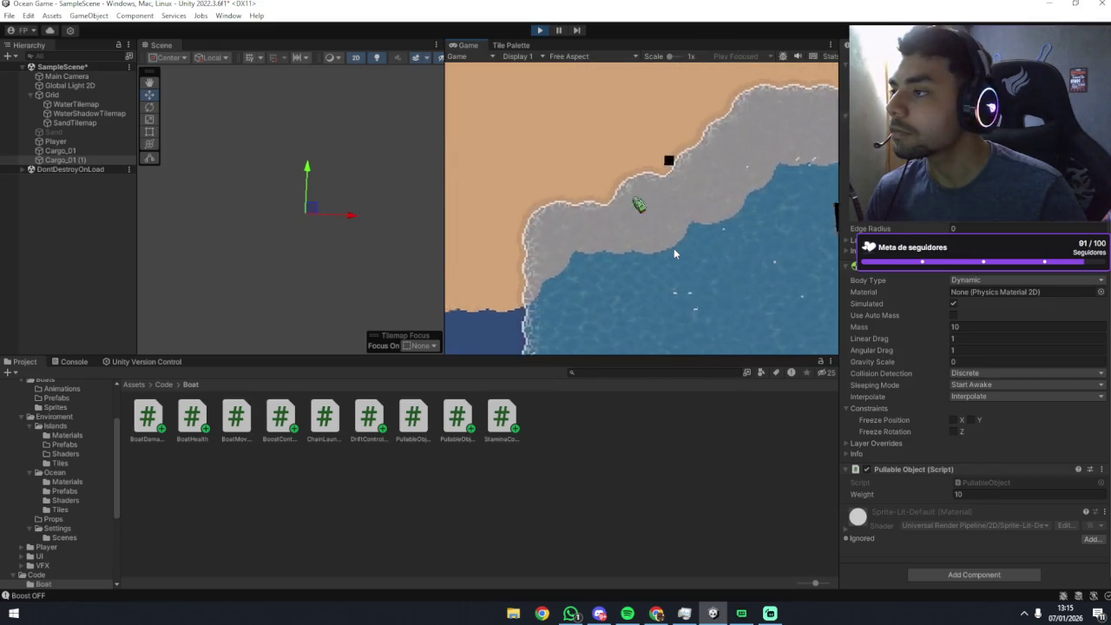
key("s")
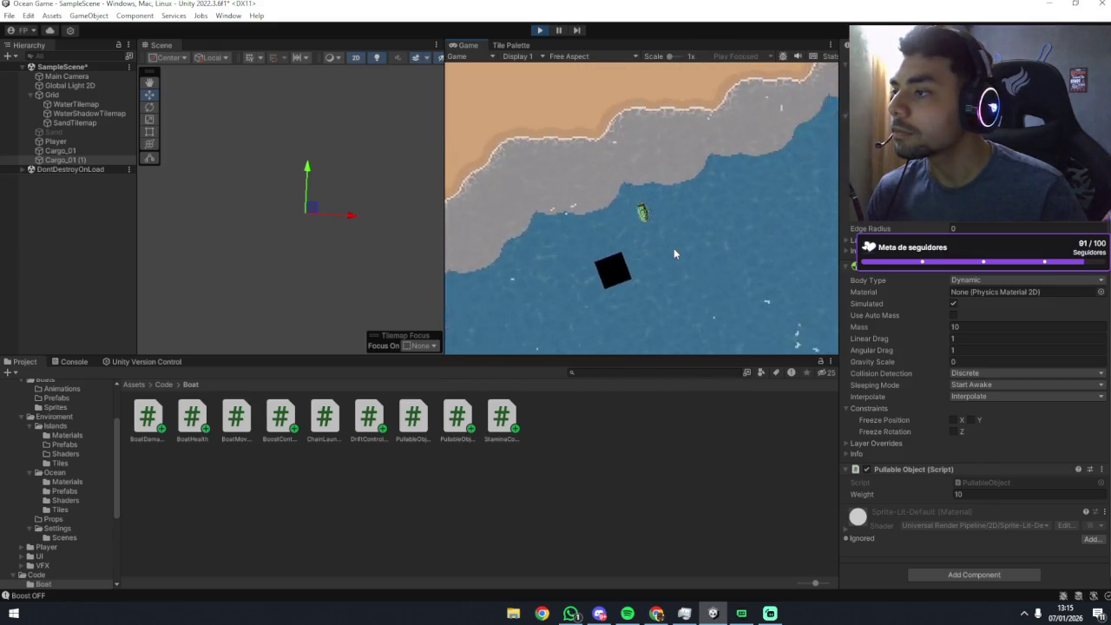
key("w")
key("s")
key("w")
key("s")
key("w")
Steer along the coast, onto the sand and back, then north-west toward the crates.
key("a")
key("w")
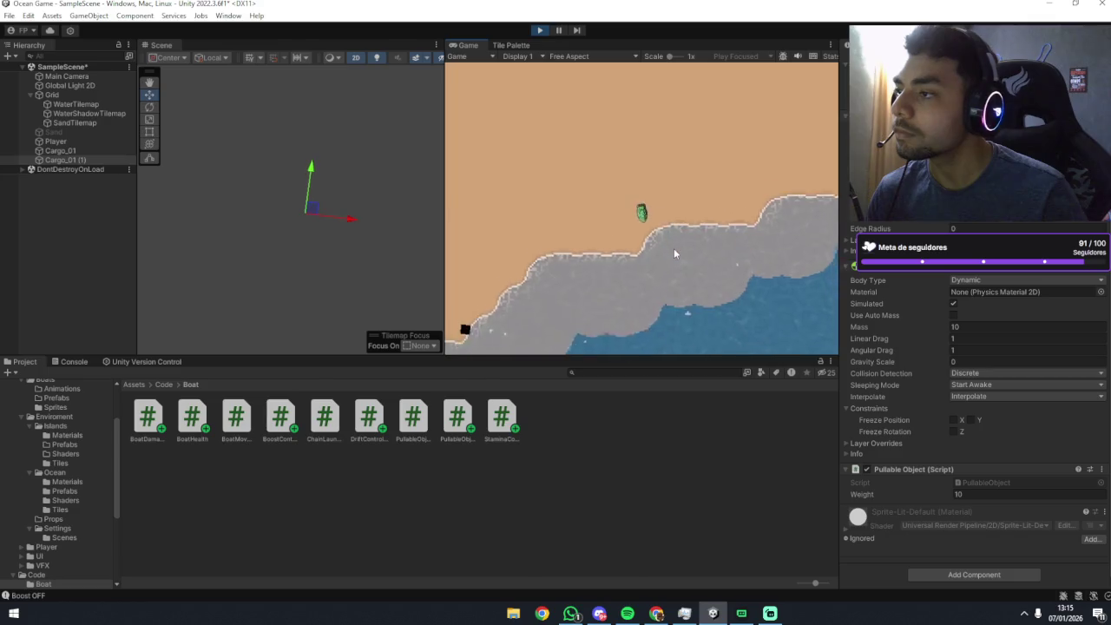
key("s")
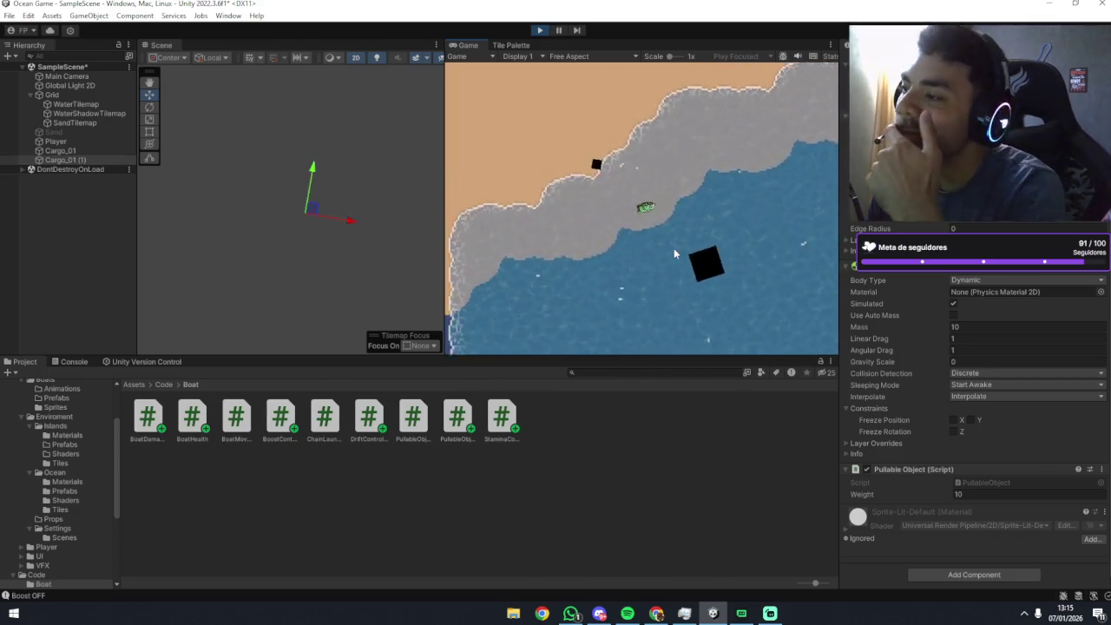
key("s")
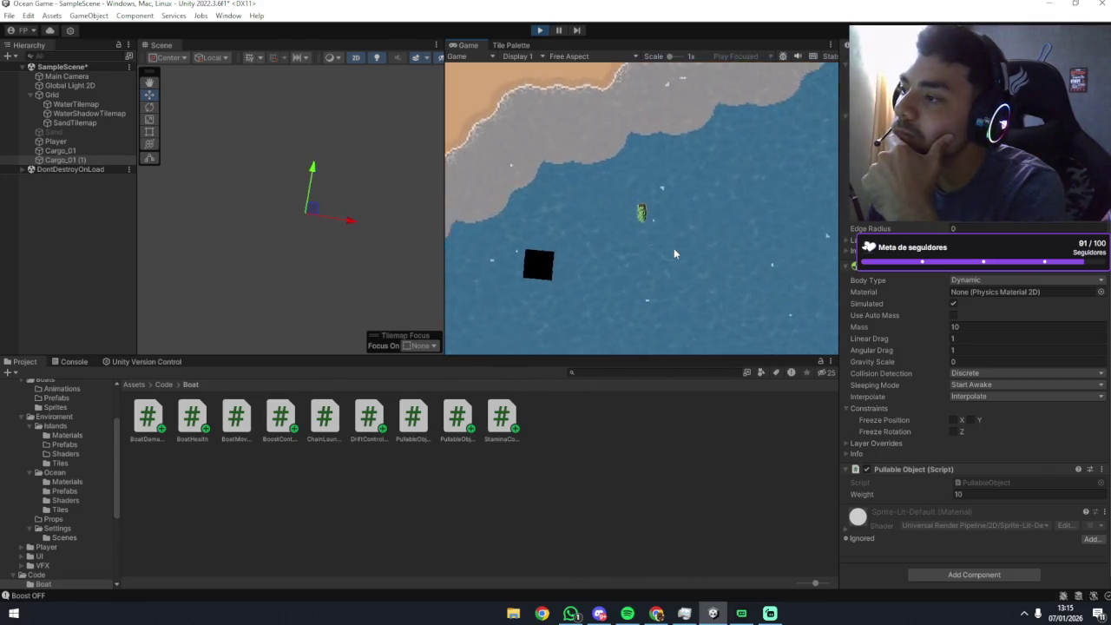
key("a")
key("w")
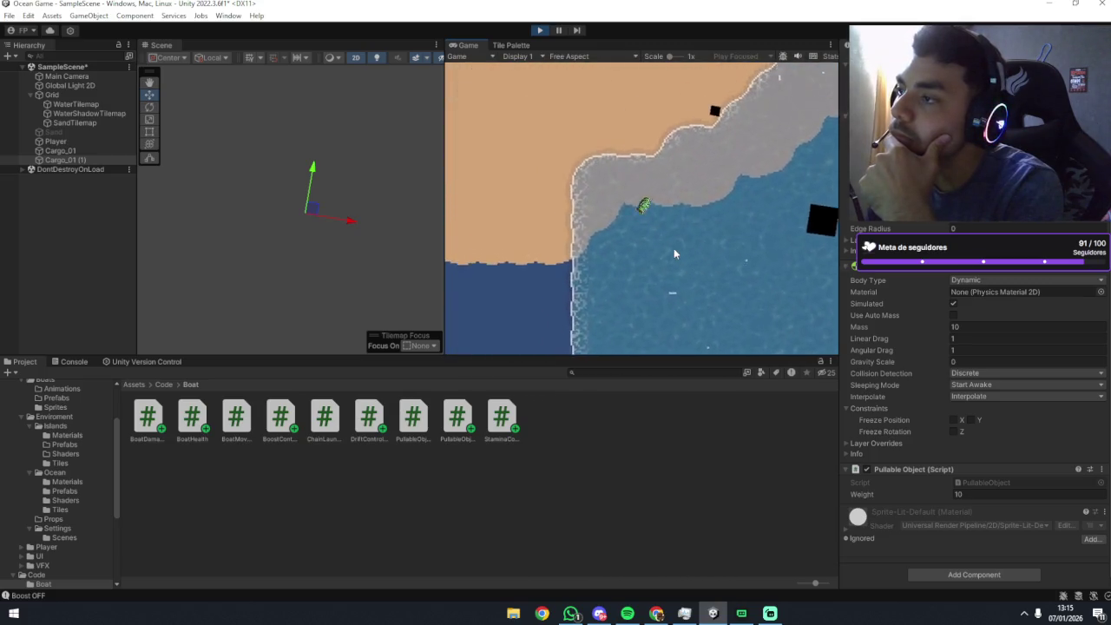
key("w")
key("s")
key("w")
key("w")
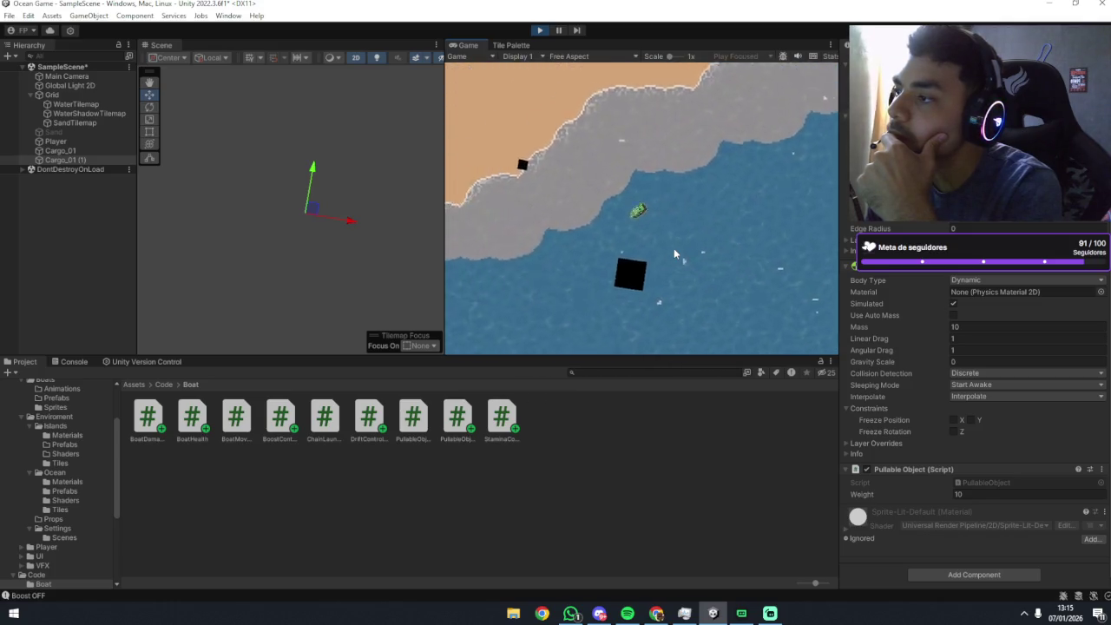
key("w")
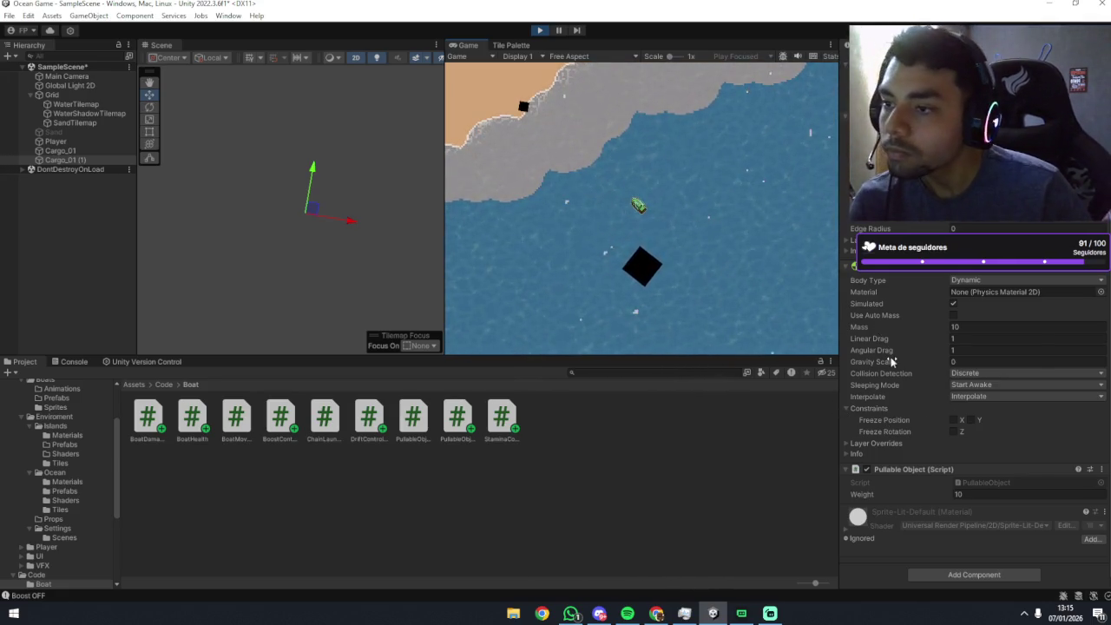
Select the Player and lower its rotation speed from 150 to 80.
scroll(891, 361, "up", 5)
scroll(898, 366, "down", 3)
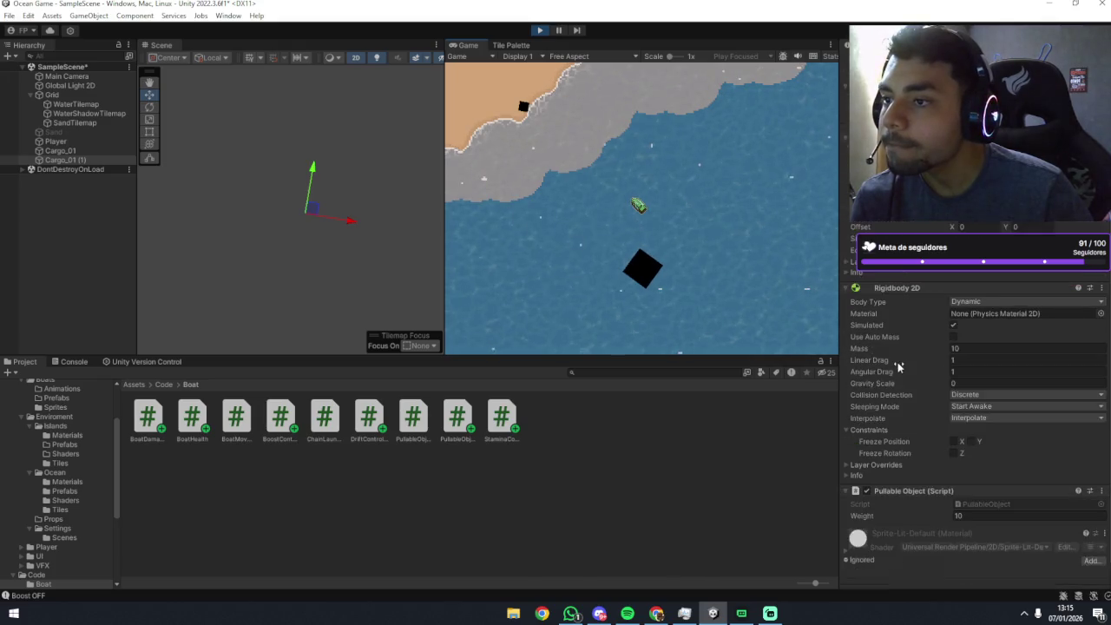
scroll(898, 366, "down", 2)
left_click(56, 142)
scroll(907, 322, "down", 5)
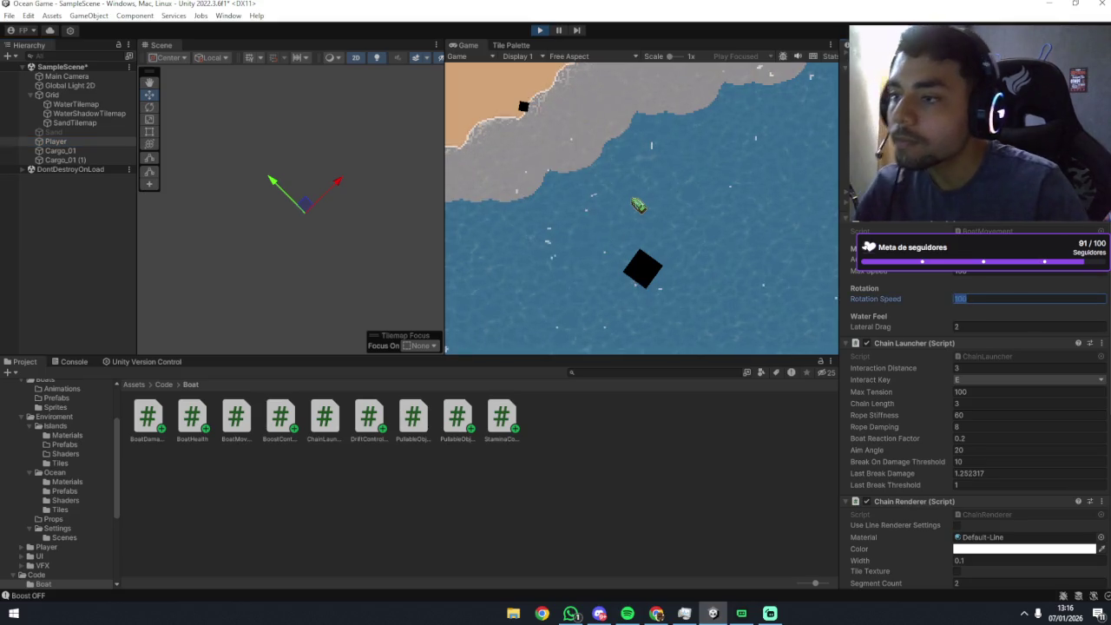
type("150")
left_click(688, 247)
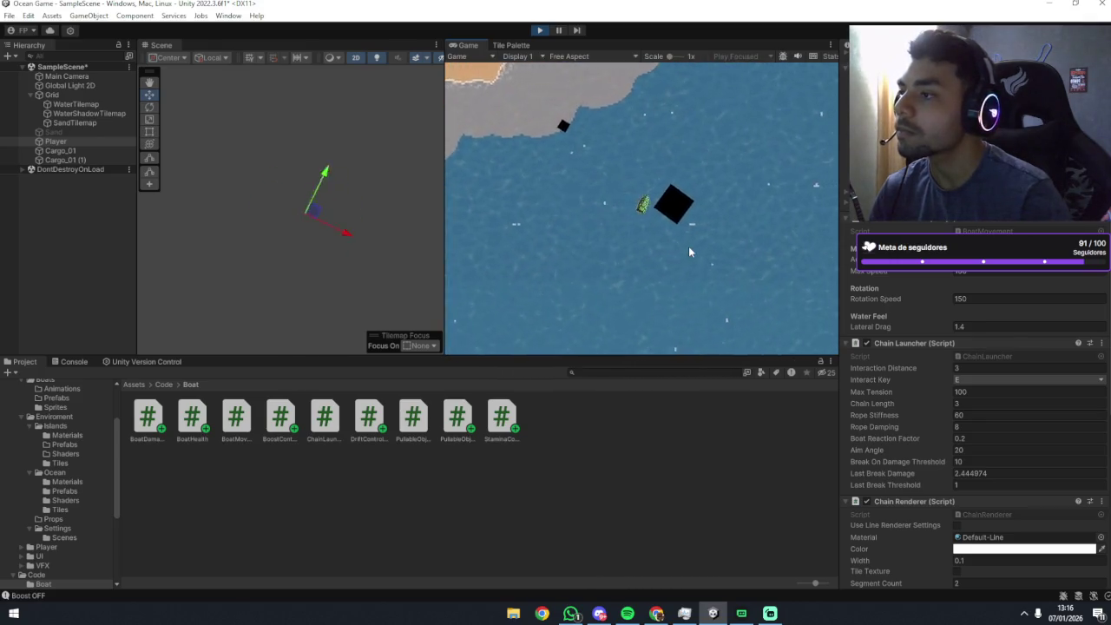
left_click(989, 298)
type("80")
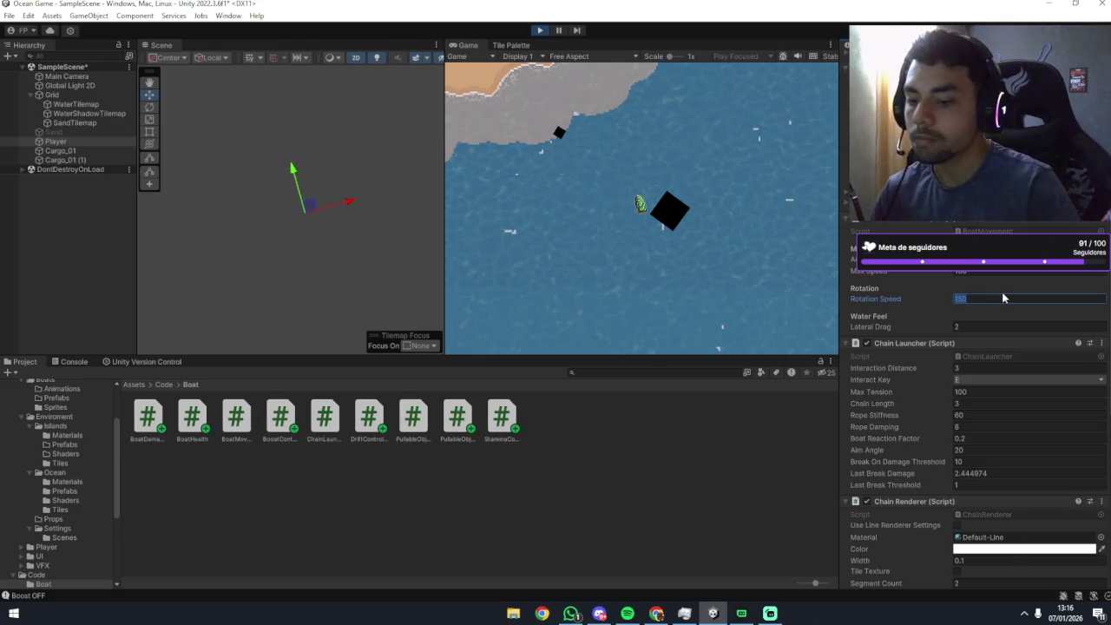
left_click(714, 198)
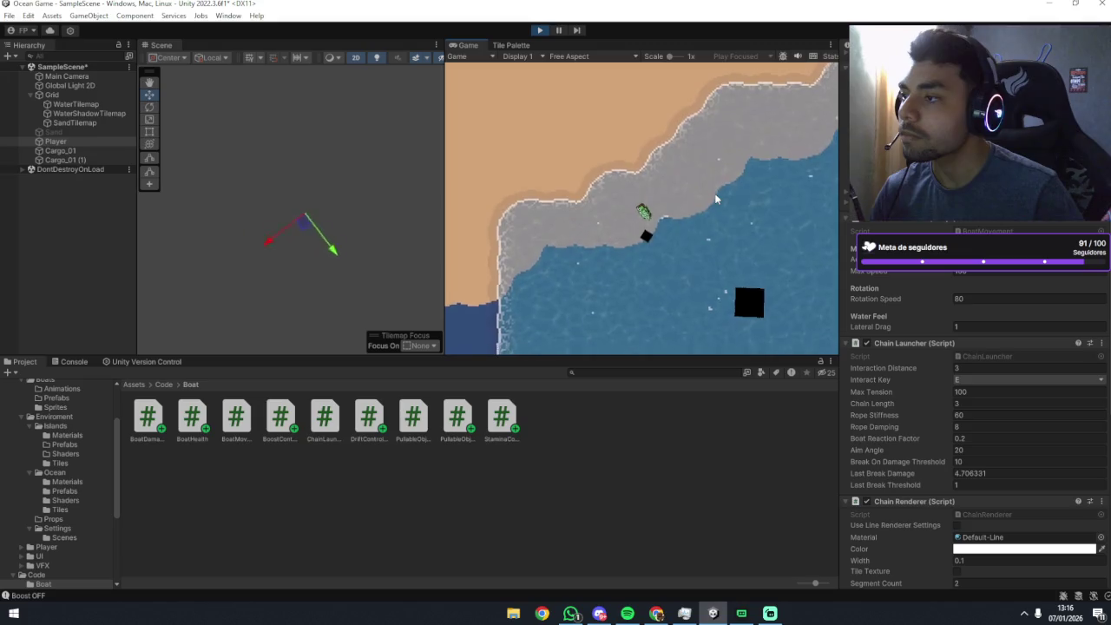
Steer the boat around the shore to test the slower turning.
key("w")
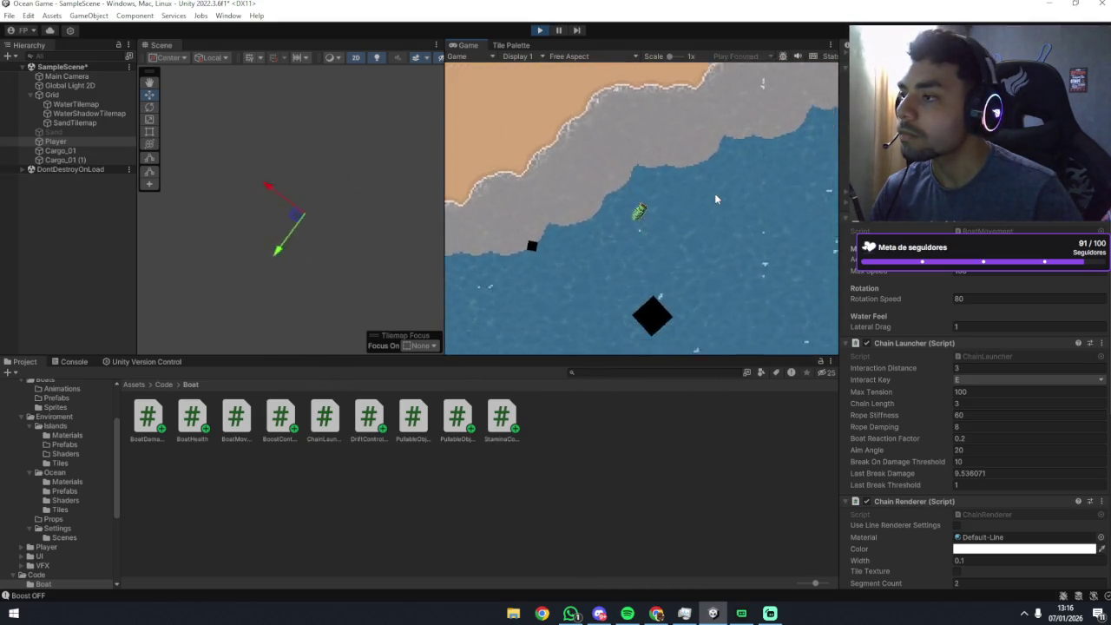
key("a")
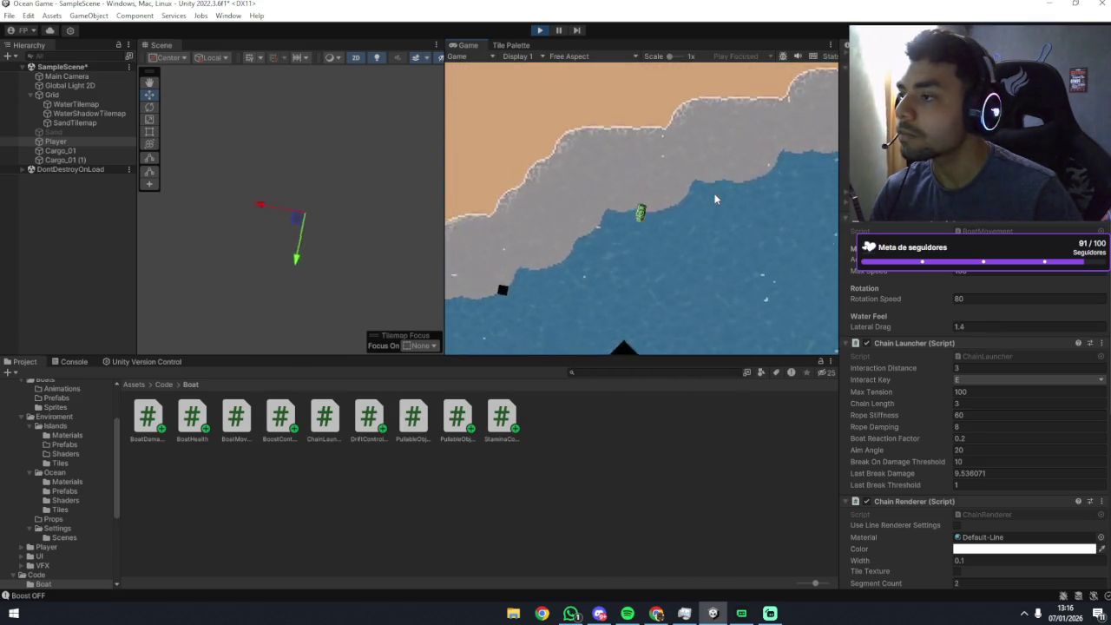
key("d")
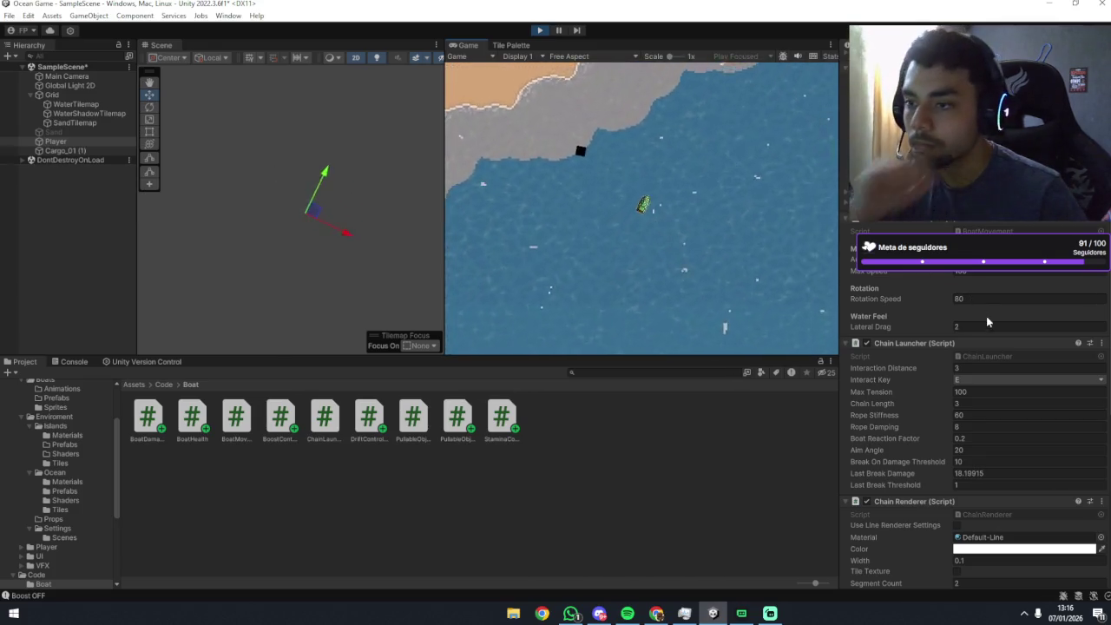
scroll(950, 371, "down", 5)
scroll(947, 375, "down", 7)
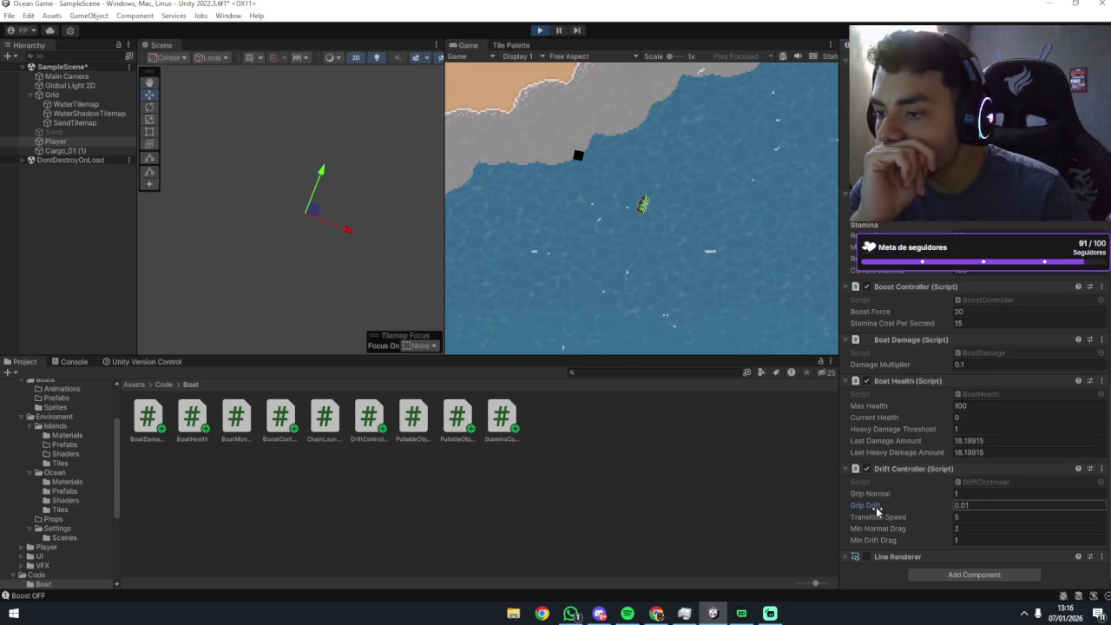
Set the Drift Controller's Grip Drift to 0.01 and Transition Speed to 8.
left_click_drag(891, 510, 896, 511)
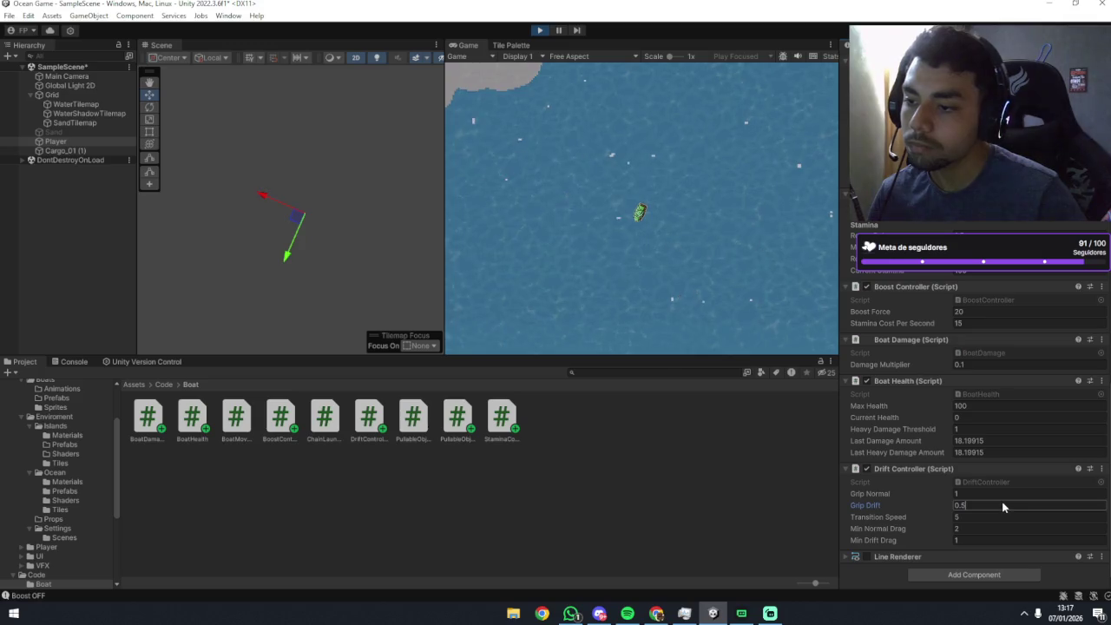
type("10")
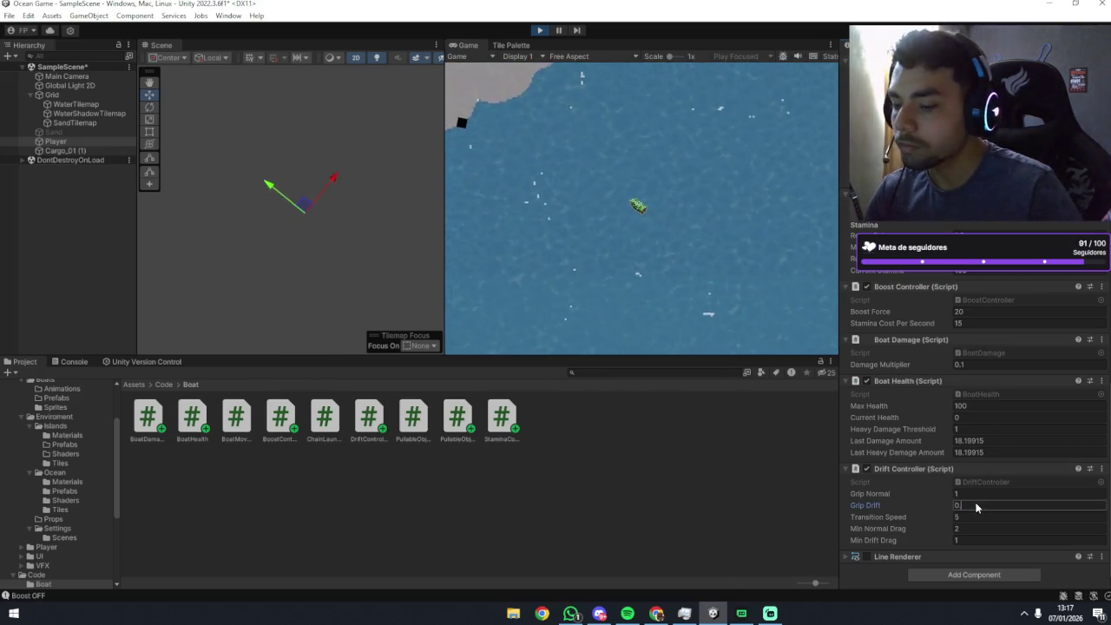
type("01")
left_click(658, 236)
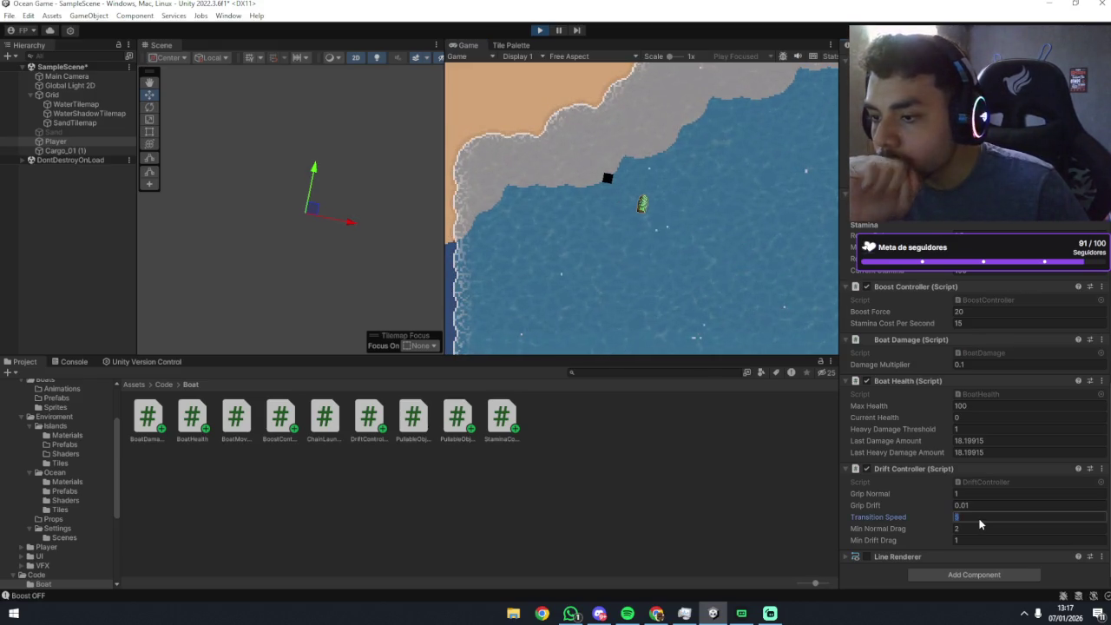
left_click(703, 195)
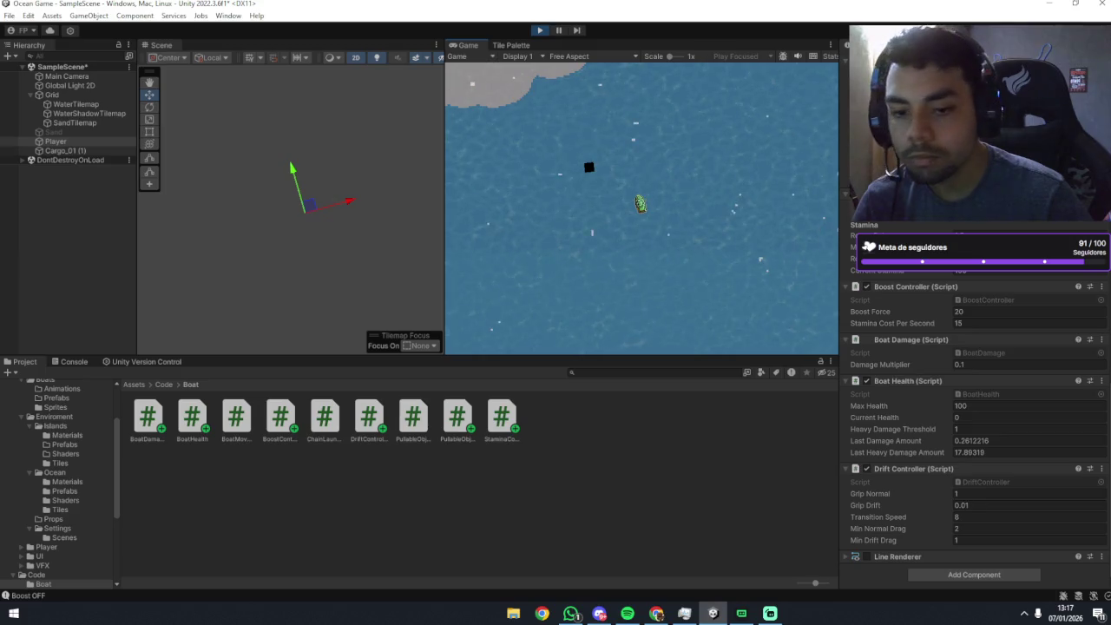
key("alt+Tab")
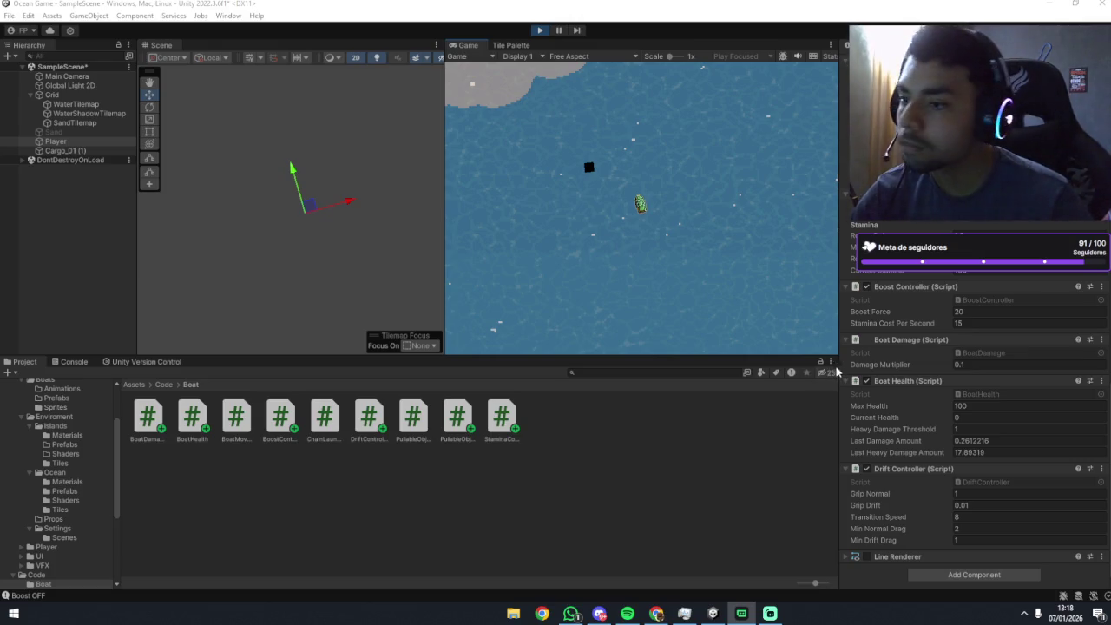
Nudge Grip Normal up from 1 and steer the boat to test the handling.
left_click_drag(868, 494, 872, 498)
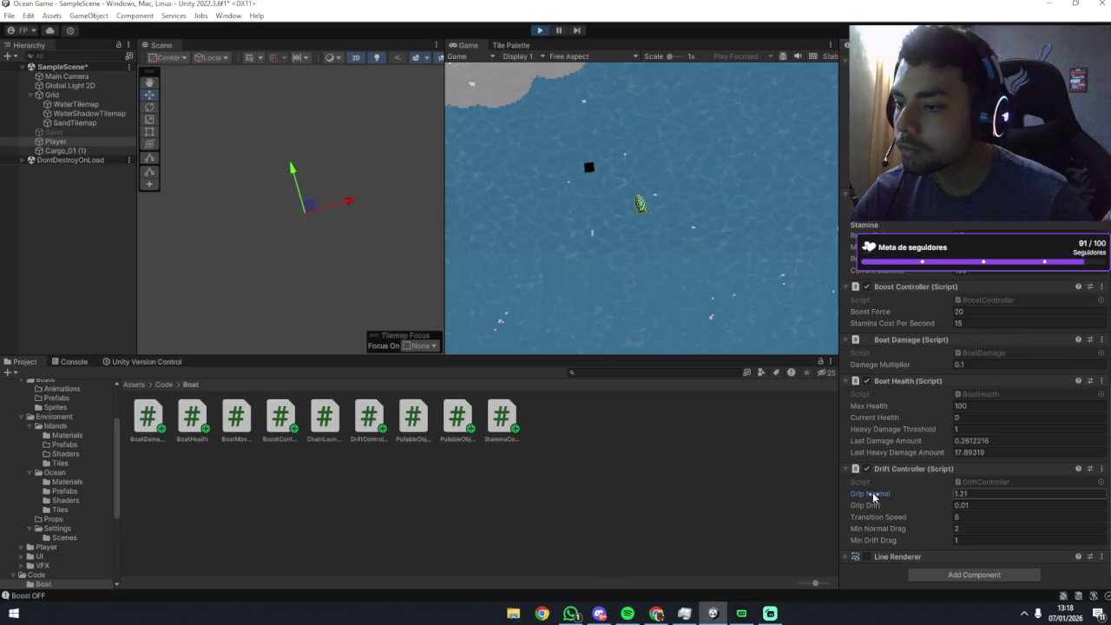
left_click(708, 261)
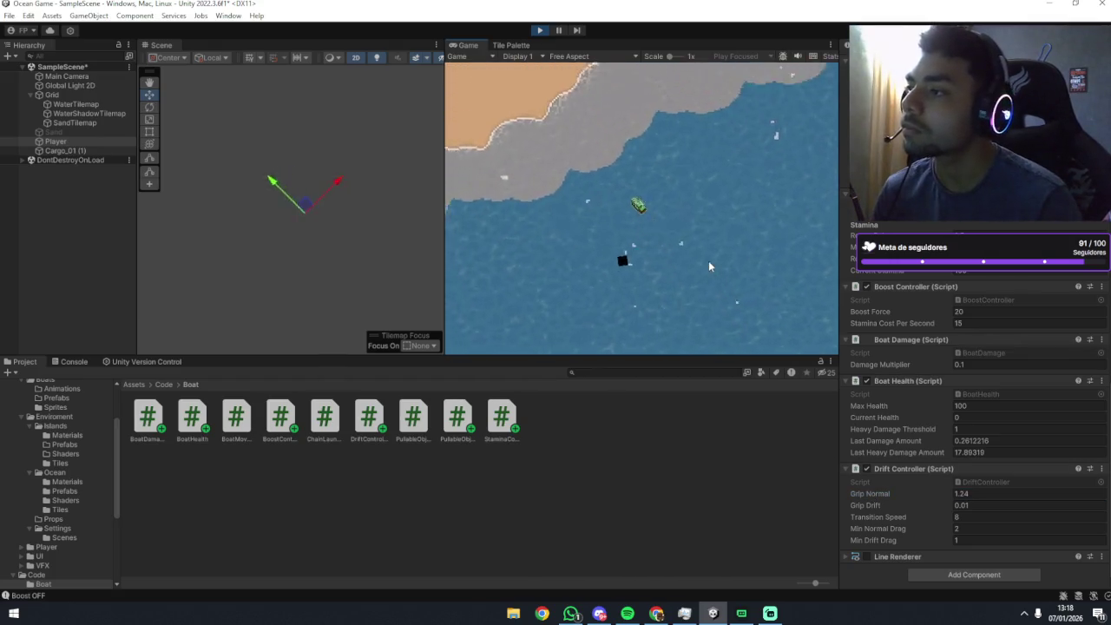
key("w")
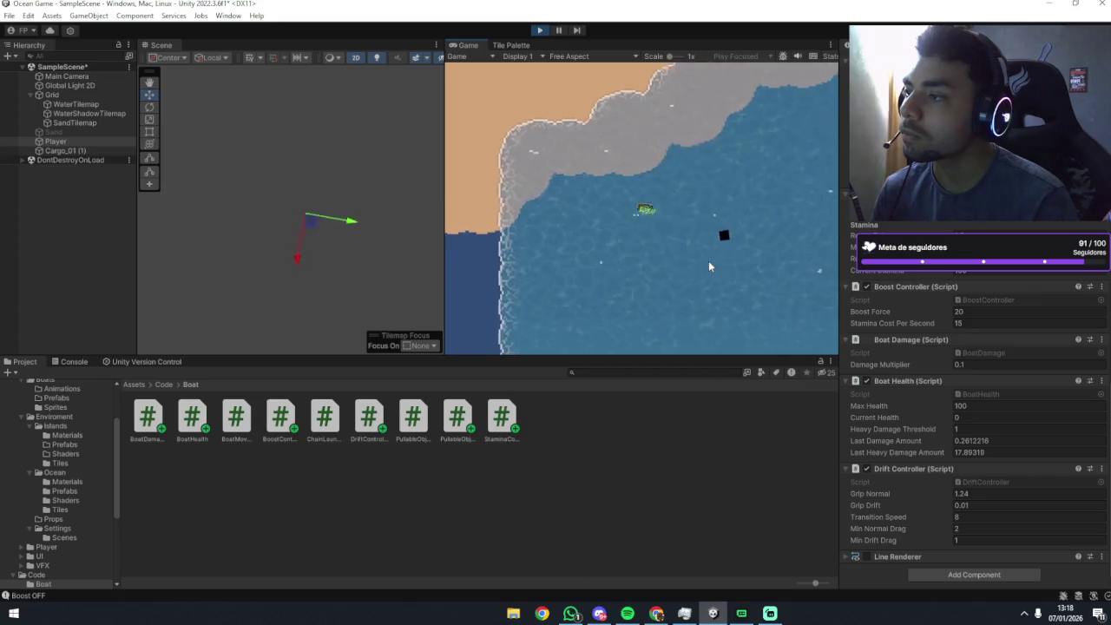
key("a")
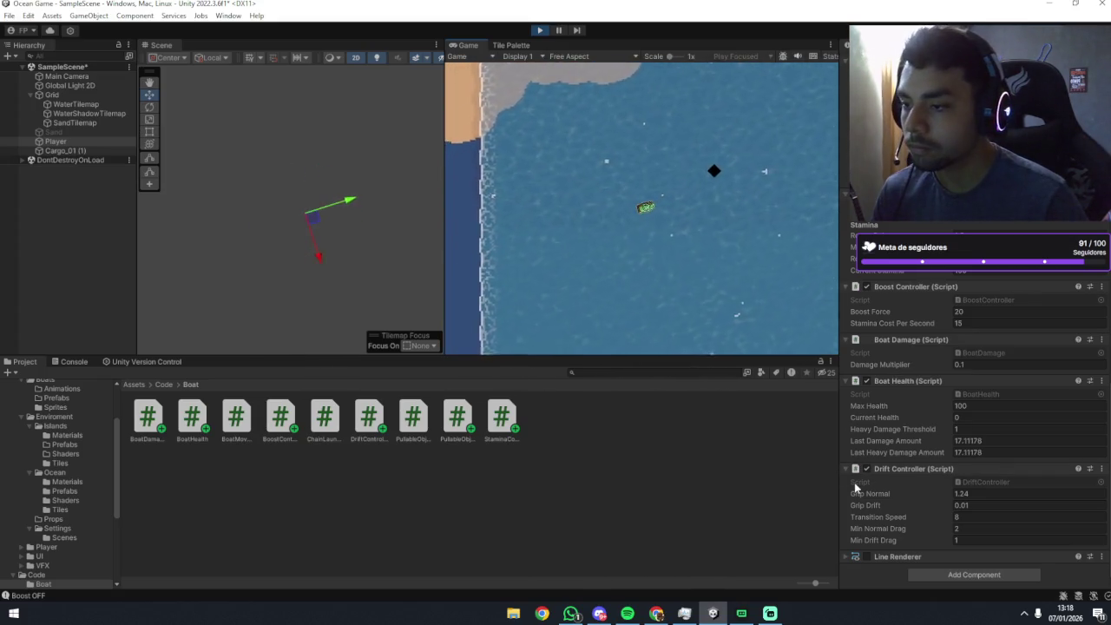
Try negative Grip Normal values while steering, then set it to 0.01 and show the Console.
mouse_move(877, 493)
left_mouse_down()
mouse_move(816, 502)
mouse_move(833, 499)
left_mouse_up()
left_click(706, 278)
key("d")
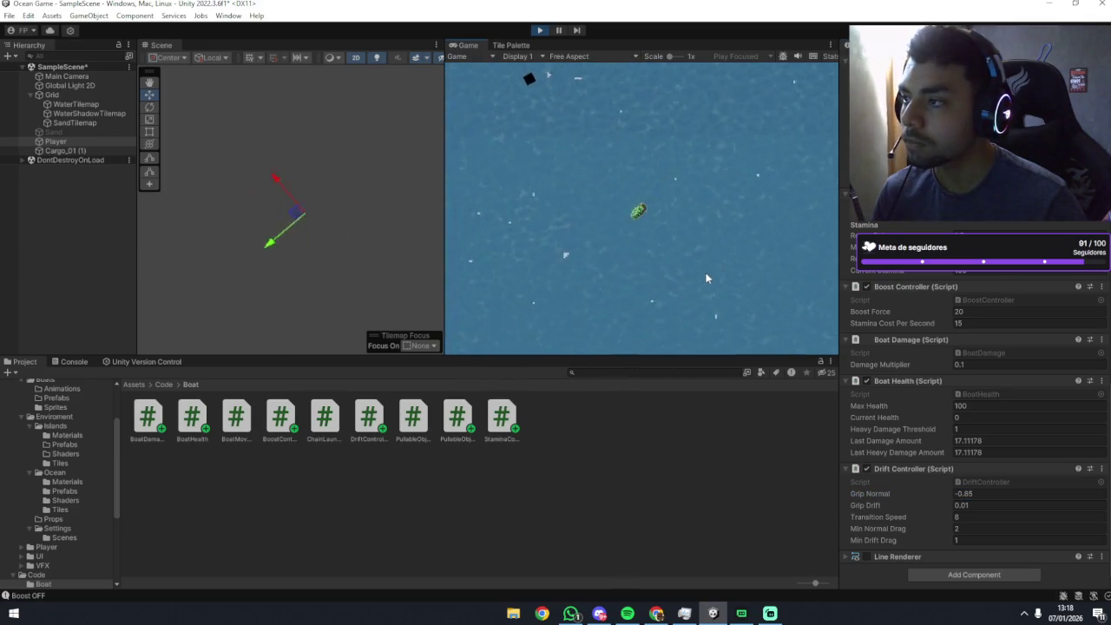
key("d")
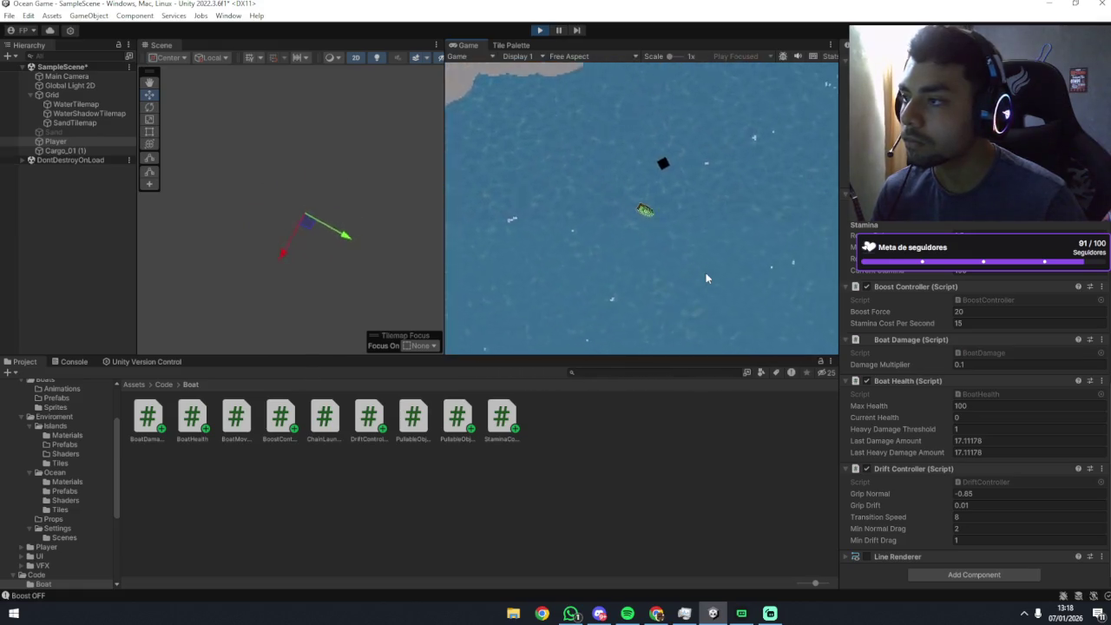
left_click(971, 493)
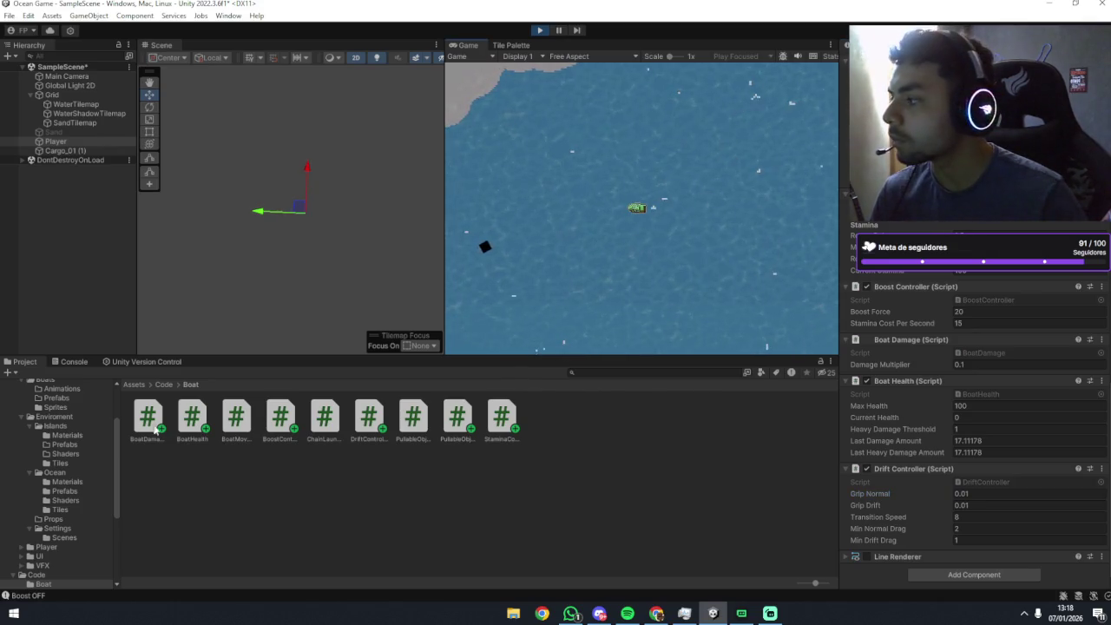
left_click(75, 362)
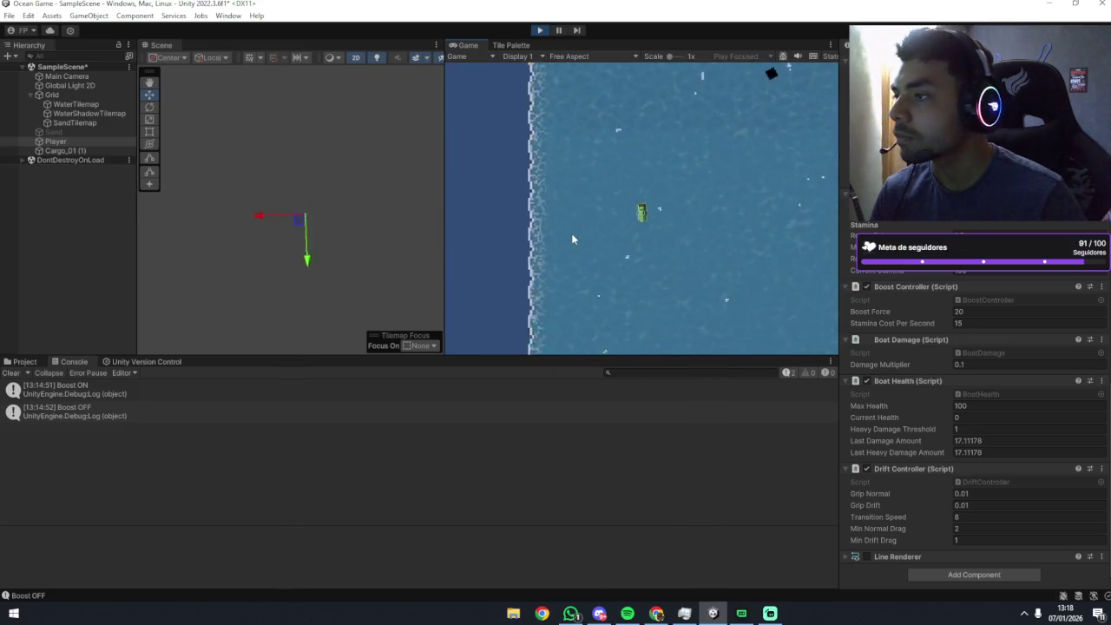
Set Grip Normal back to 1, keeping Min Normal Drag at 2.
key("space")
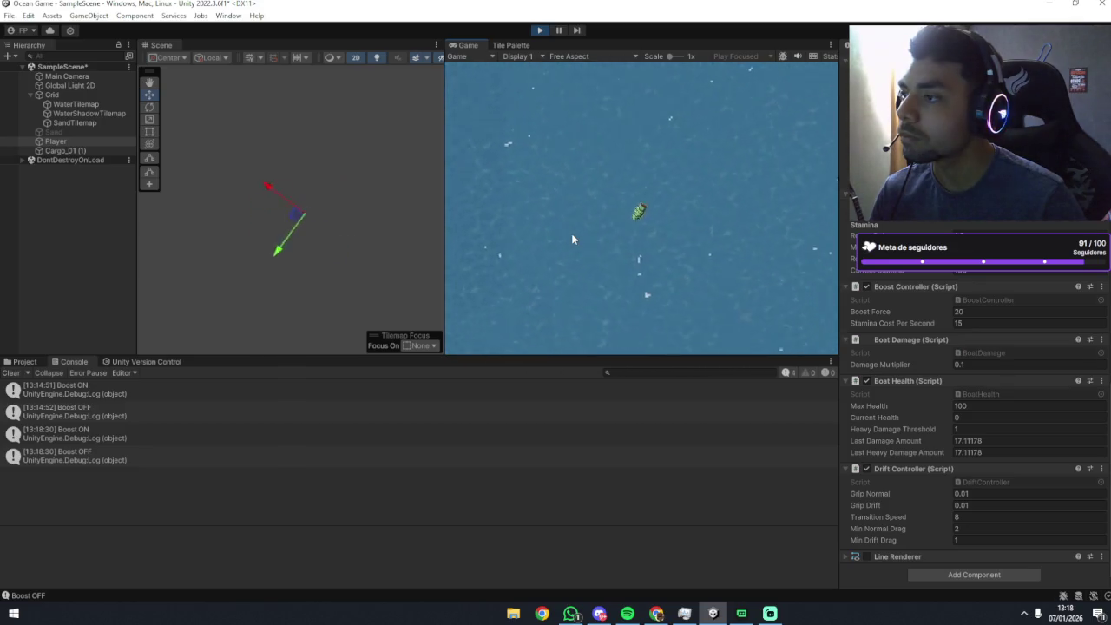
left_click(961, 494)
type("1")
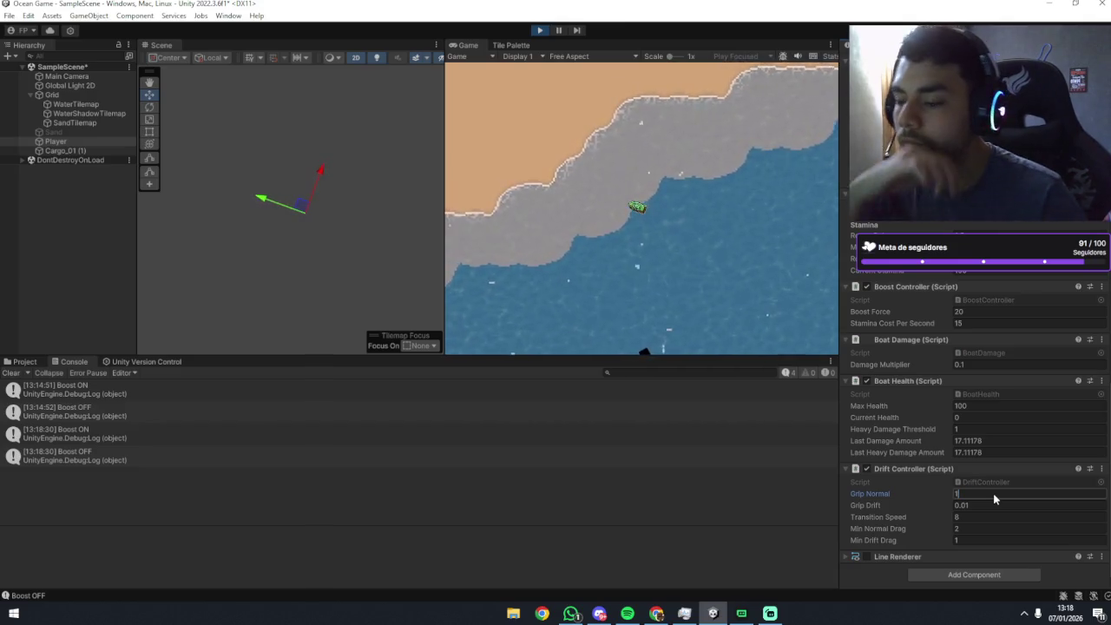
key("Return")
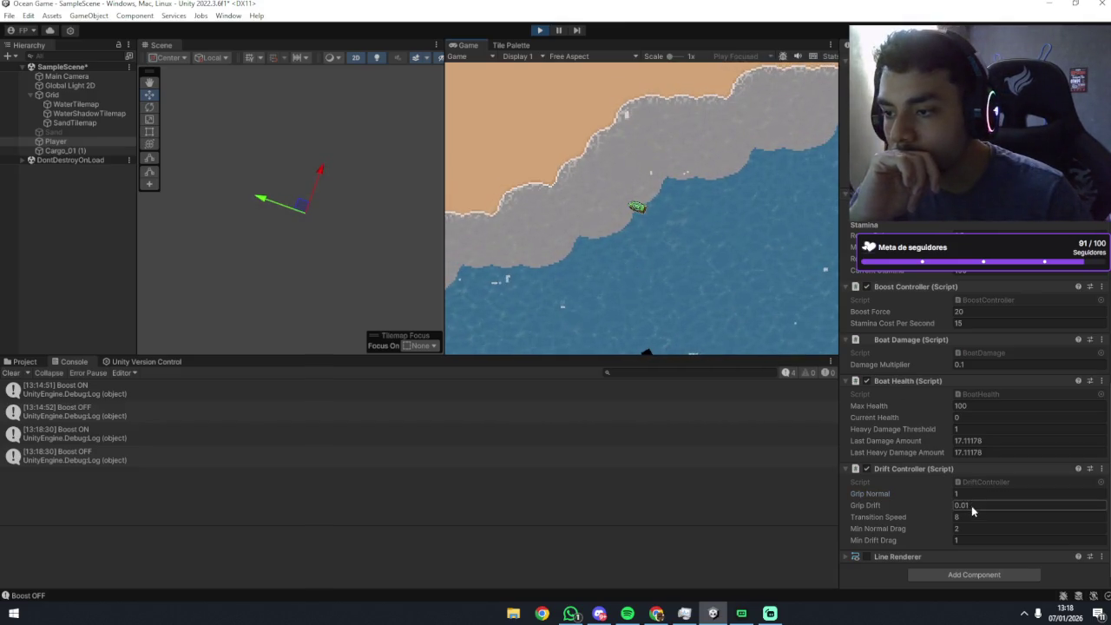
key("Return")
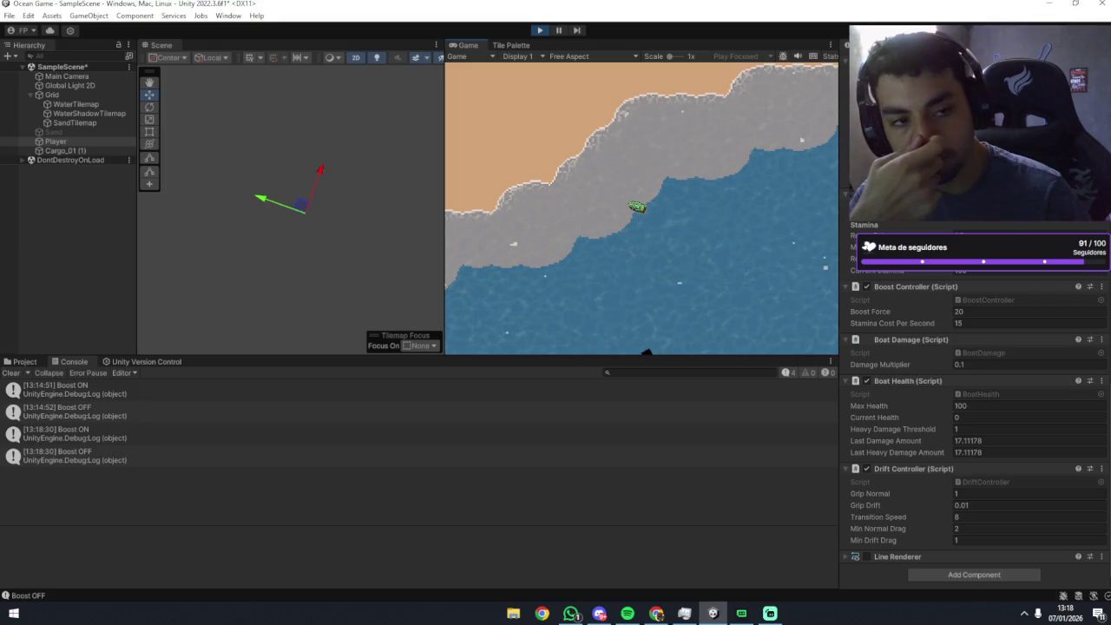
Try Min Drift Drag values 1.2, 1, 0.5 and 0.01.
left_click(988, 541)
type(".2")
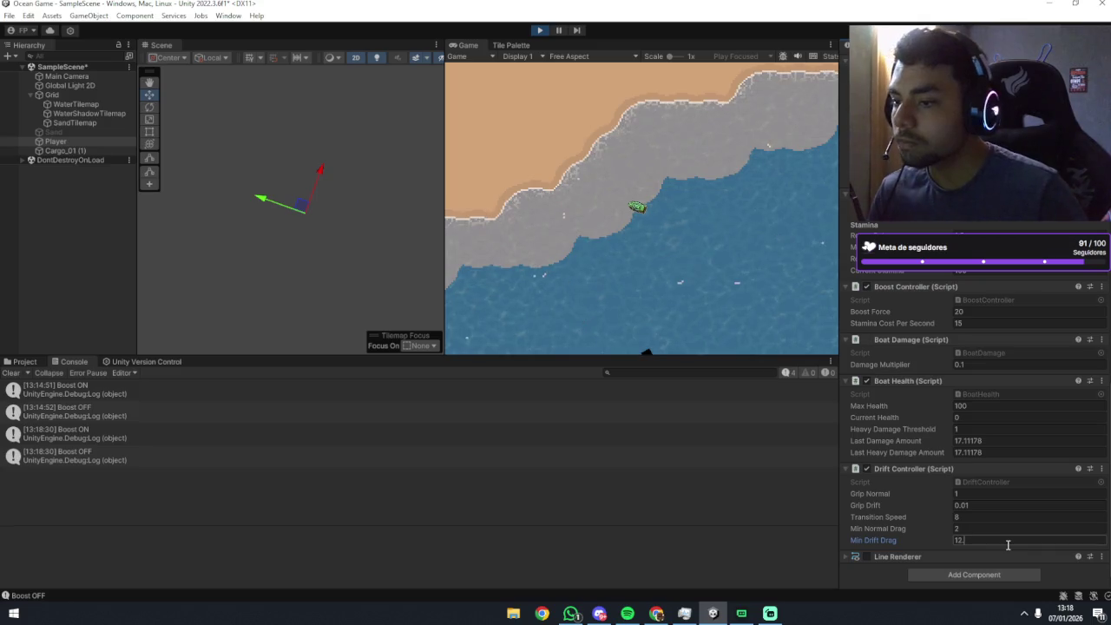
left_click(719, 231)
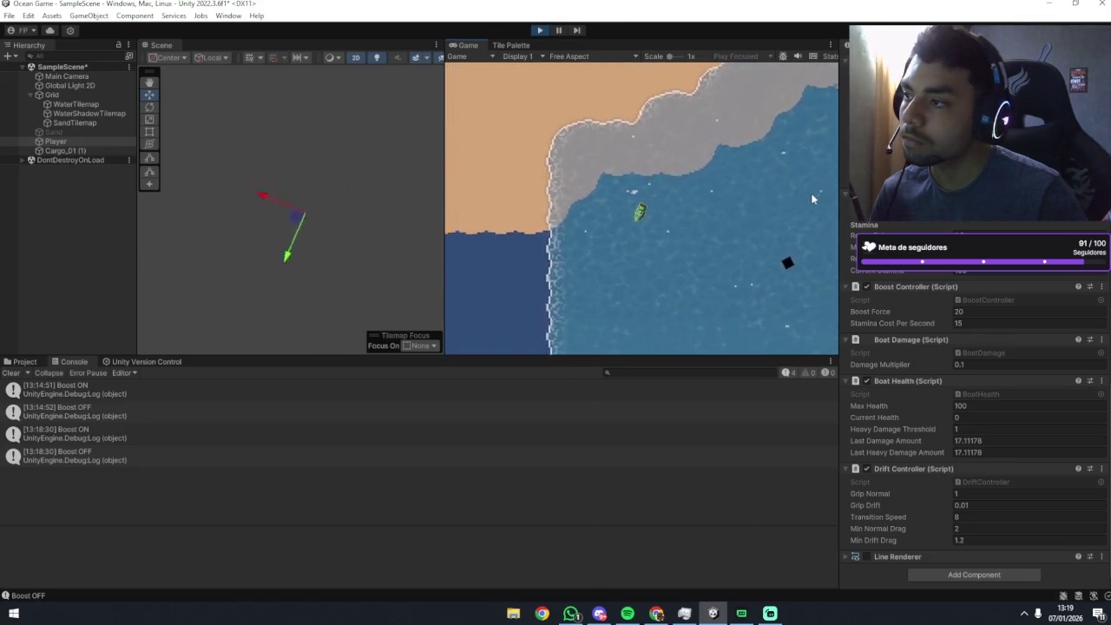
left_click(981, 539)
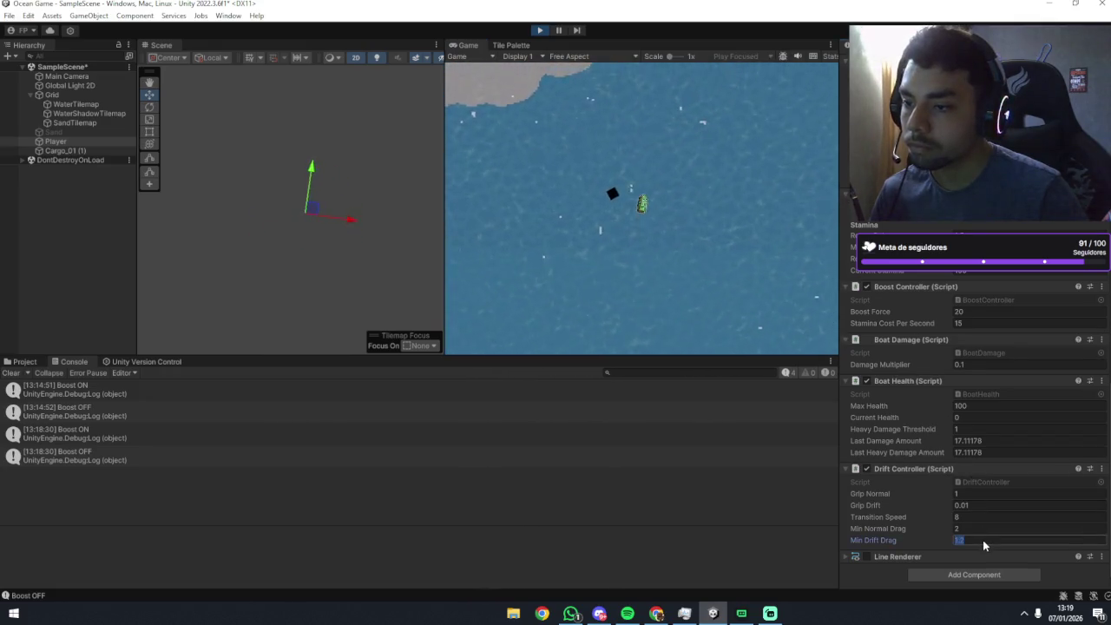
type("1")
left_click(765, 224)
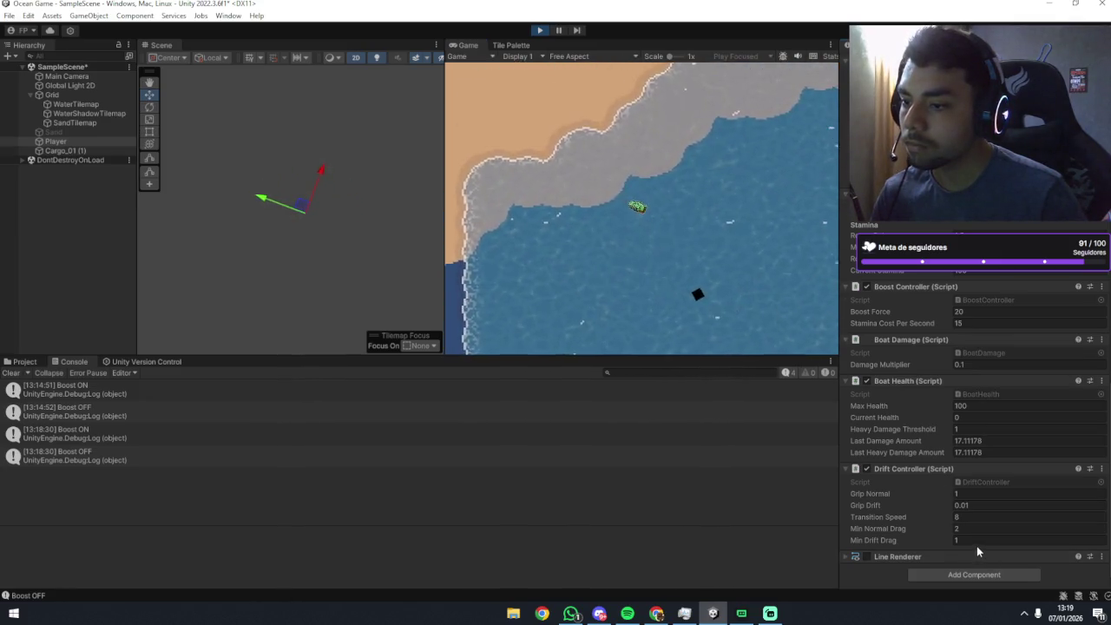
left_click(976, 545)
key("Return")
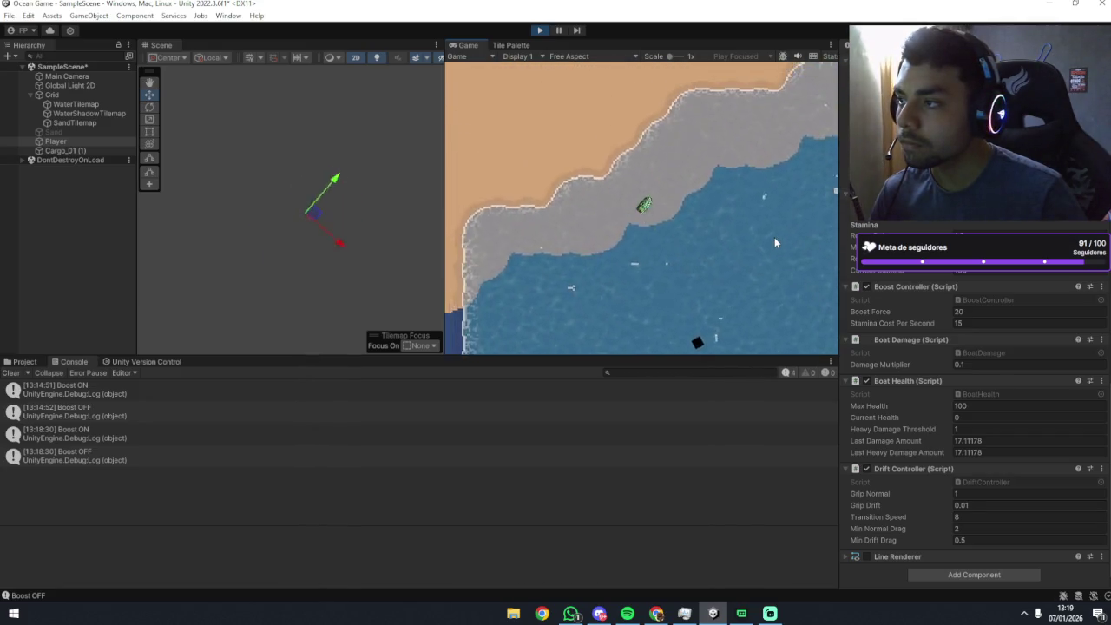
left_click(959, 542)
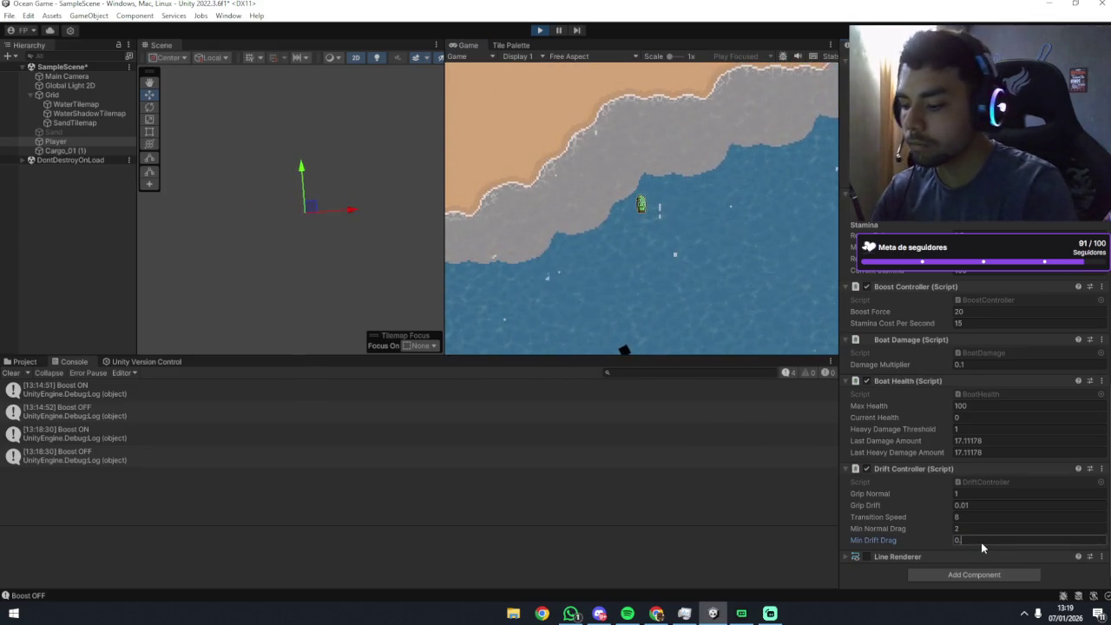
type("01")
key("Return")
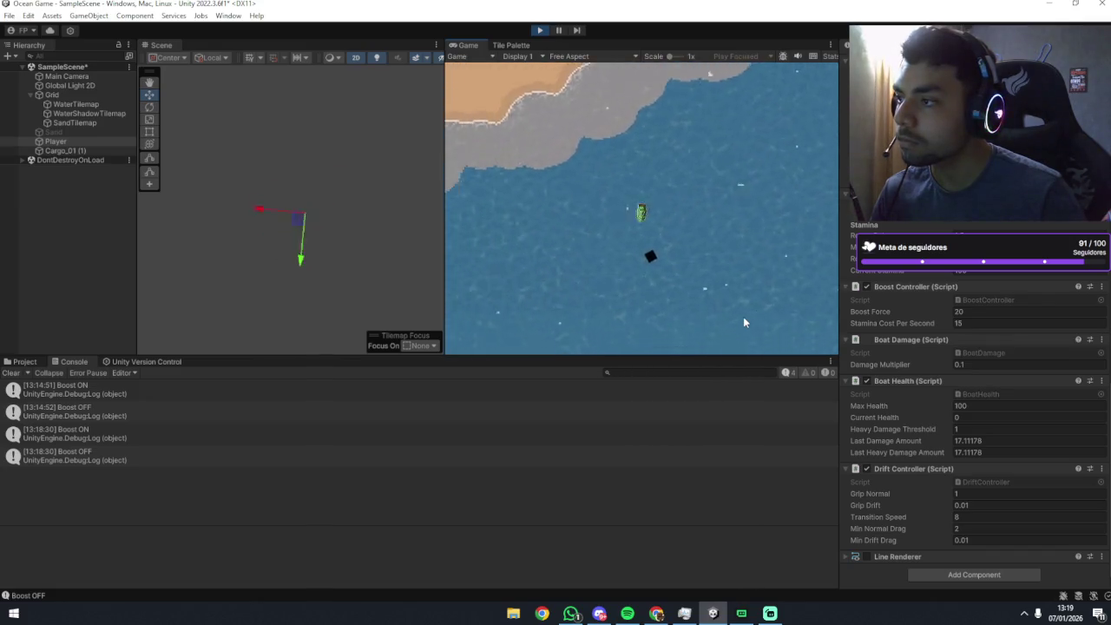
left_click(983, 541)
type("1")
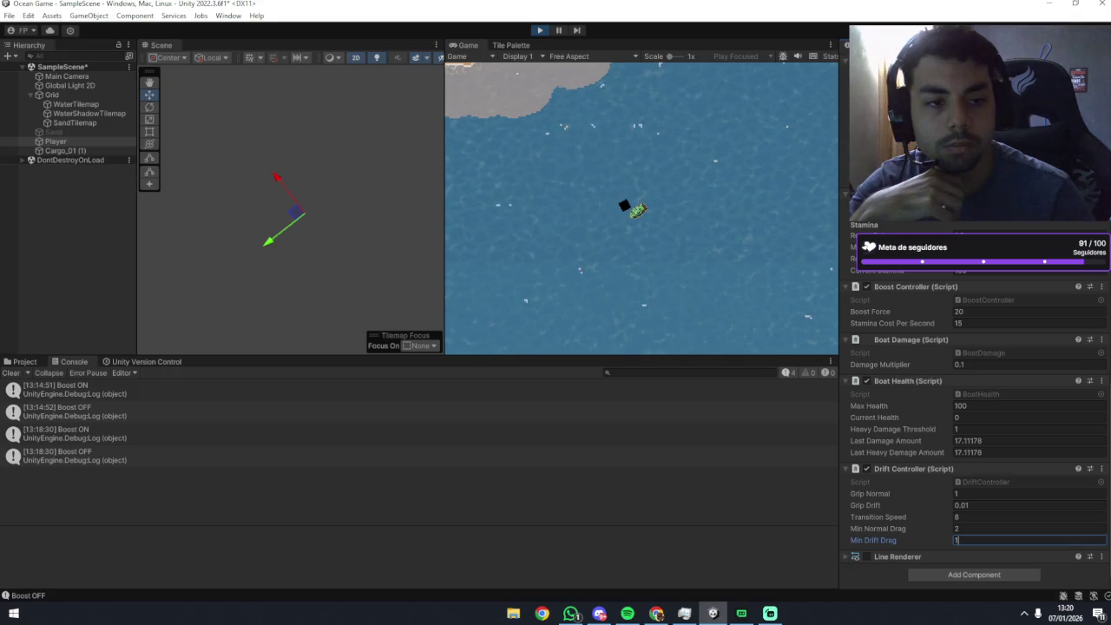
Apply Min Drift Drag of 1, then turn the boat both ways and boost with Space.
left_click(710, 260)
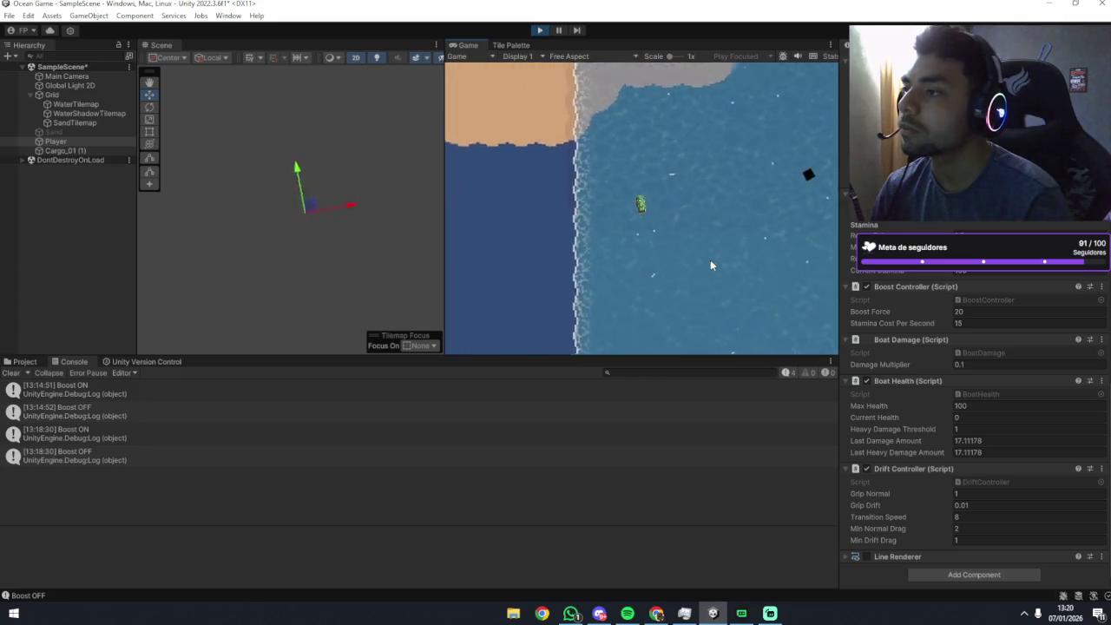
key("d")
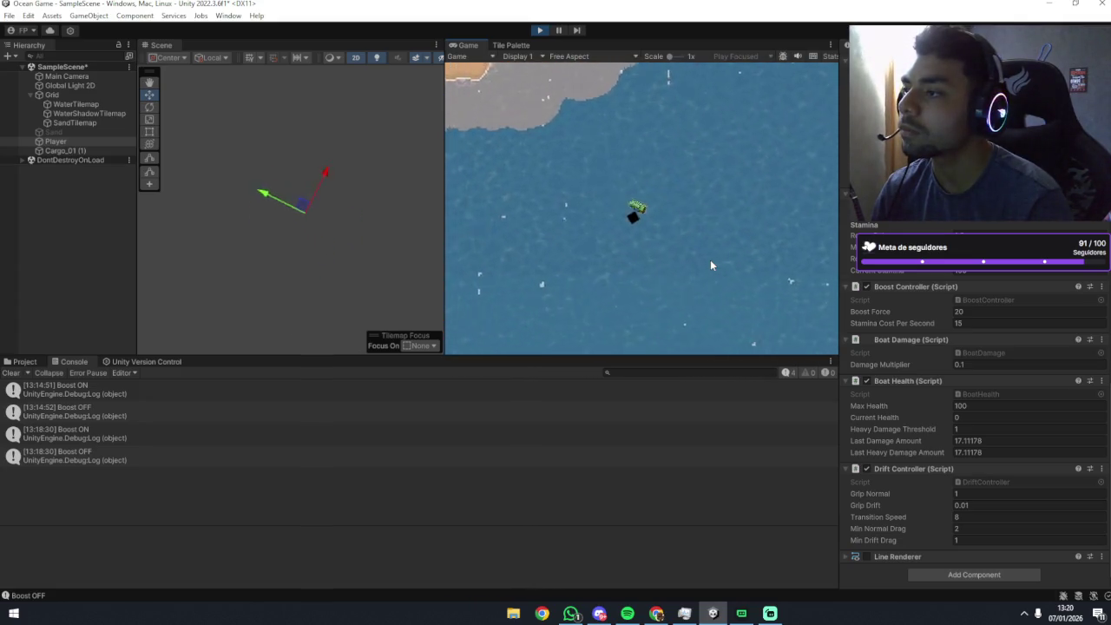
key("a")
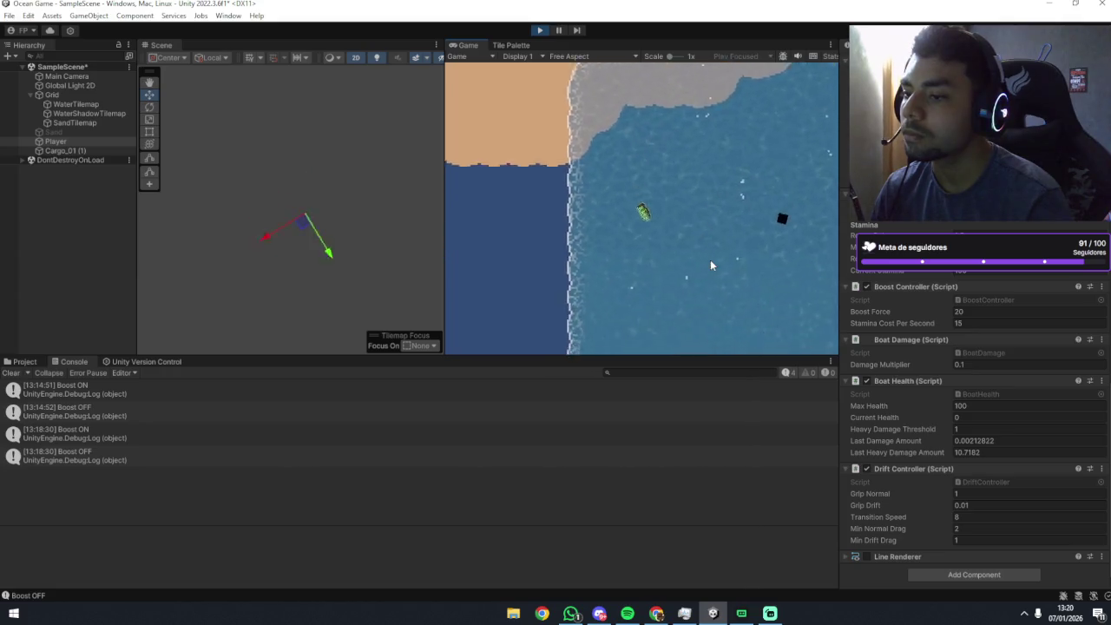
key("a")
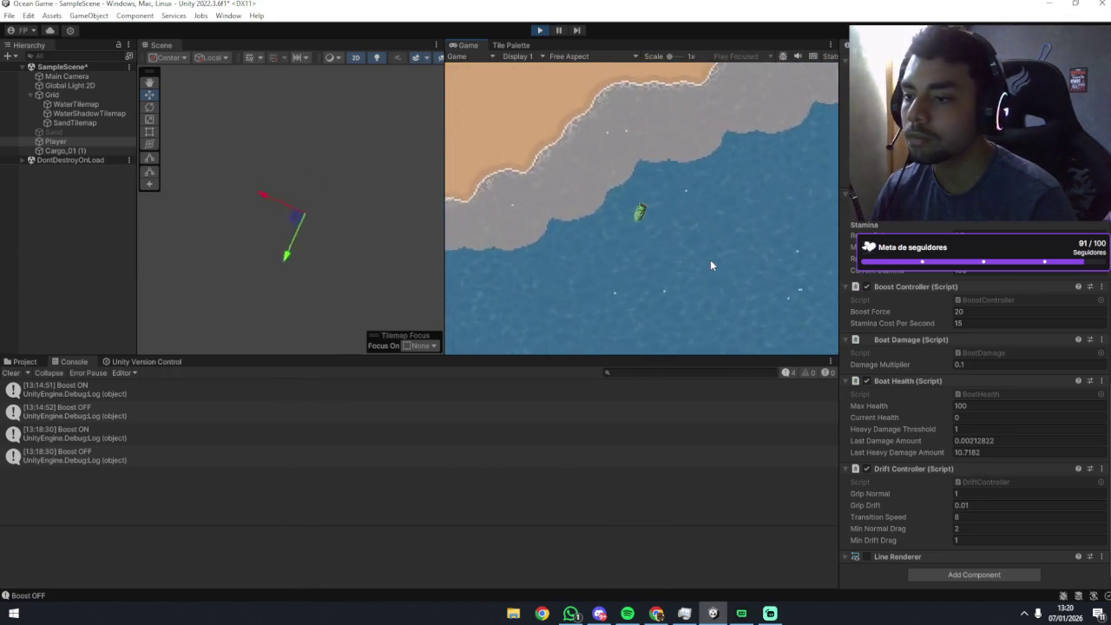
key("a")
key("a")
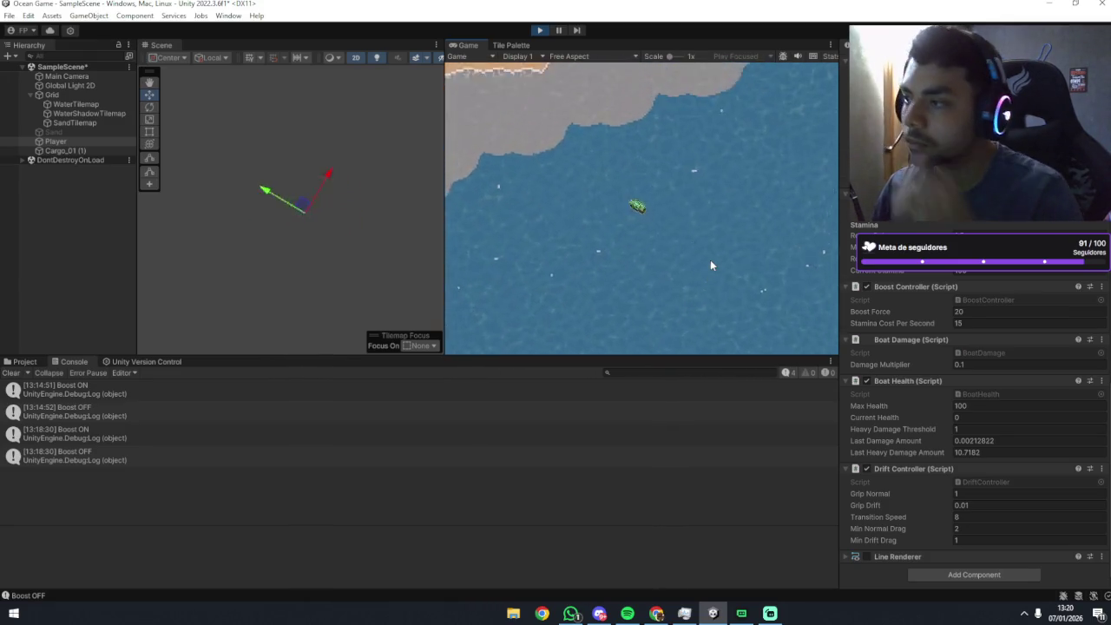
key("a")
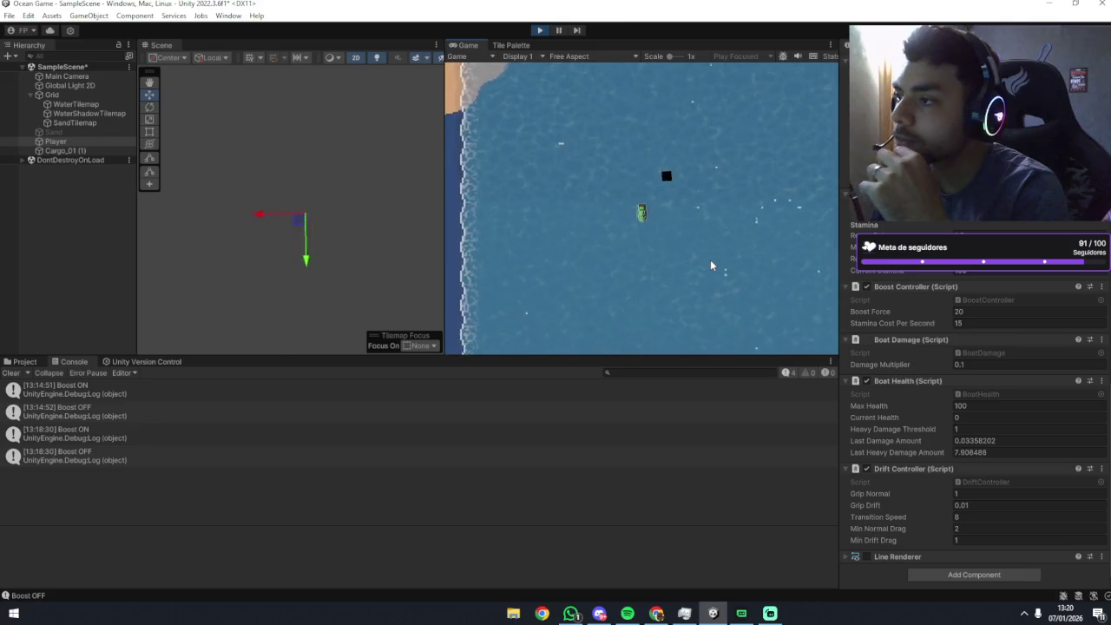
key("a")
key("a")
key("d")
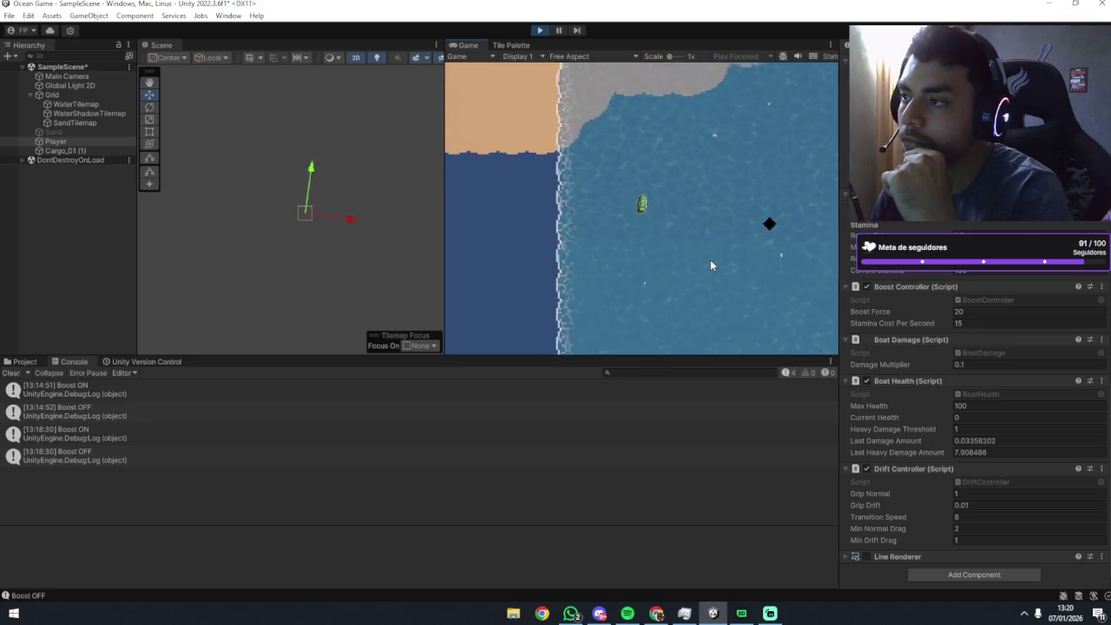
key("d")
key("space")
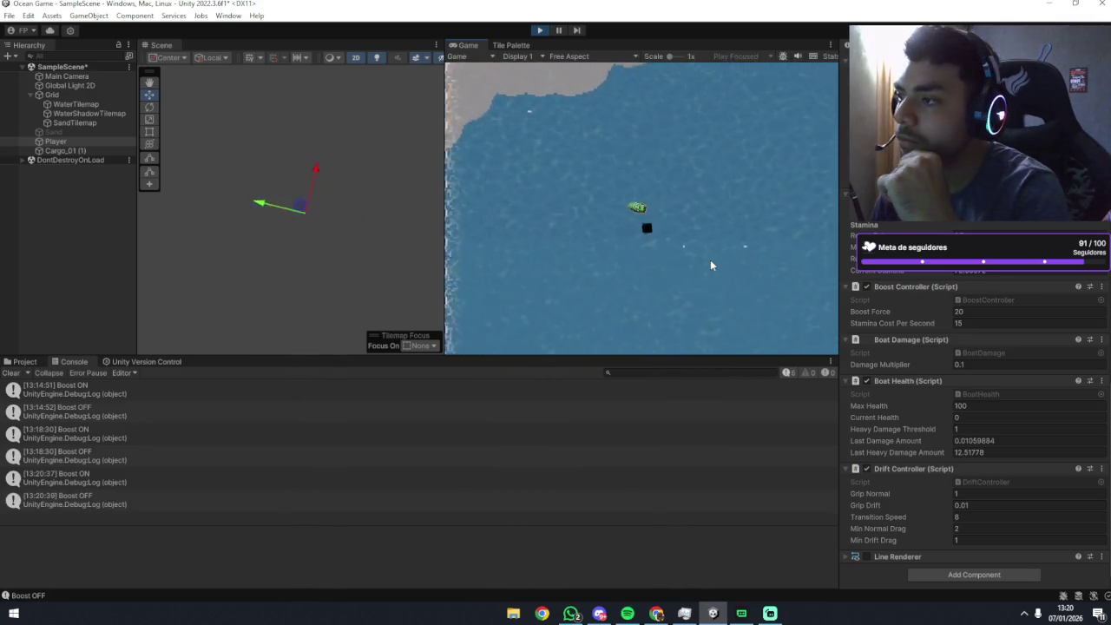
Exit Play mode so the boat resets to Current Health 100 and zero damage.
left_click(542, 32)
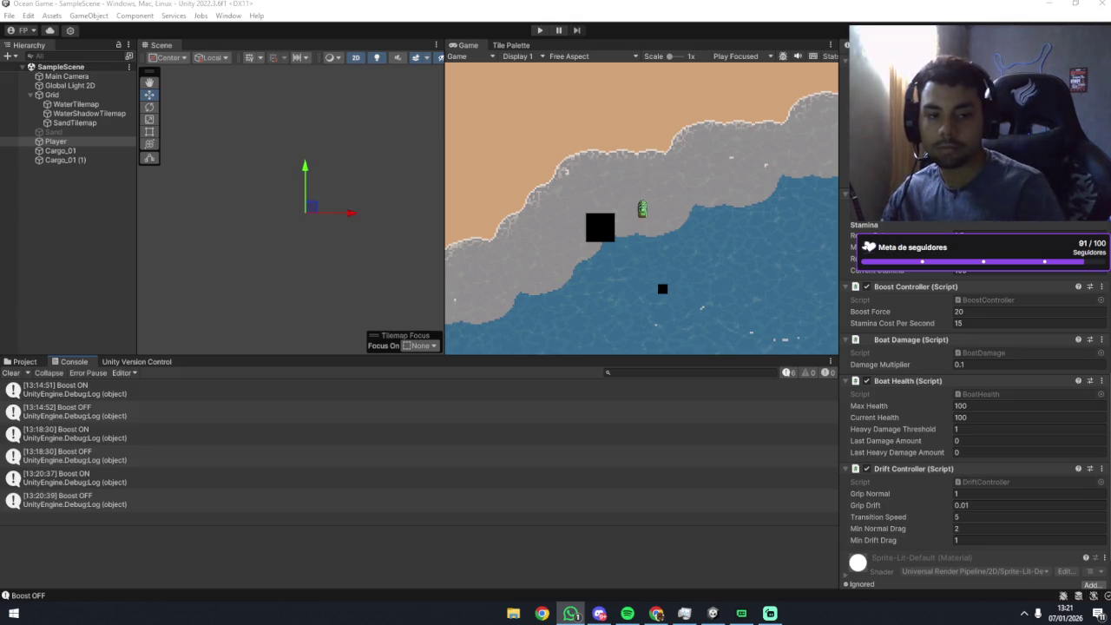
key("alt+Tab")
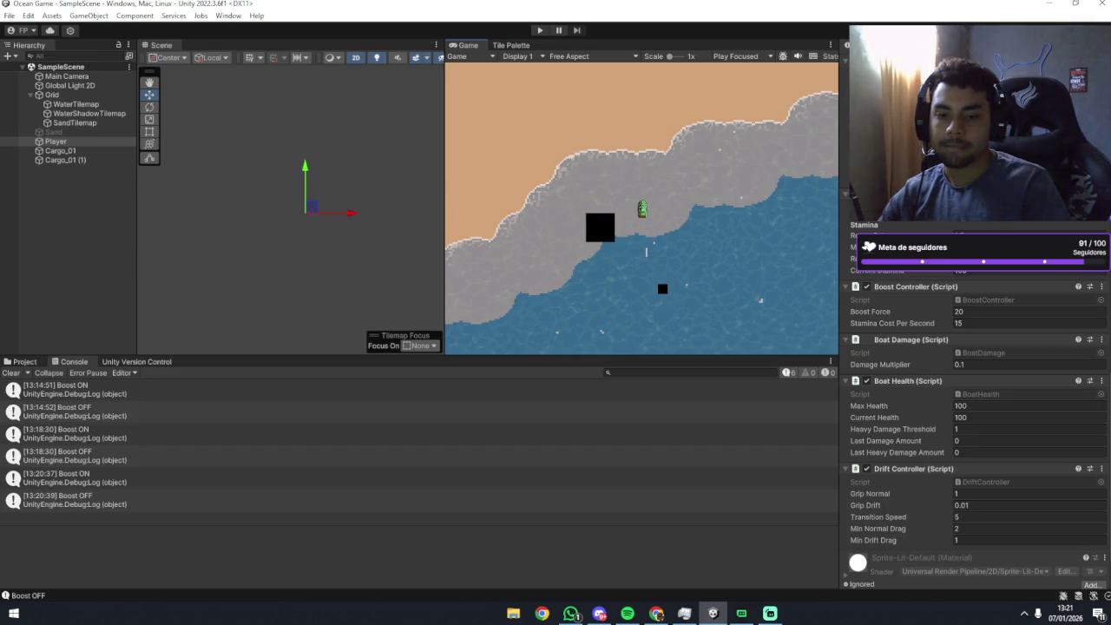
key("alt+Tab")
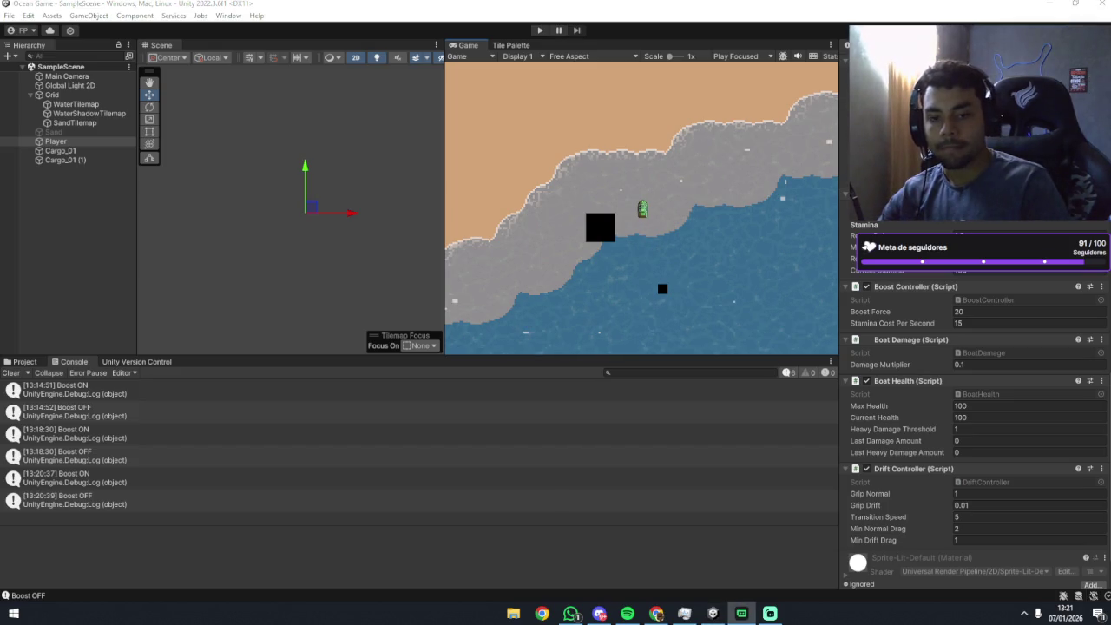
key("alt+Tab")
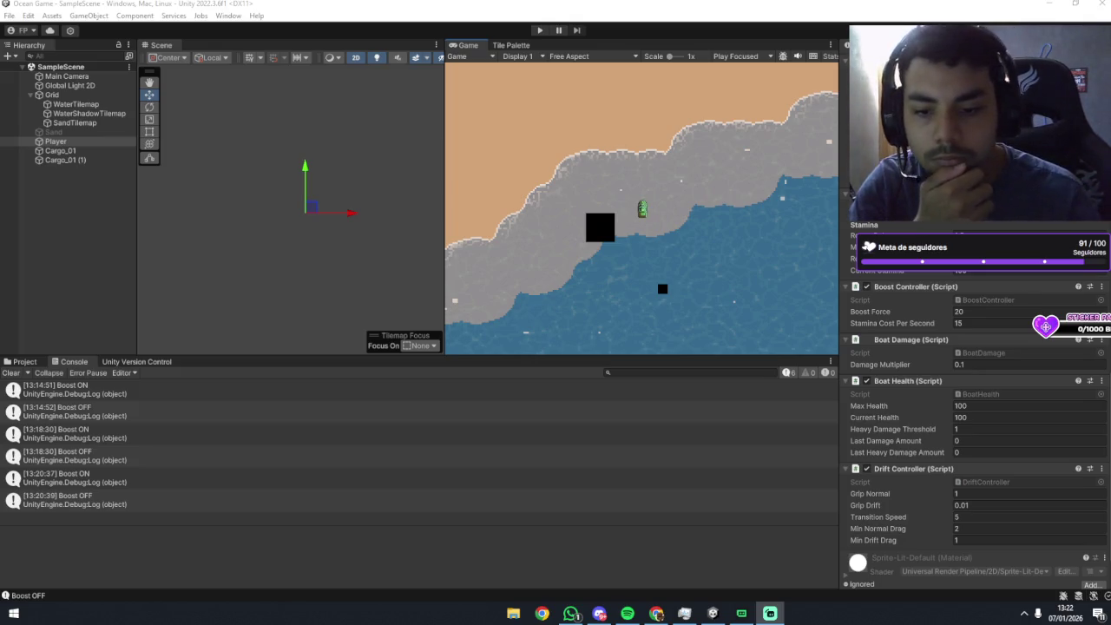
key("alt+Tab")
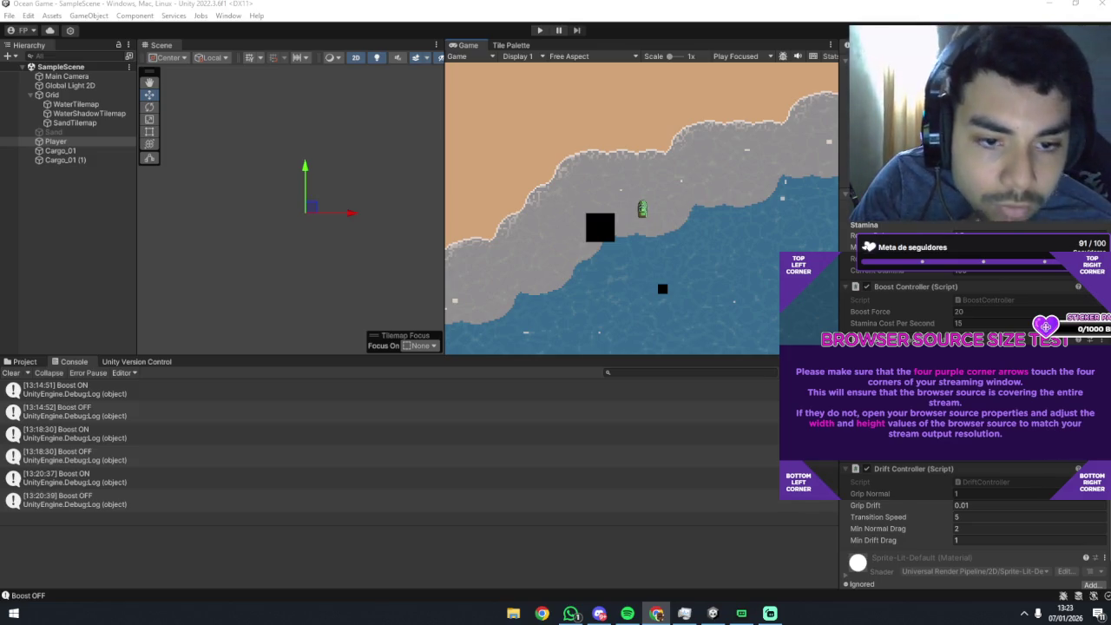
key("alt+Tab")
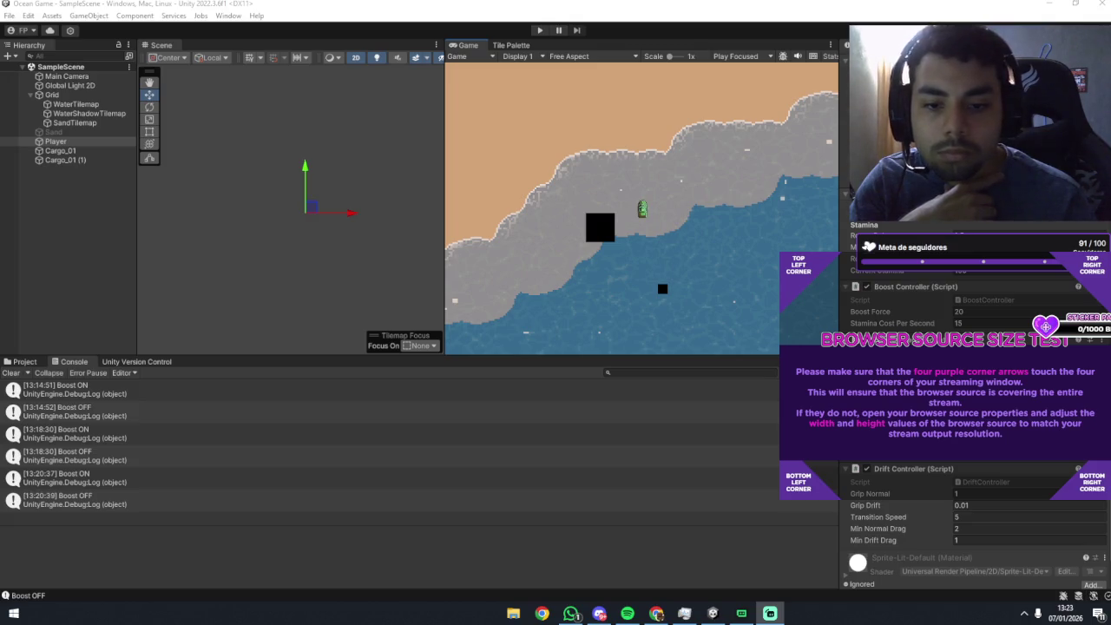
key("alt+Tab")
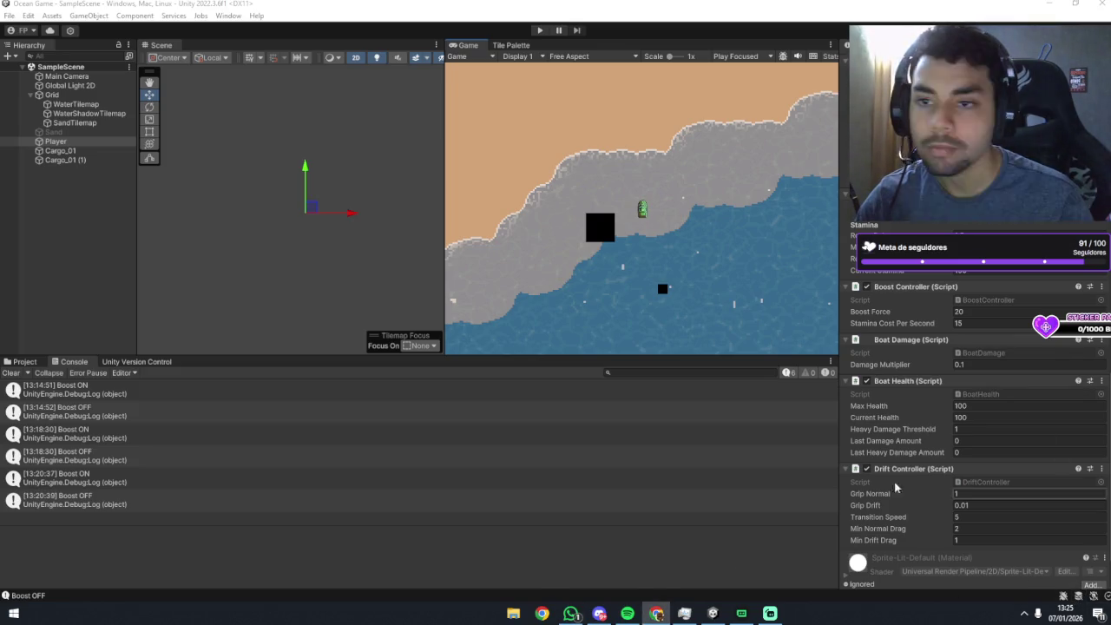
left_click(406, 533)
Show the Boat scripts folder under Assets > Code in the Project window.
left_click(25, 362)
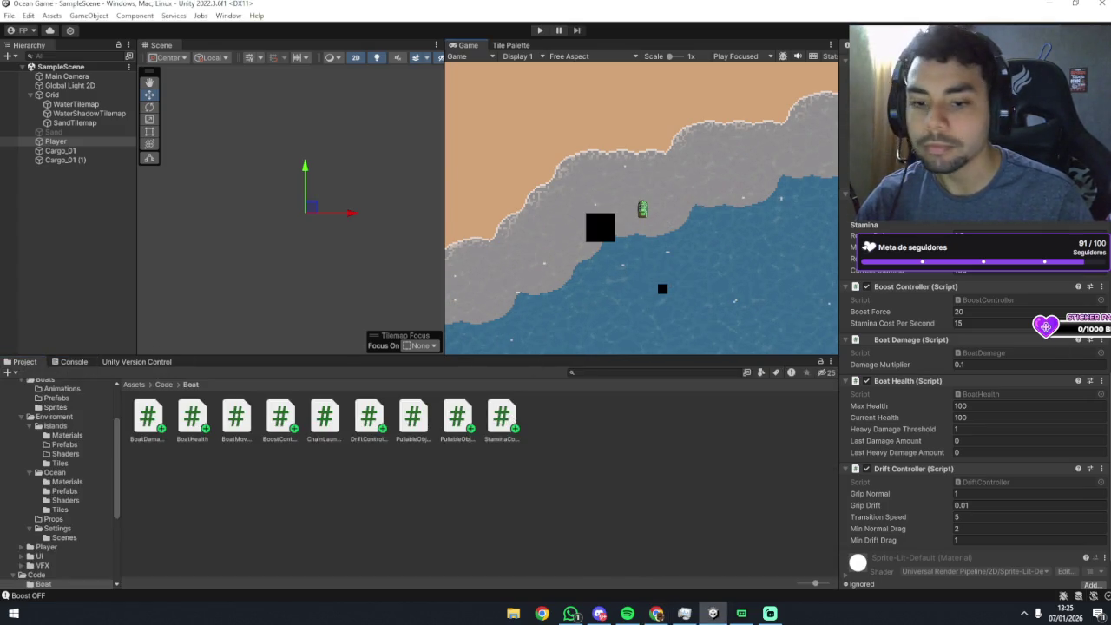
key("alt+Tab")
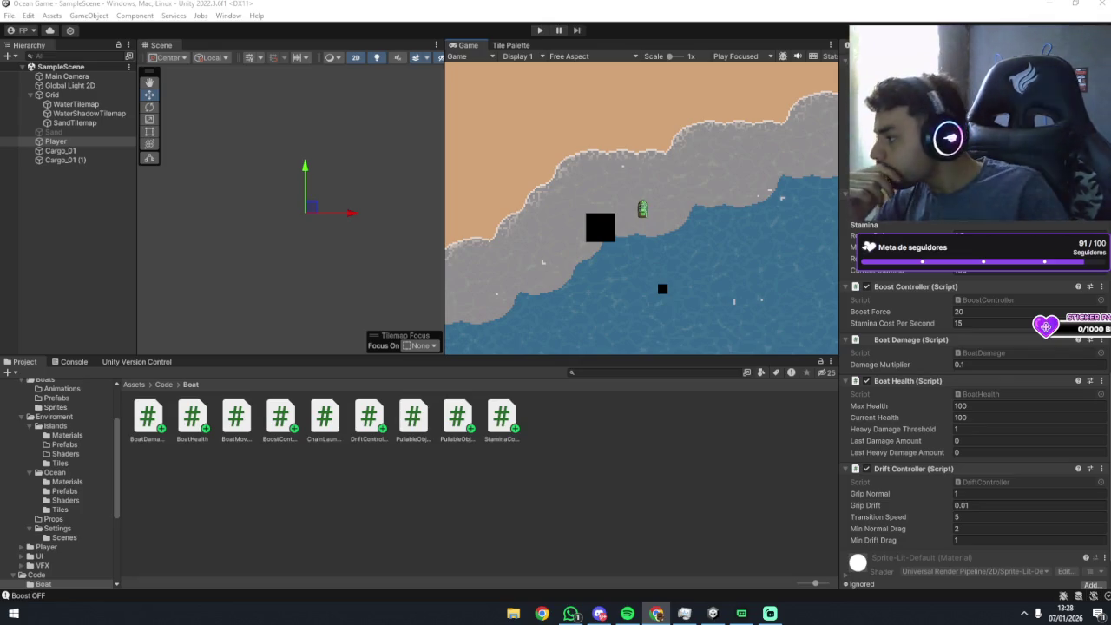
Browse the Code subfolders Interaction and Network, ending in the empty Player folder.
scroll(45, 475, "down", 3)
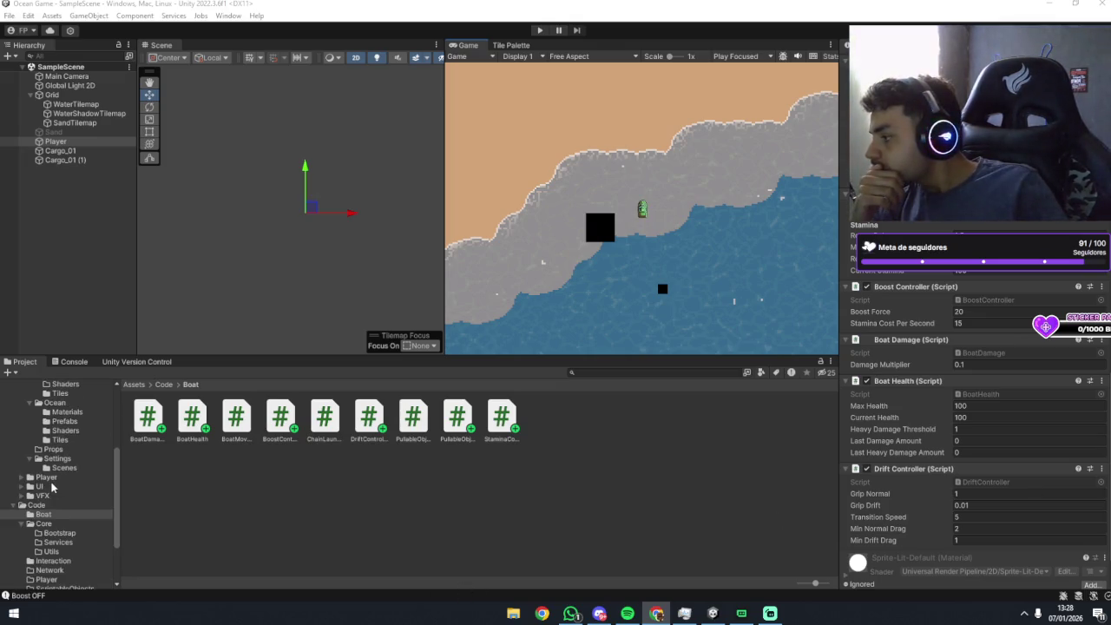
scroll(52, 484, "down", 3)
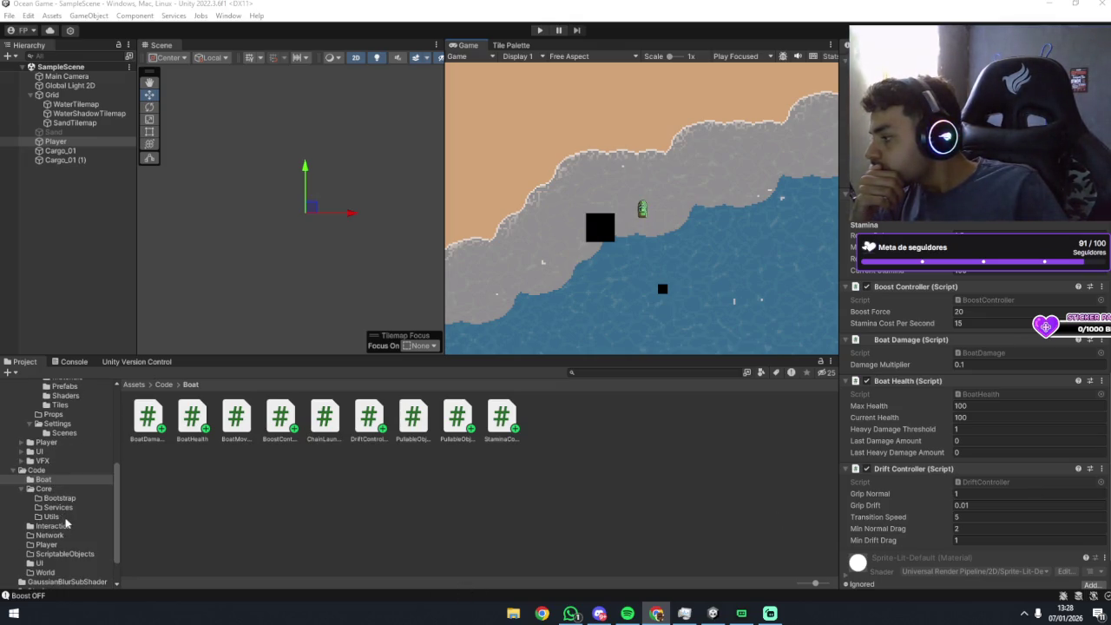
scroll(65, 556, "up", 5)
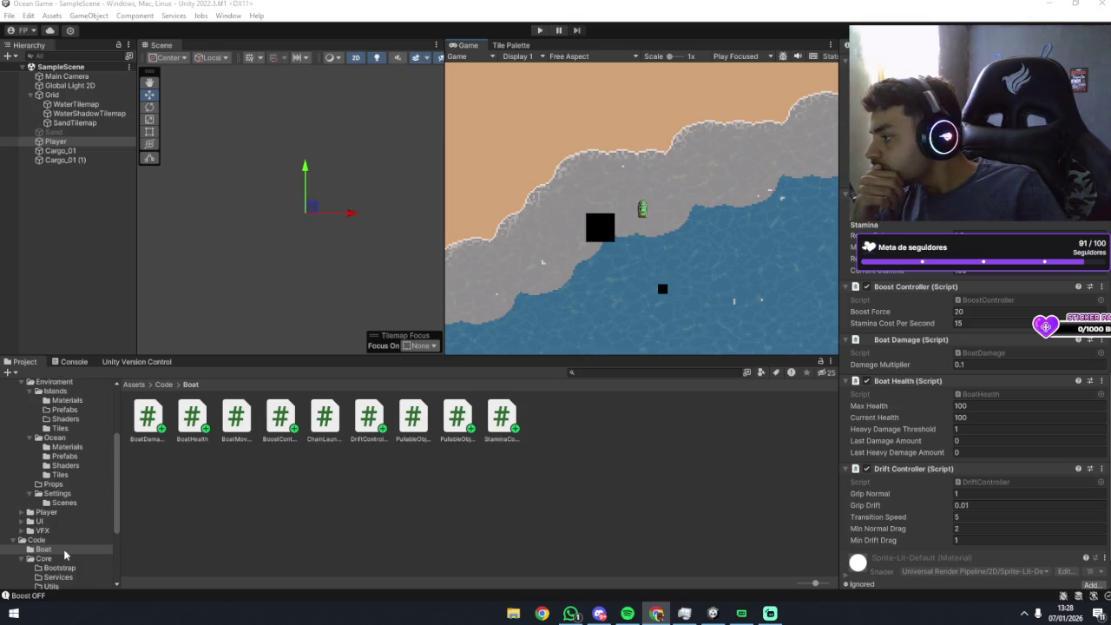
scroll(65, 555, "down", 2)
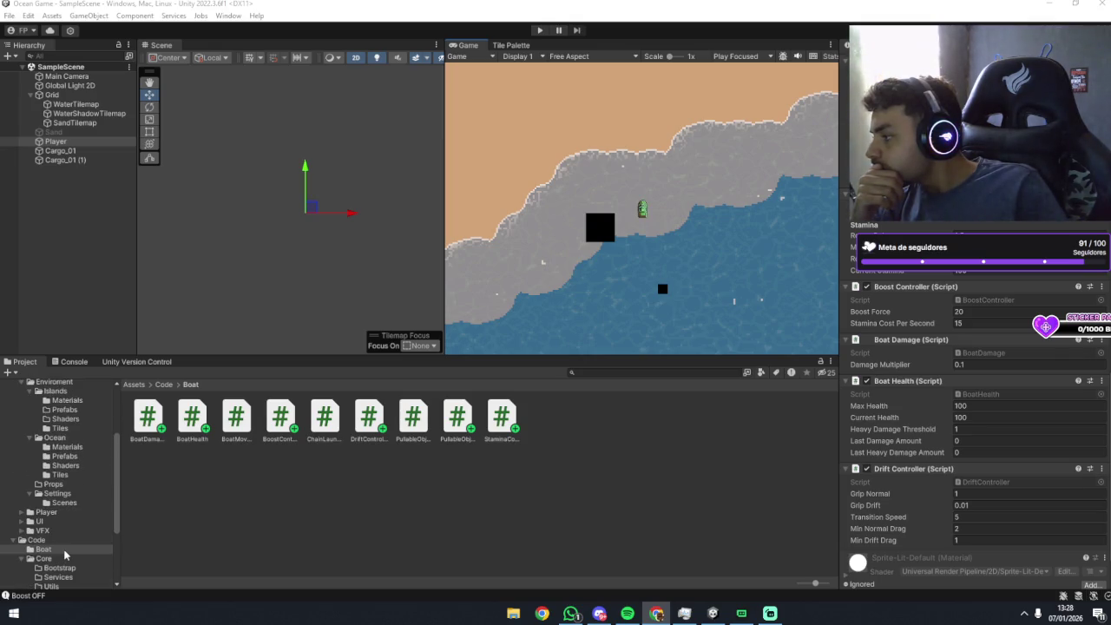
scroll(65, 554, "down", 5)
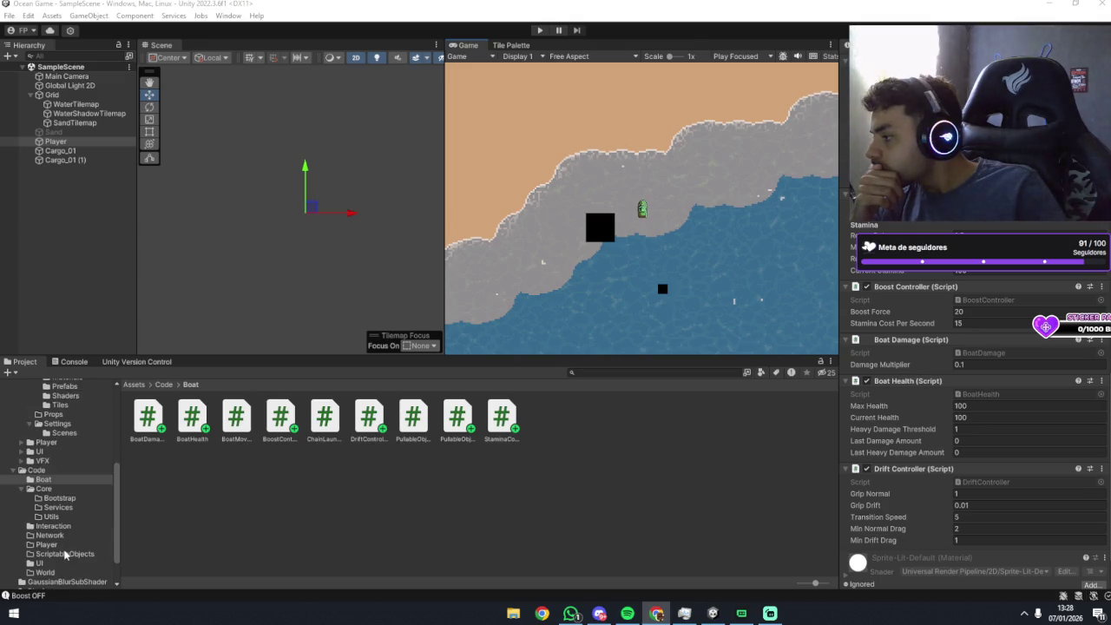
left_click(45, 511)
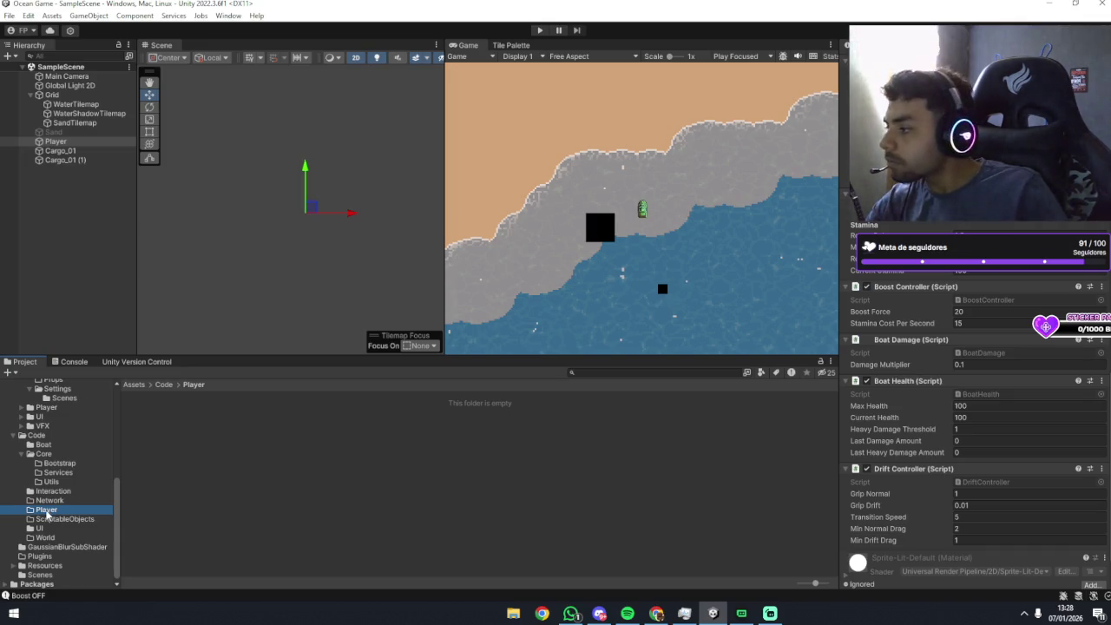
left_click(46, 500)
left_click(50, 492)
left_click(45, 510)
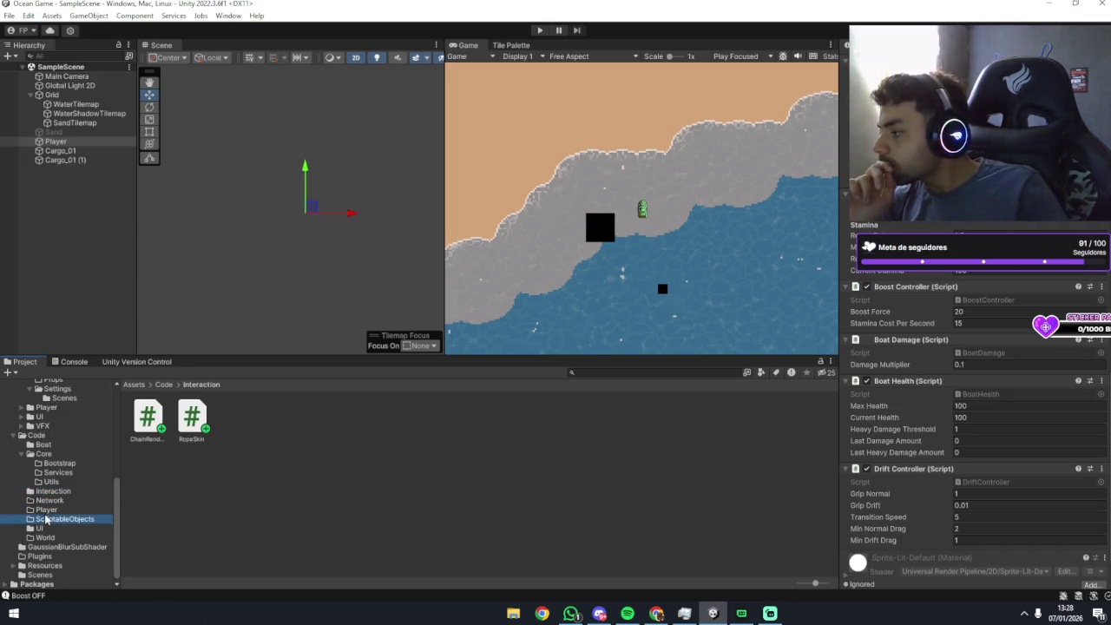
left_click(48, 501)
left_click(48, 509)
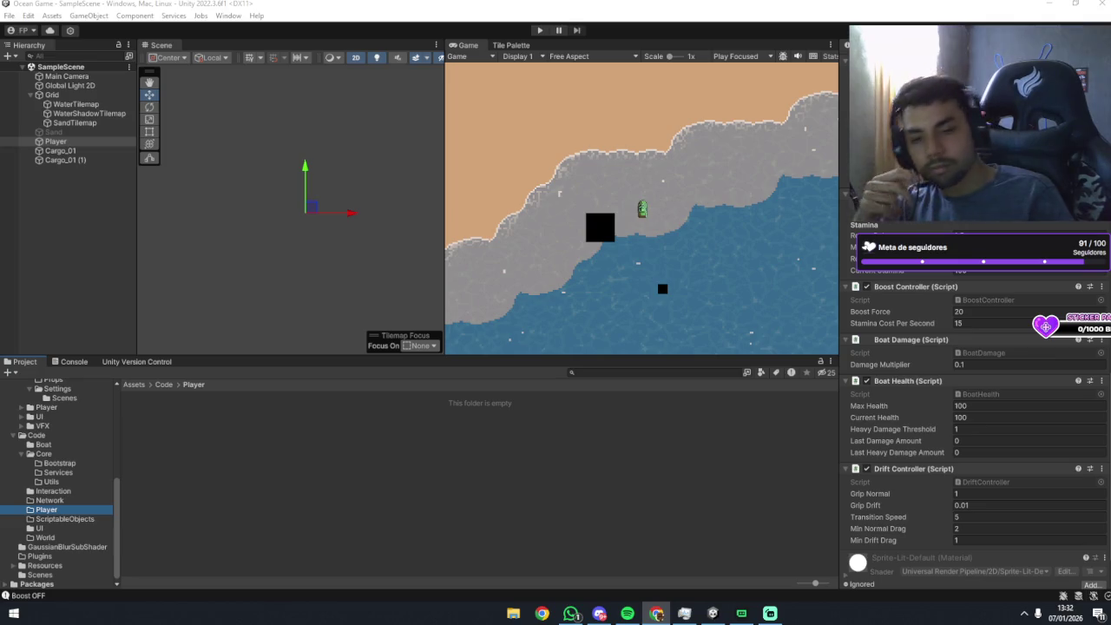
left_click(726, 464)
Run the game, steer the boat with A and D, then select Player to view its components.
left_click(539, 30)
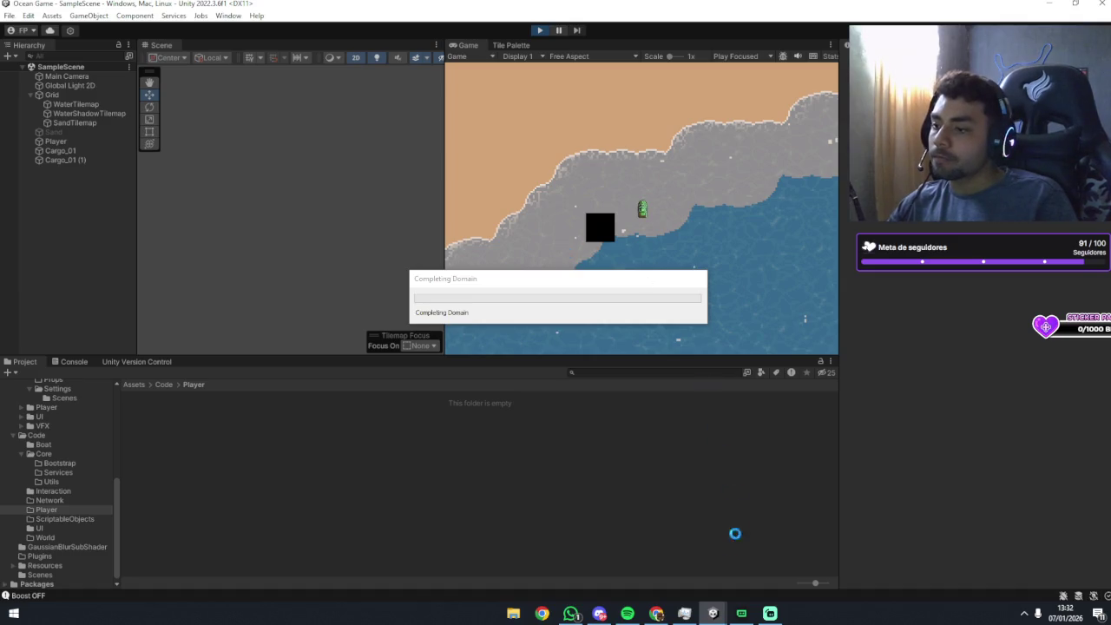
left_click(608, 300)
key("a")
key("d")
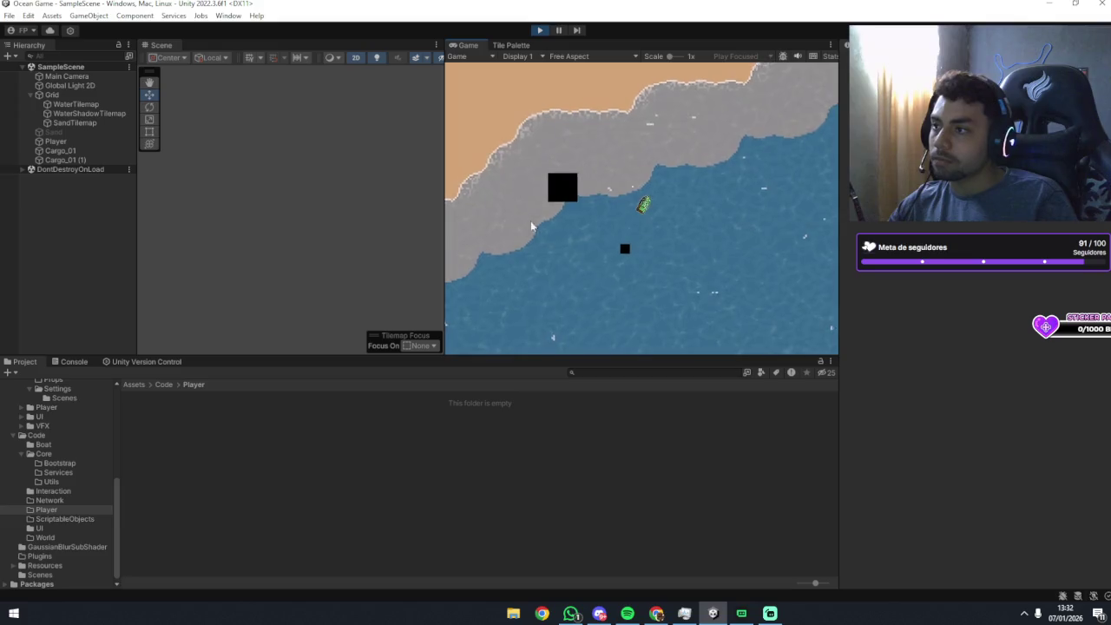
left_click(56, 141)
scroll(894, 305, "down", 10)
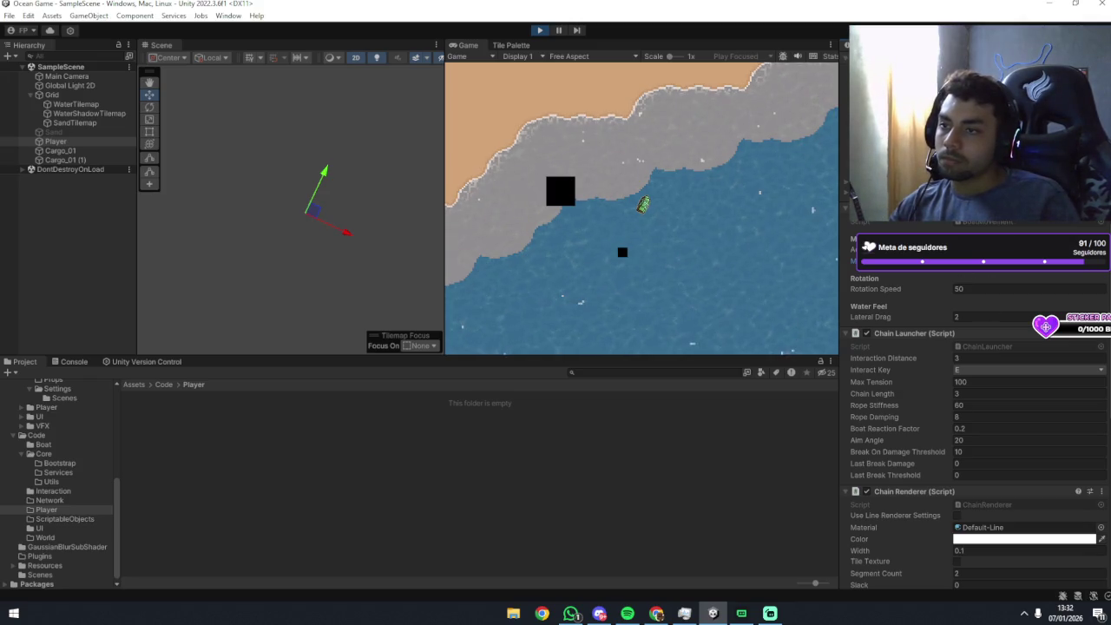
Set the boat's Rotation Speed to 90.
left_click(958, 288)
type("1")
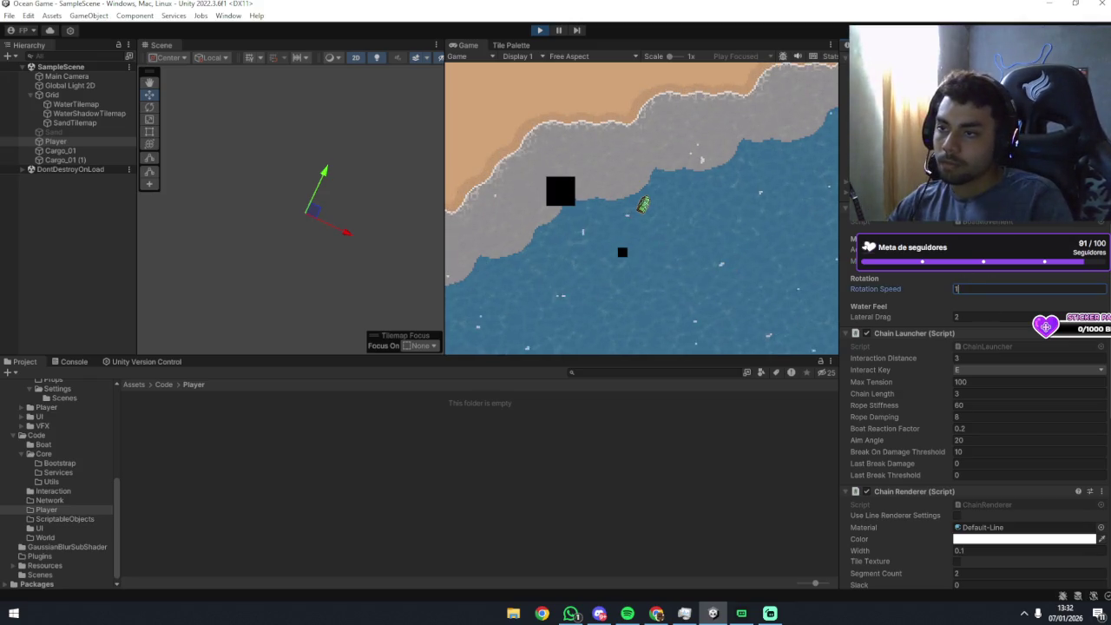
type("90")
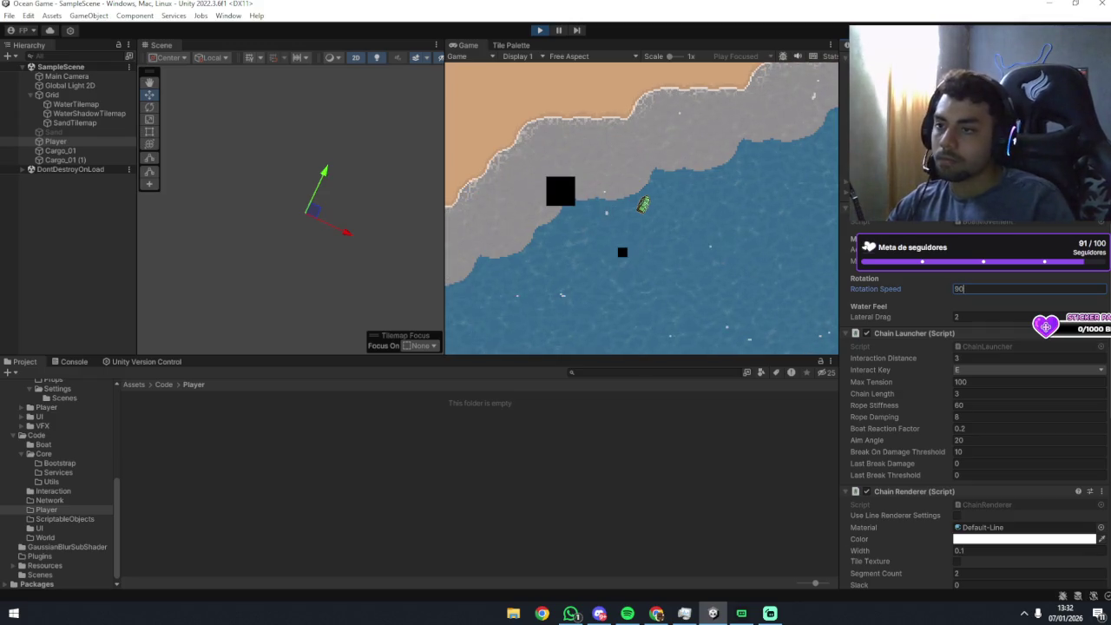
left_click(703, 274)
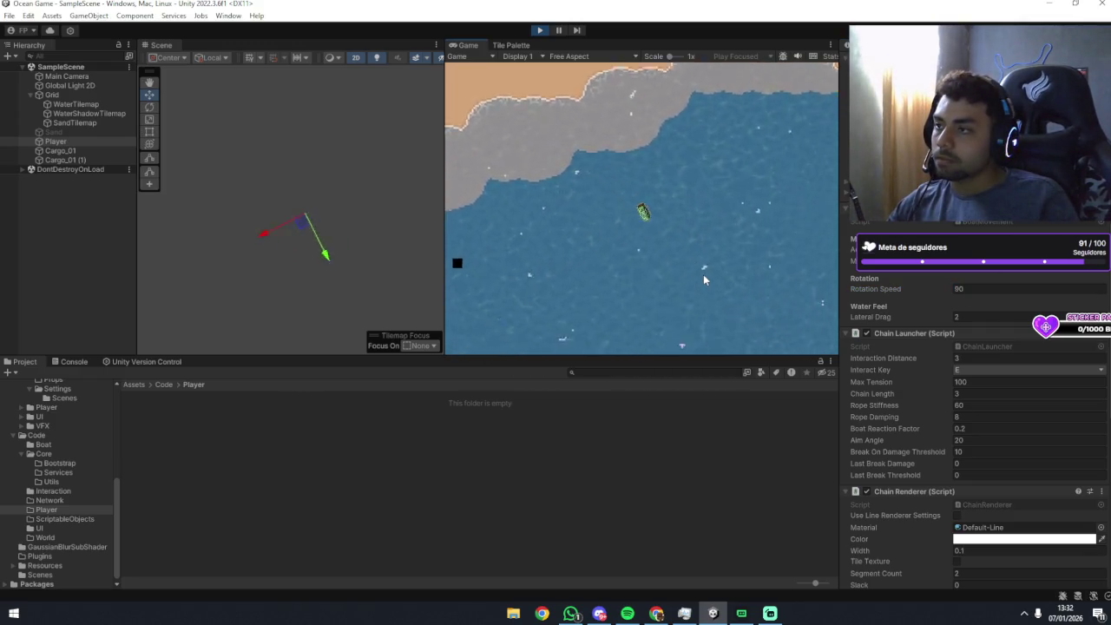
Test-drive the boat along the coastline with A and D turns, out into open water.
key("d")
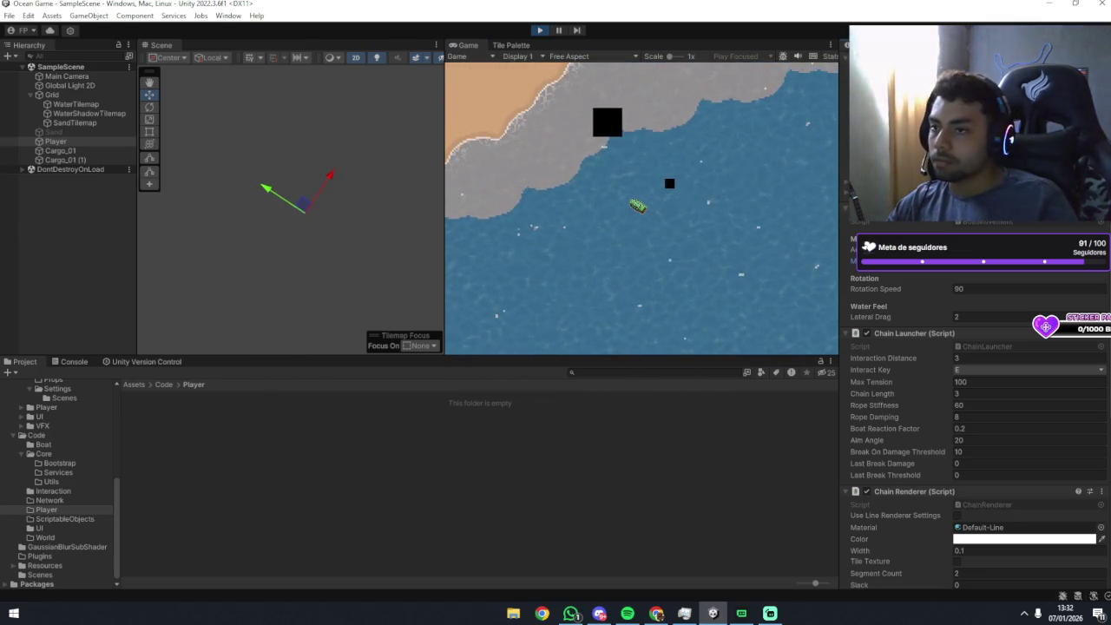
key("a")
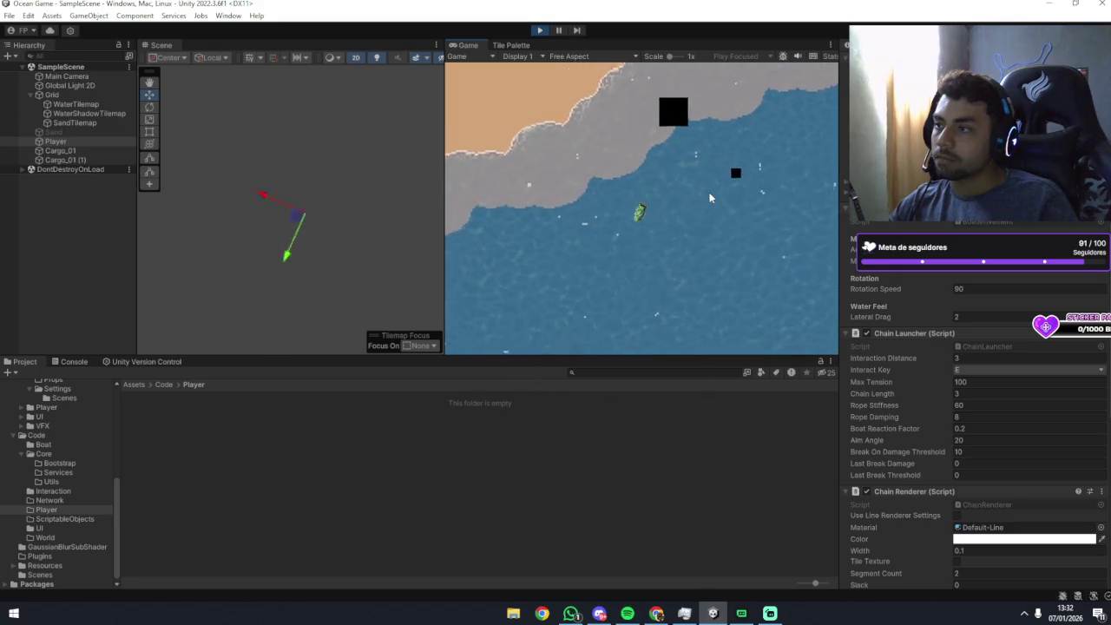
key("a")
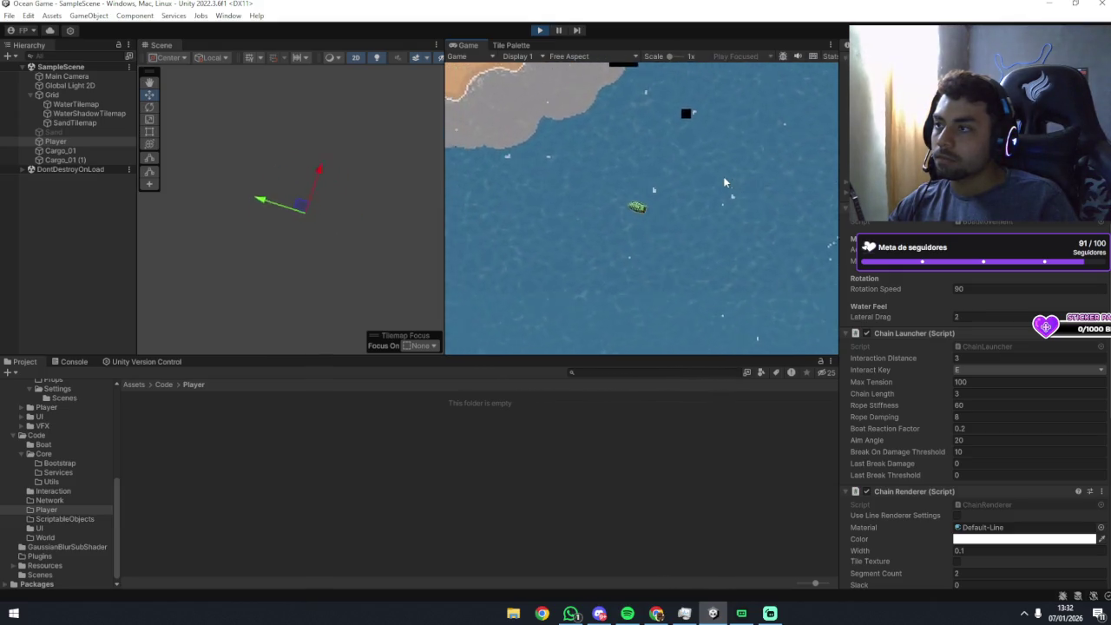
key("d")
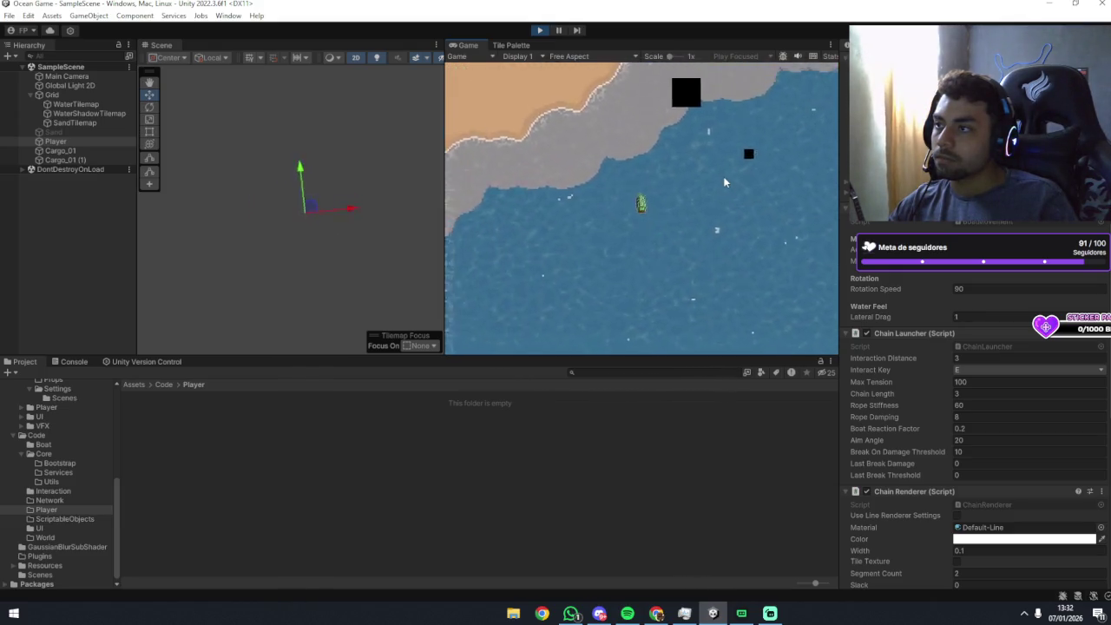
key("d")
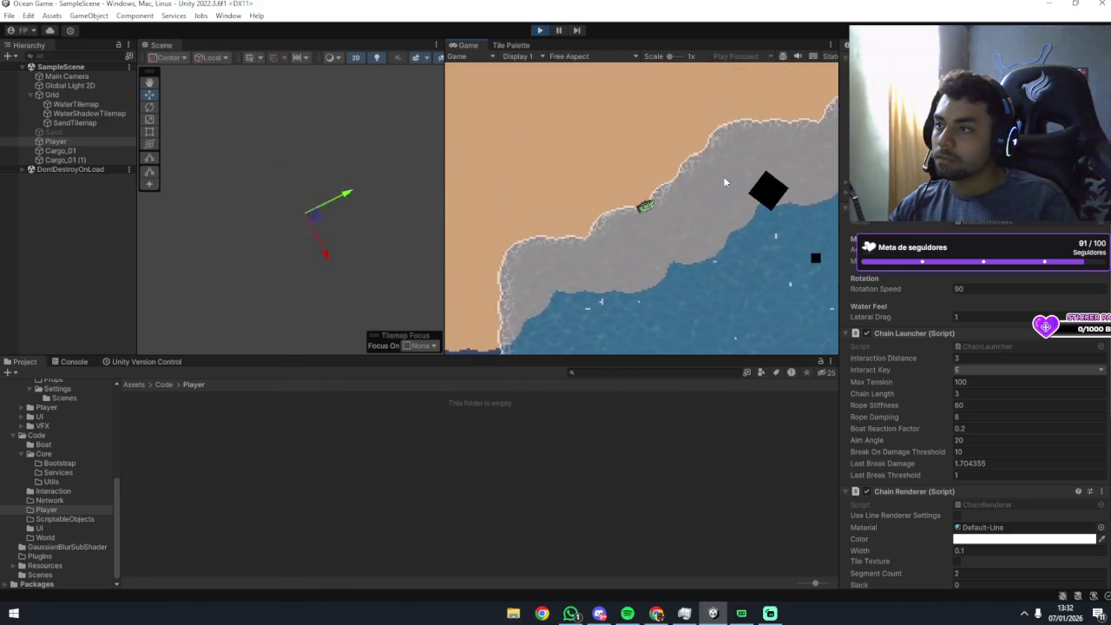
key("d")
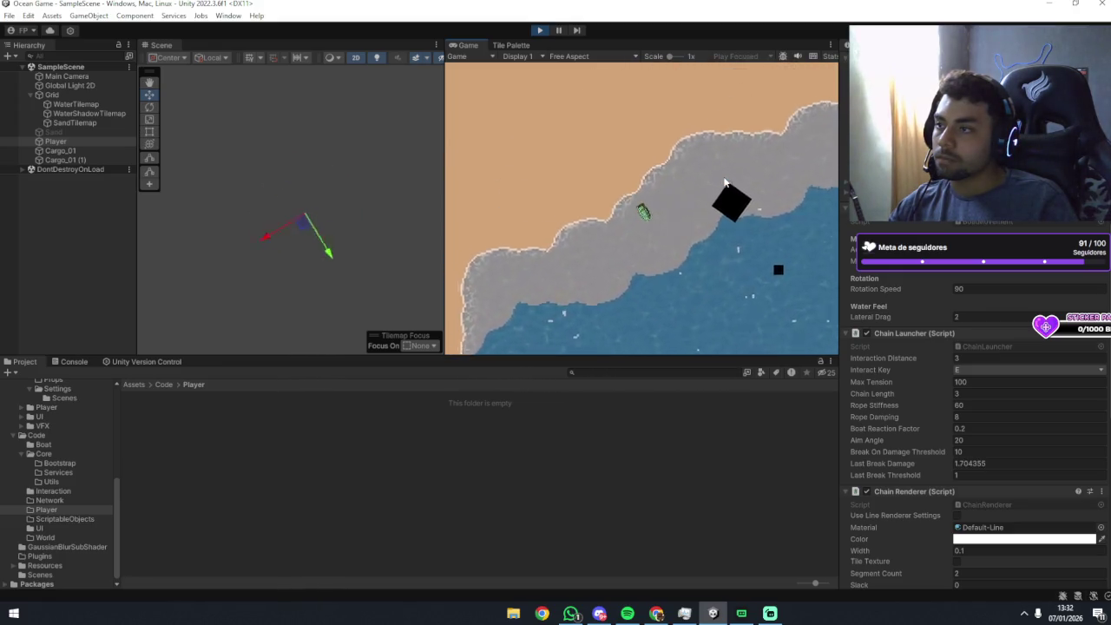
key("d")
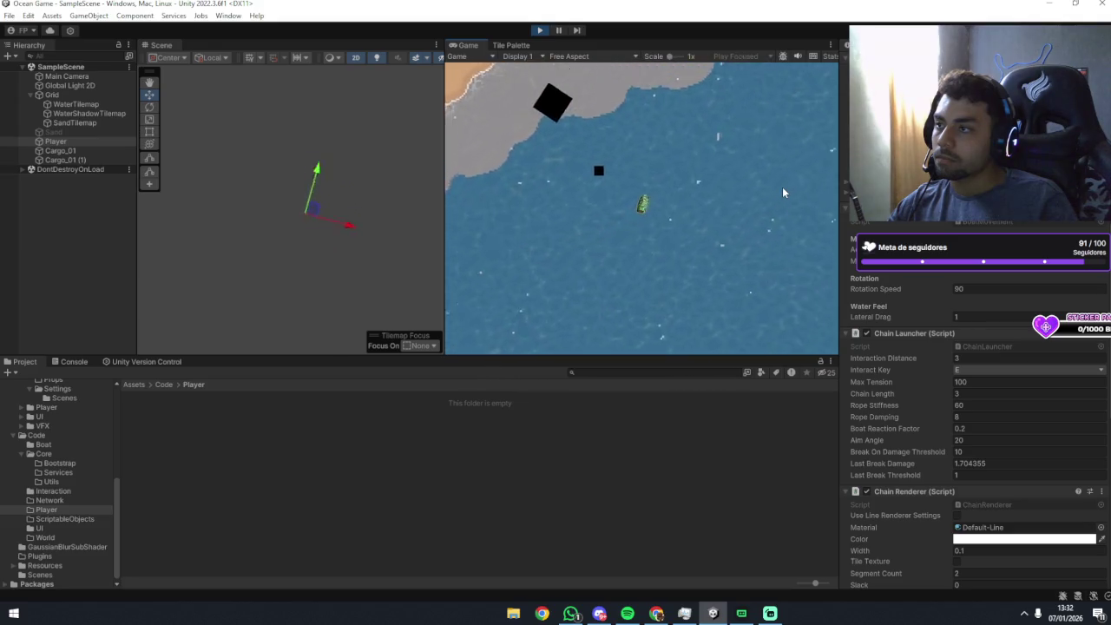
key("d")
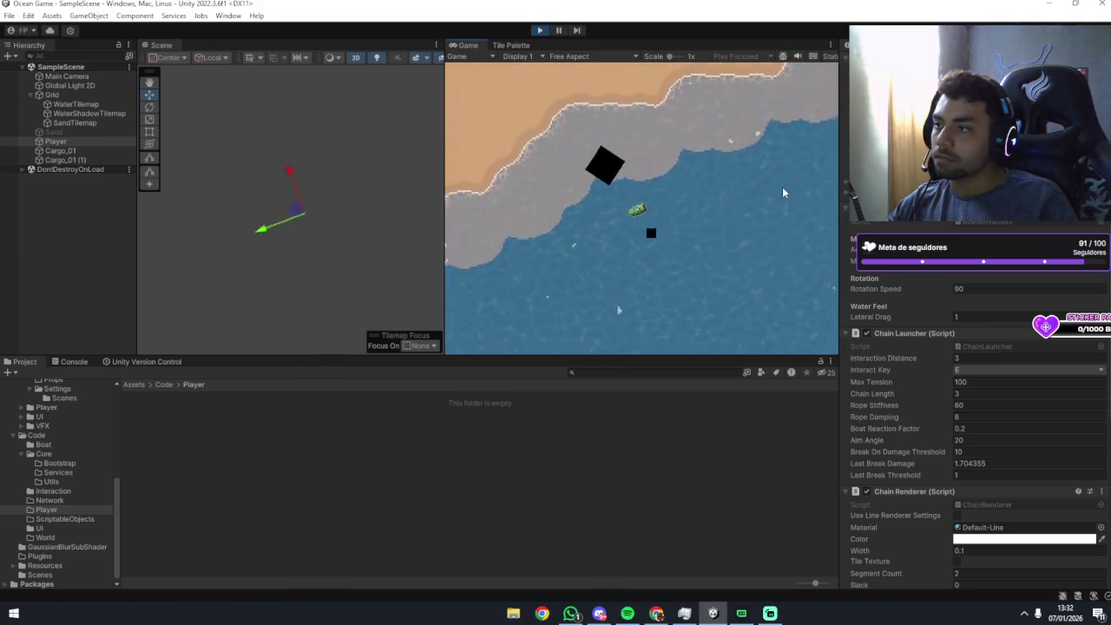
key("d")
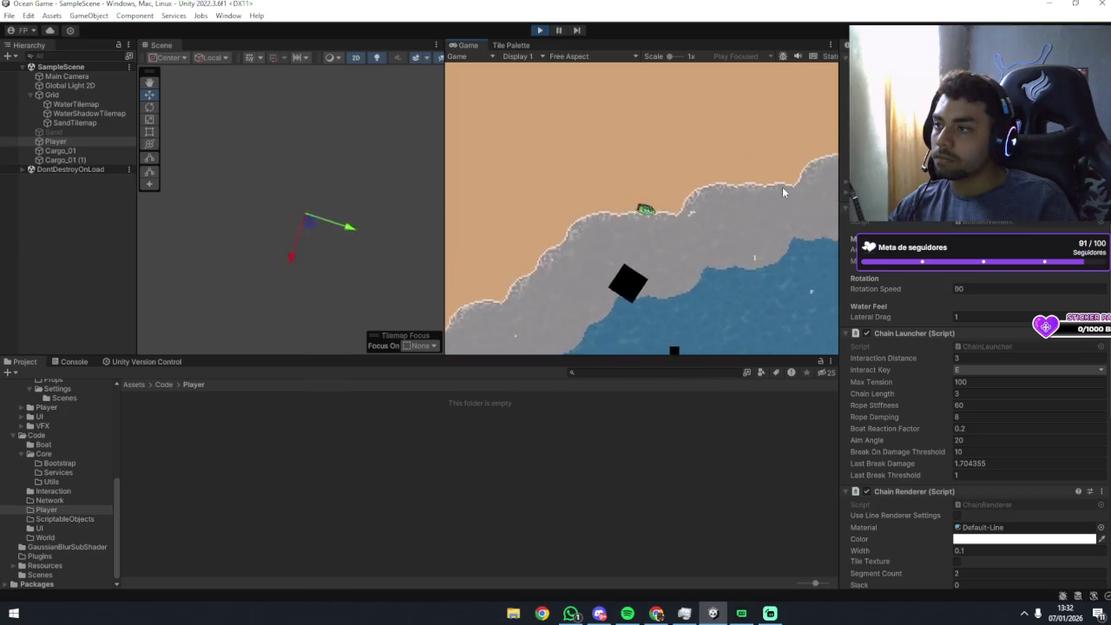
key("d")
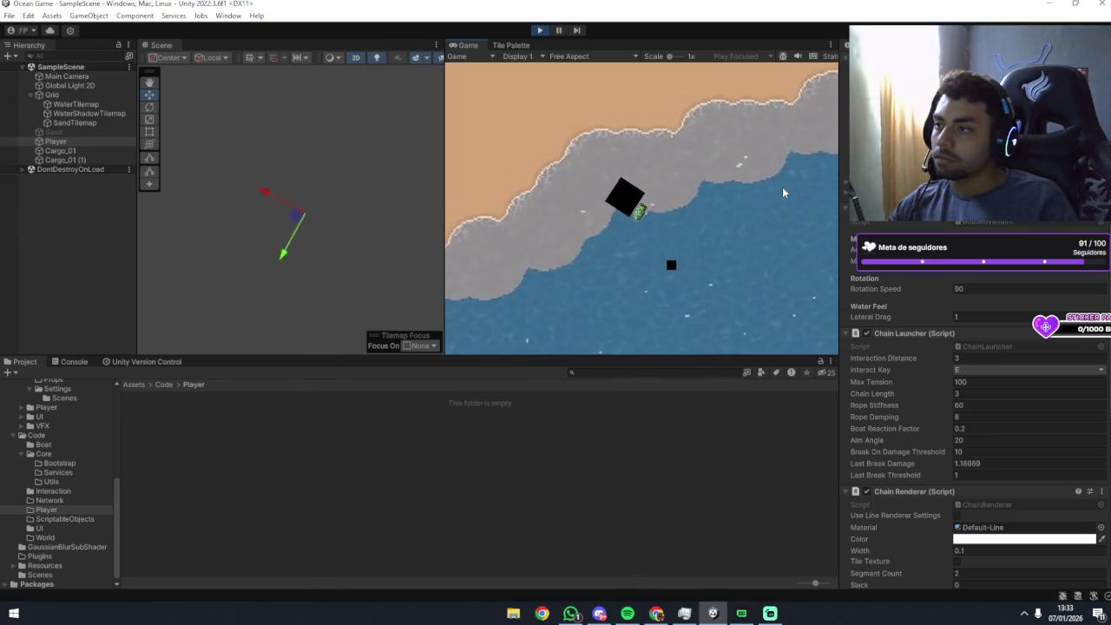
key("d")
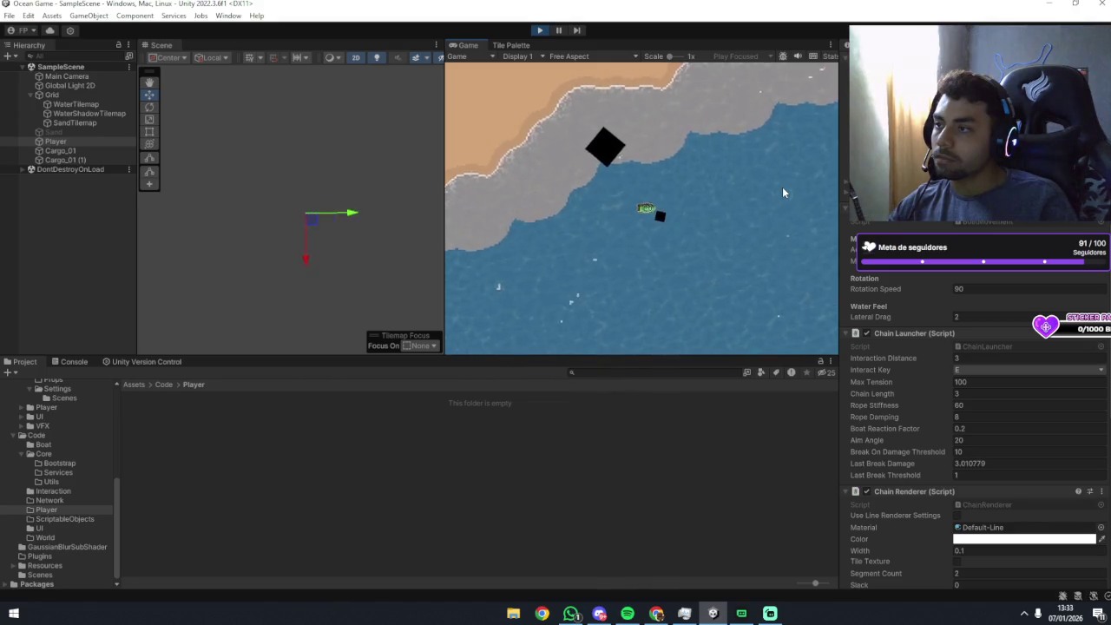
key("a")
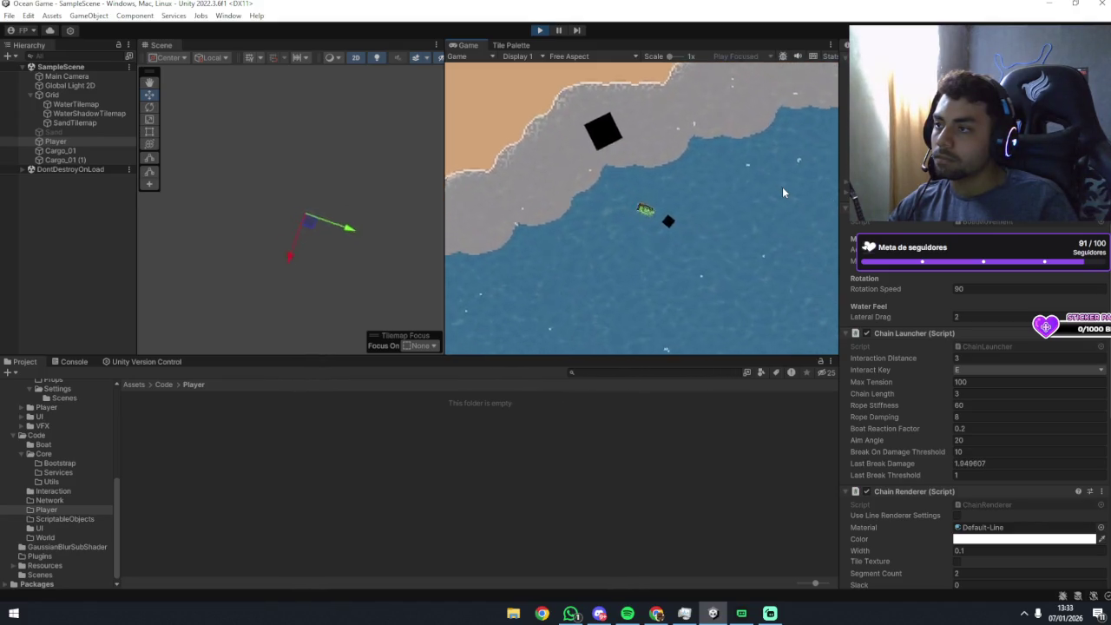
key("d")
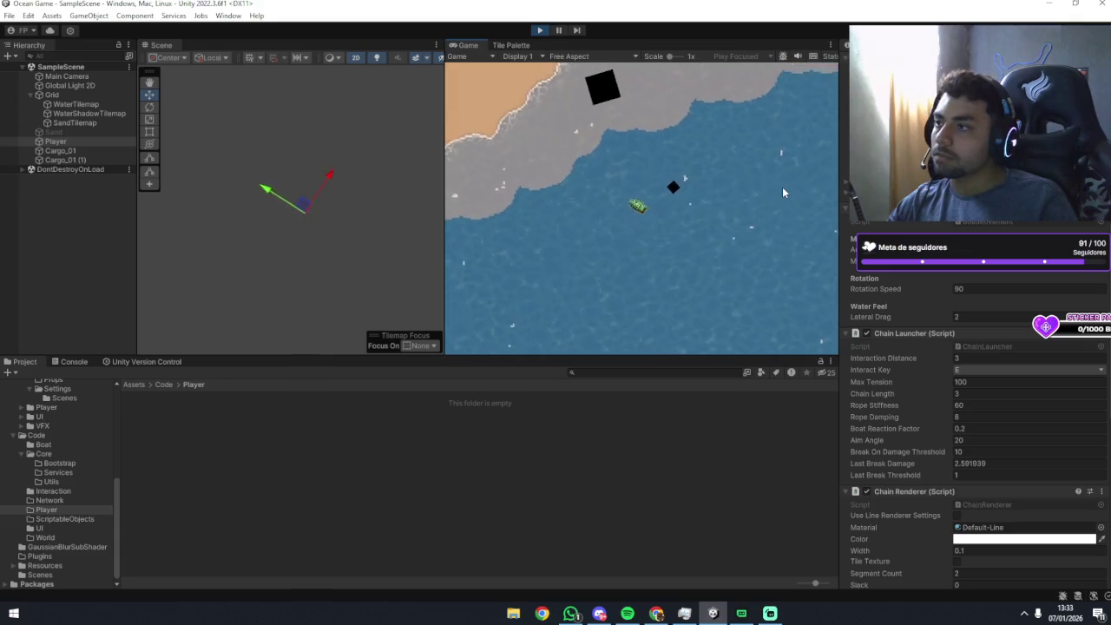
Hook the chain to the large and small boxes and tow them until the chain snaps.
key("e")
key("a")
key("a")
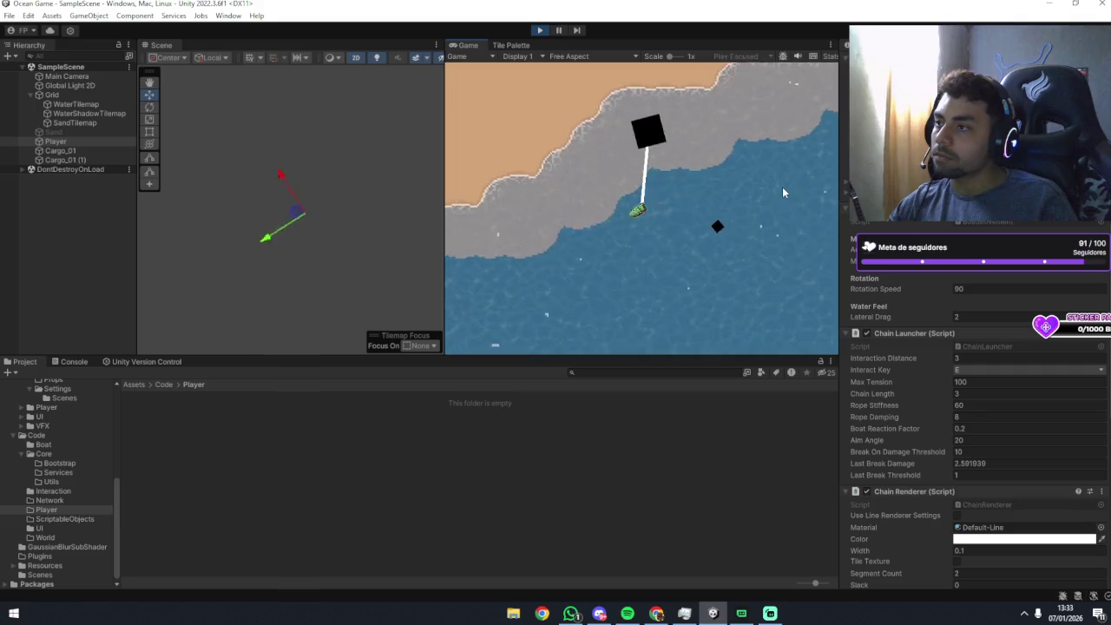
key("a")
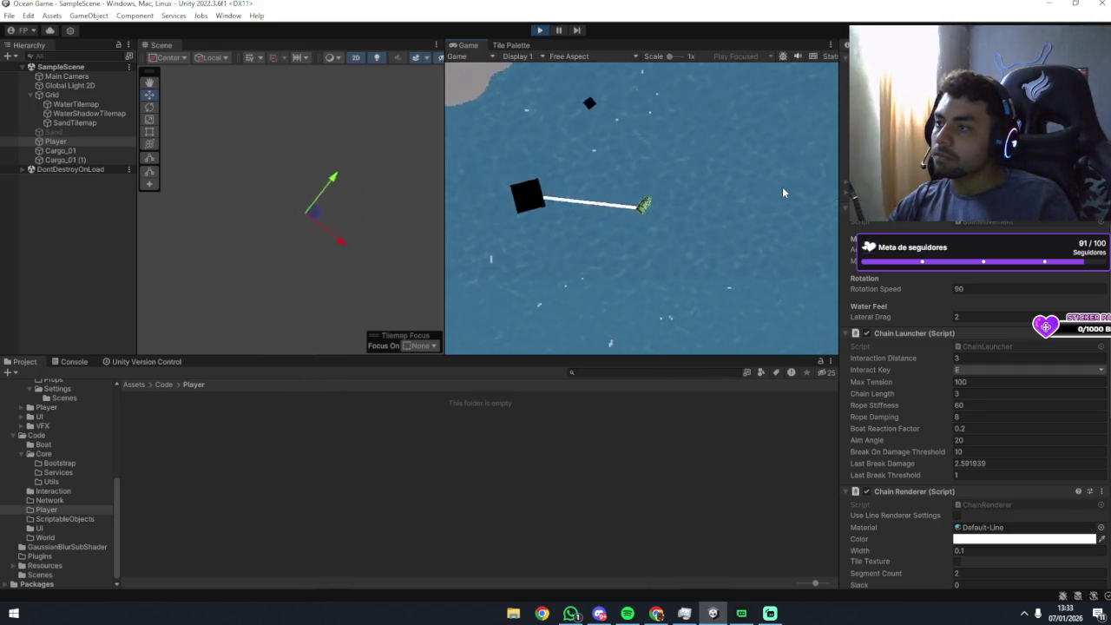
key("a")
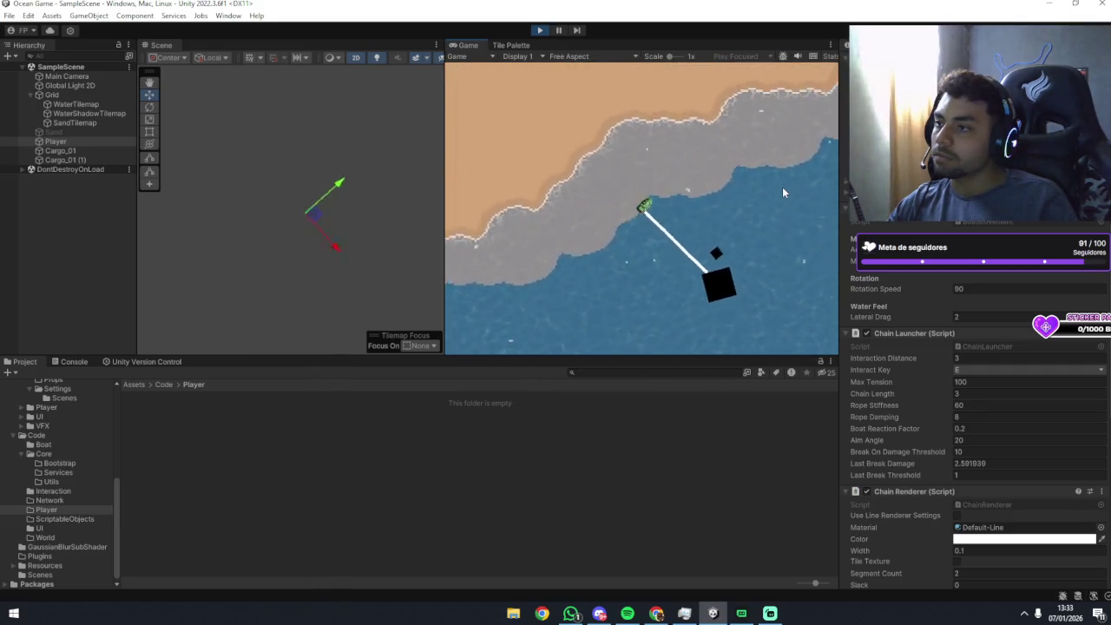
key("e")
key("w")
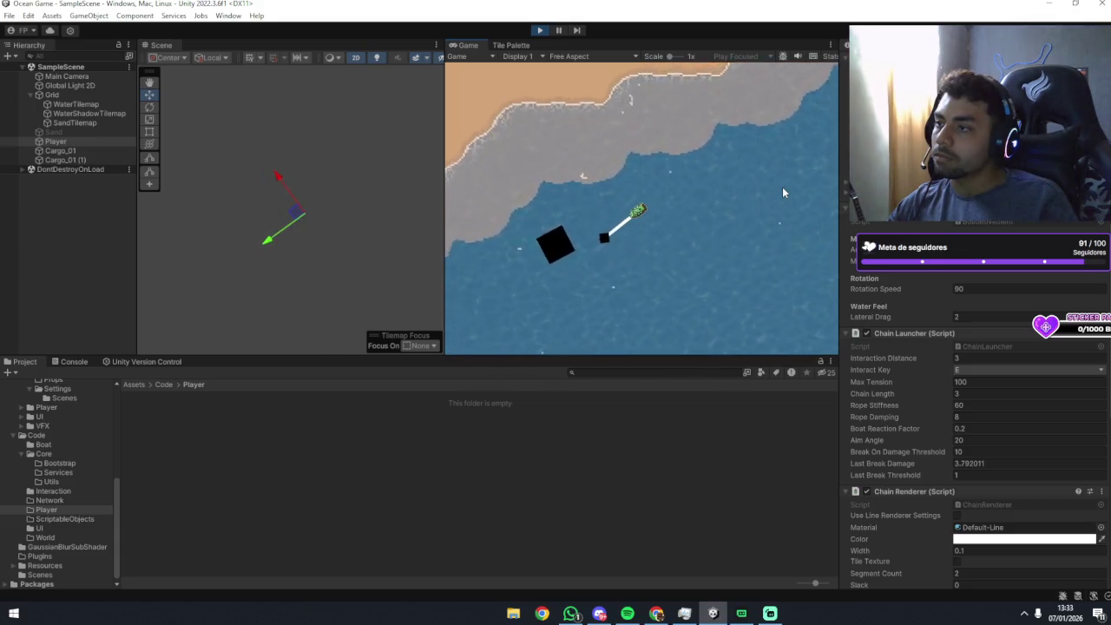
key("d")
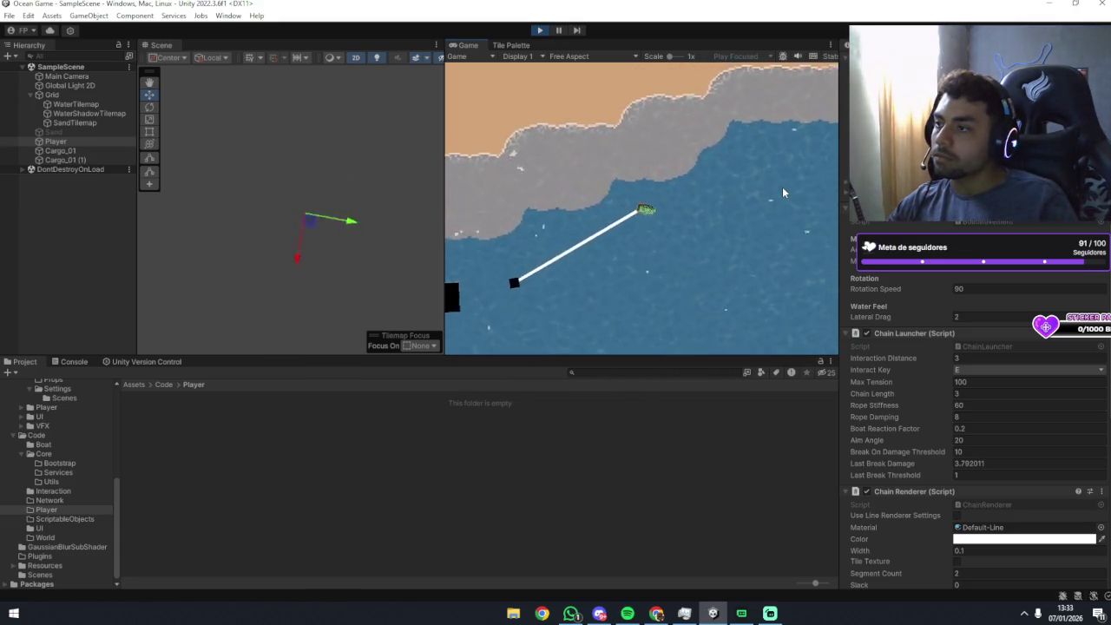
key("a")
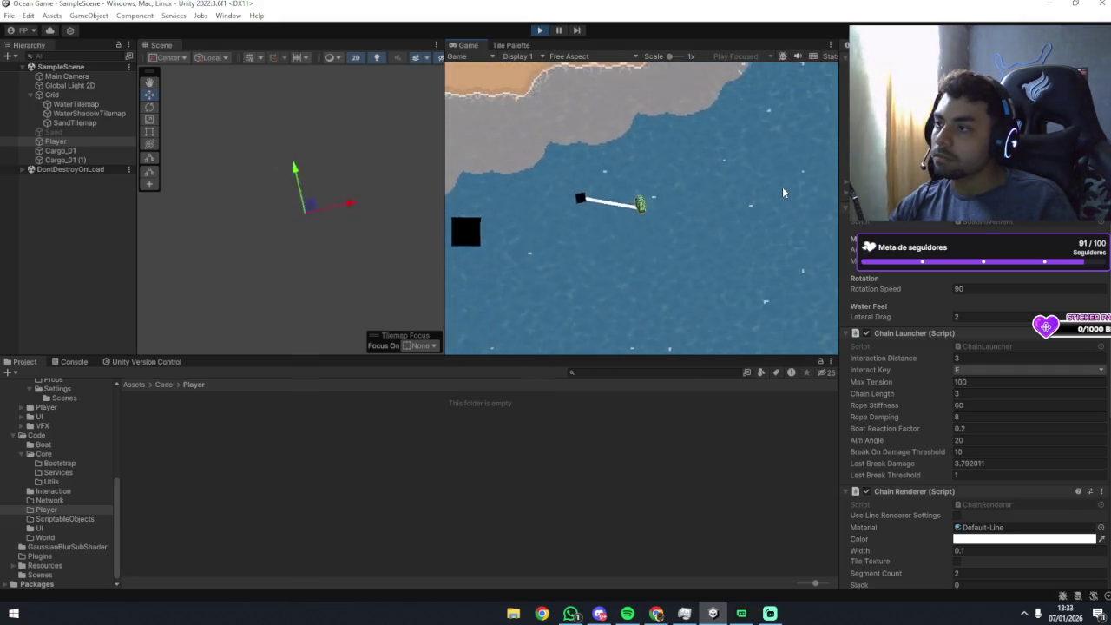
key("w")
key("d")
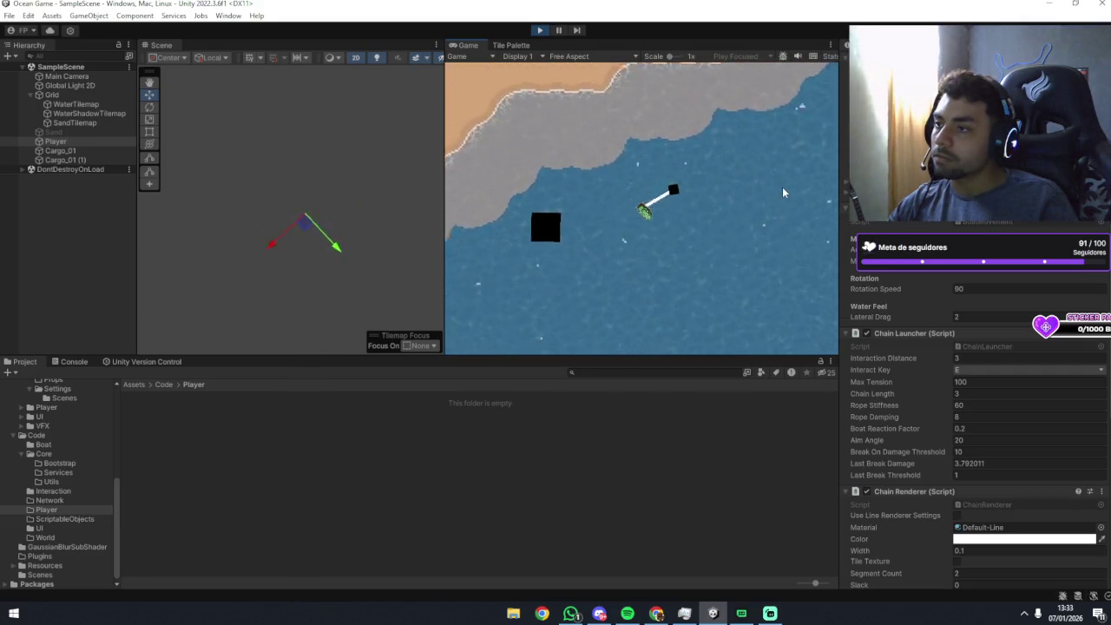
key("d")
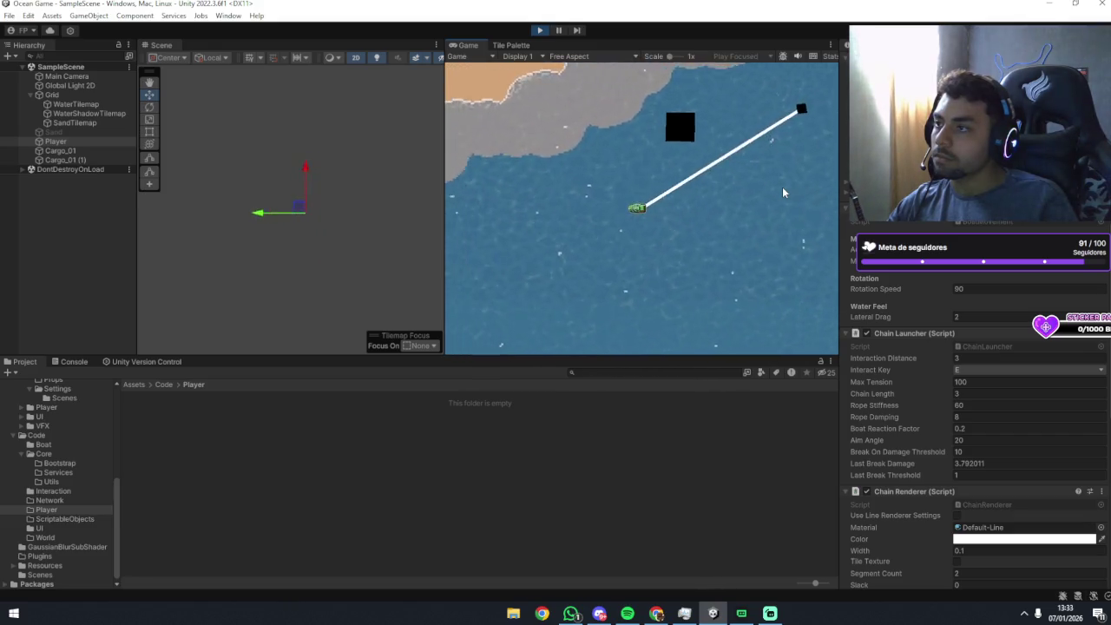
key("d")
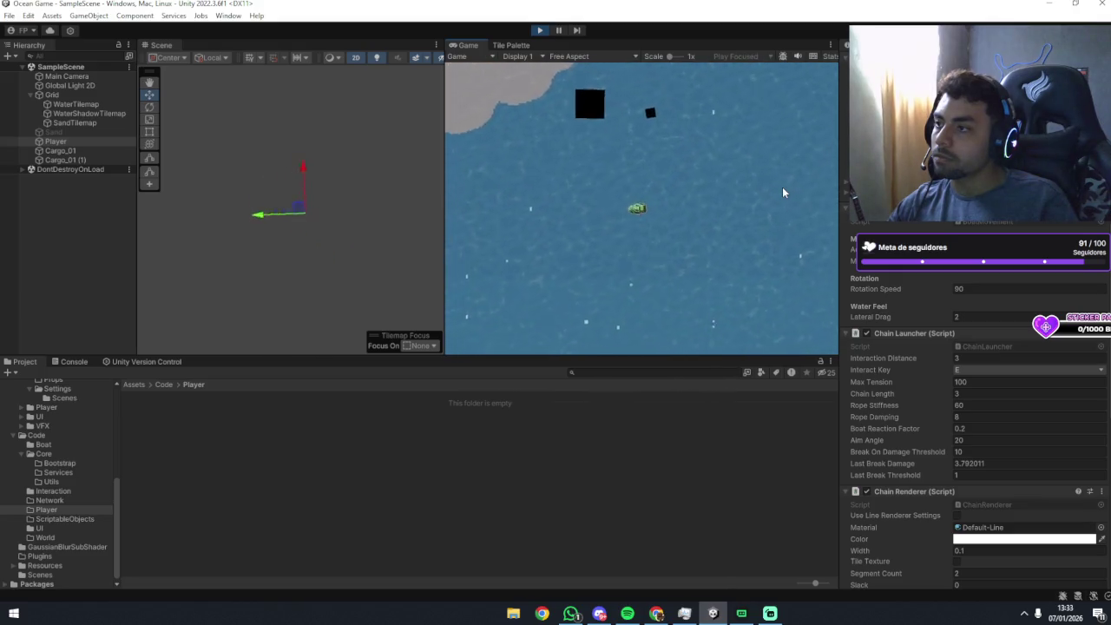
Reattach the chain to the black box and swing it around while steering back north.
key("e")
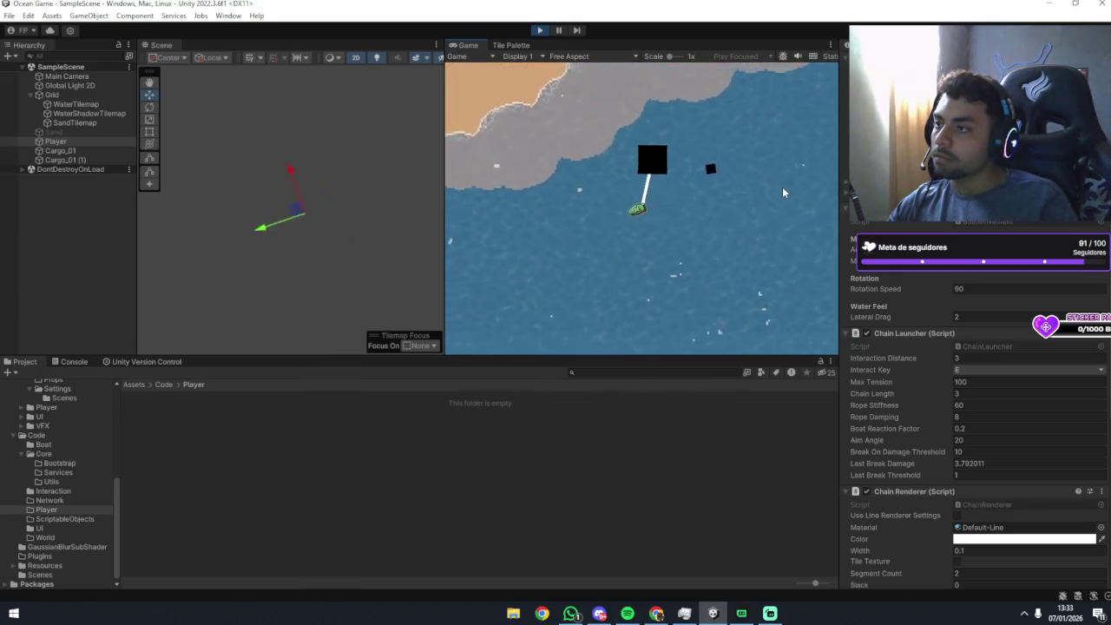
key("a")
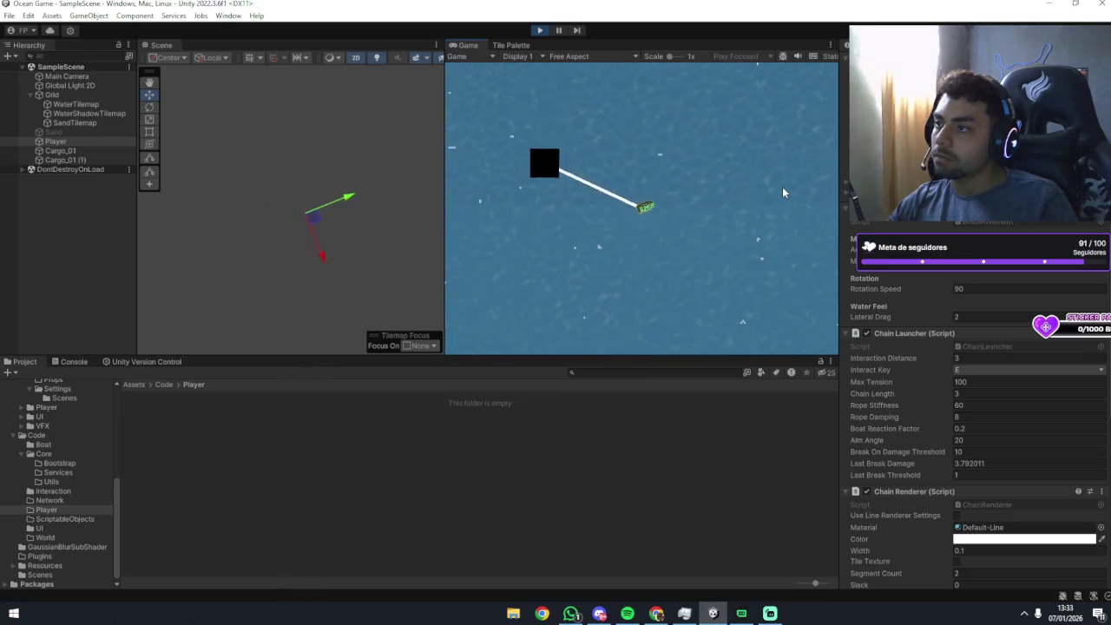
key("d")
key("d")
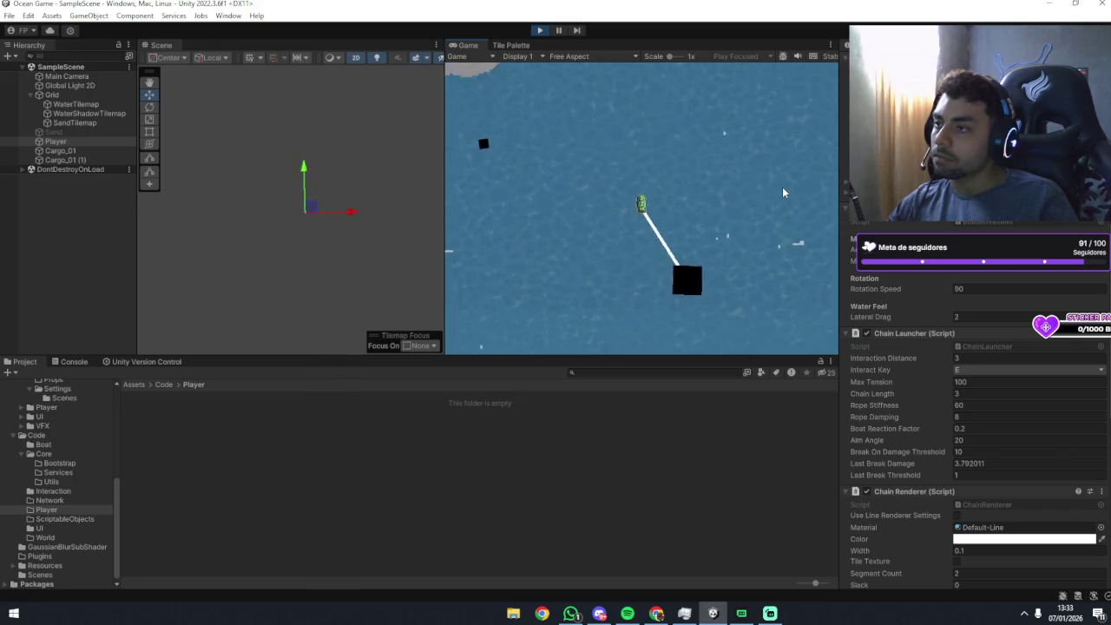
key("a")
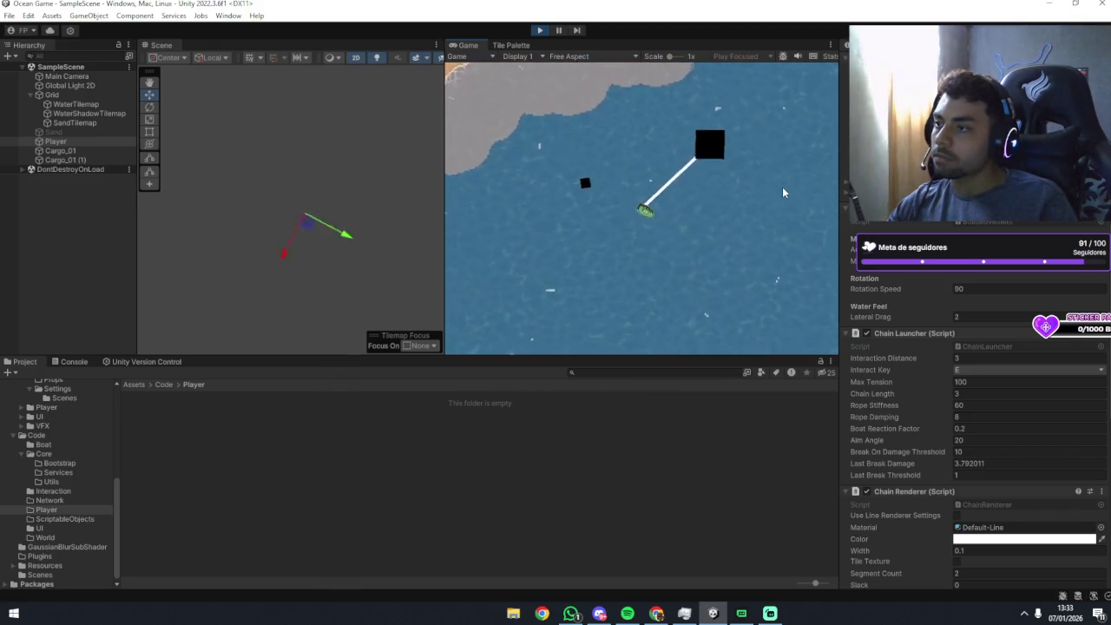
key("d")
key("d")
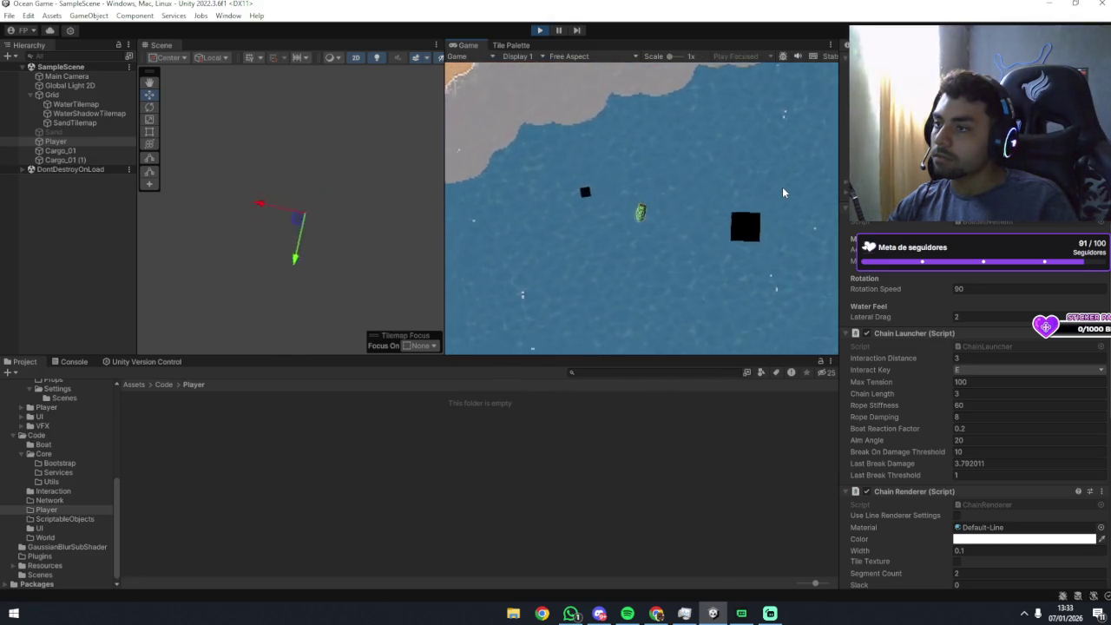
key("a")
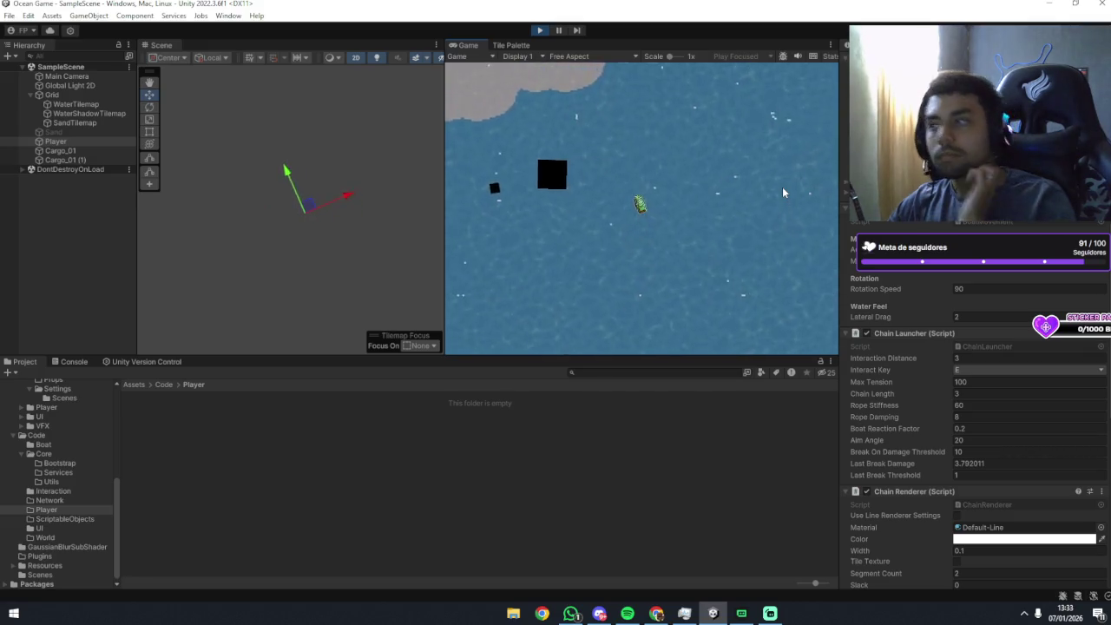
key("w")
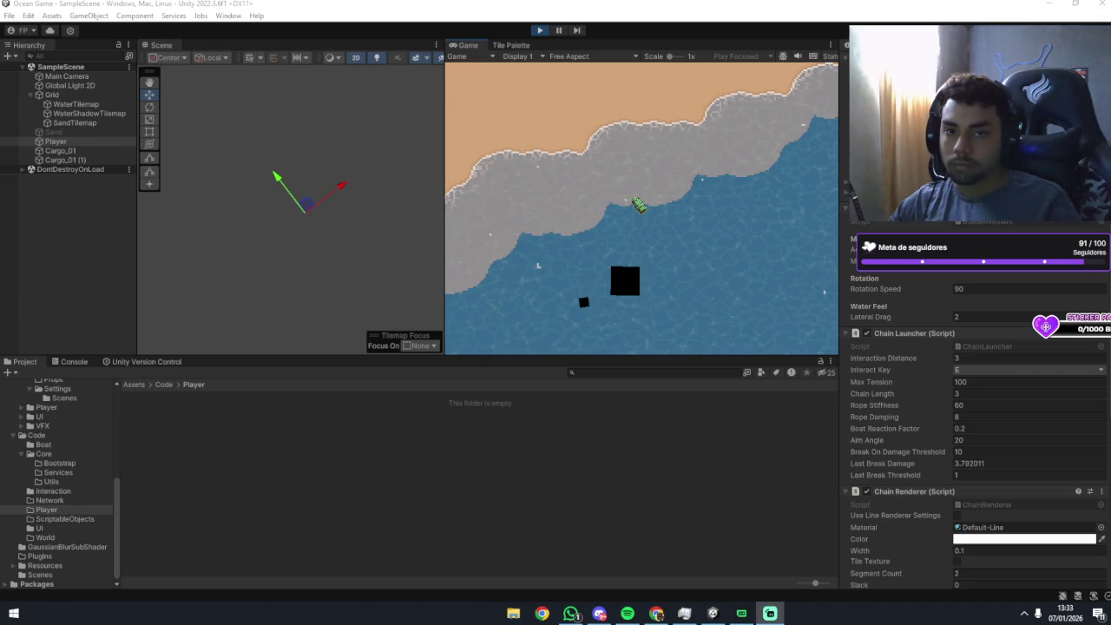
Stop the play test and minimise all windows to show the desktop.
key("ctrl+p")
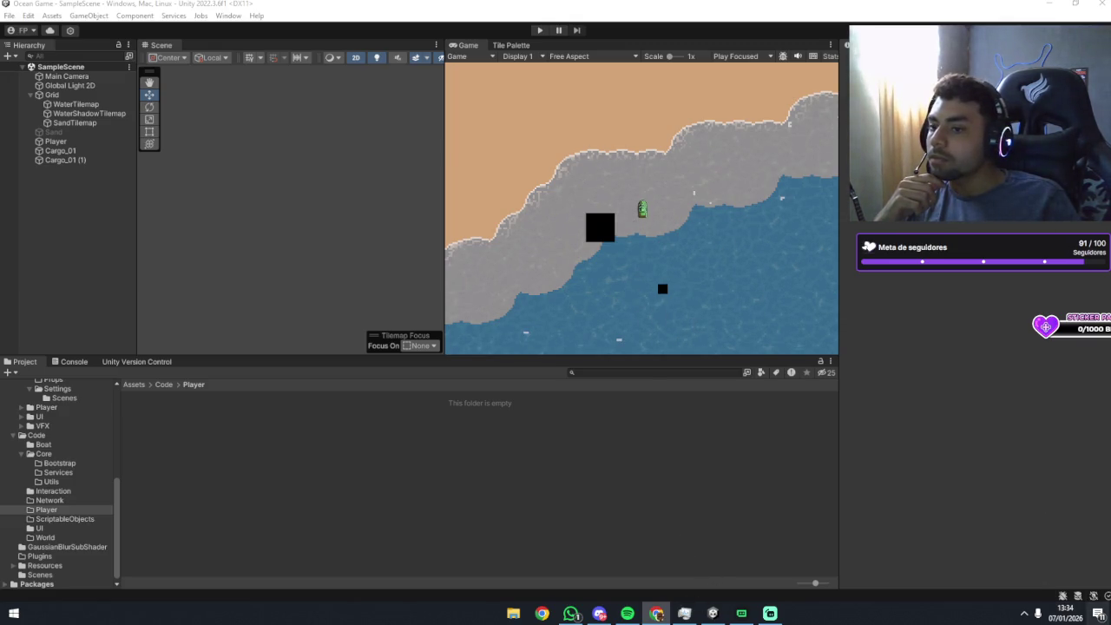
key("super+d")
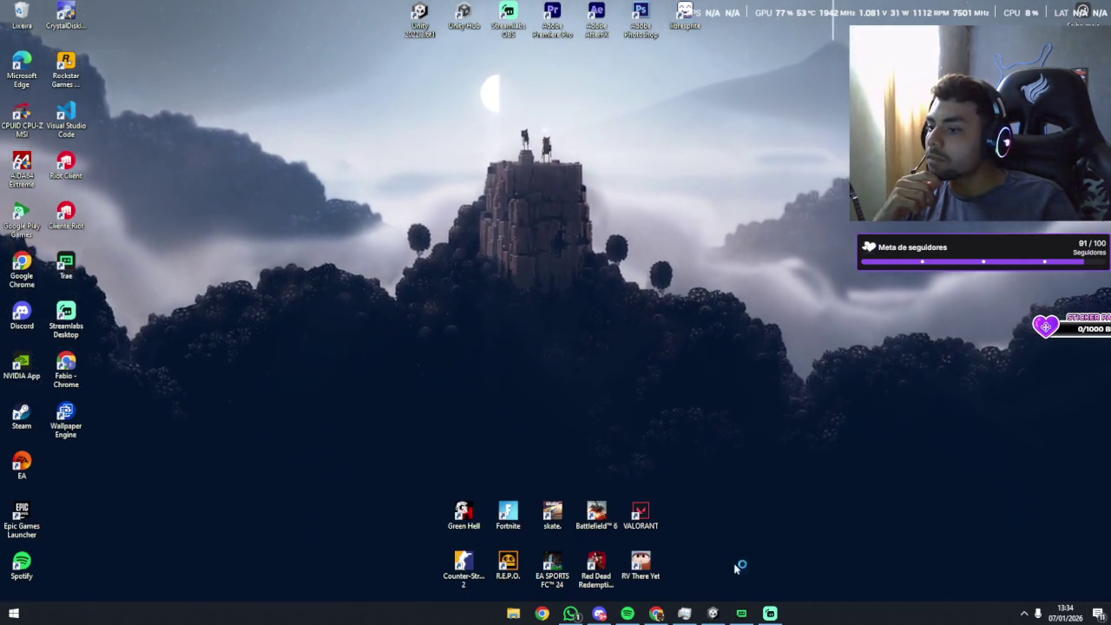
Switch to LibreSprite and create a new 128×128 px sprite, Sprite-0001.
left_click(712, 613)
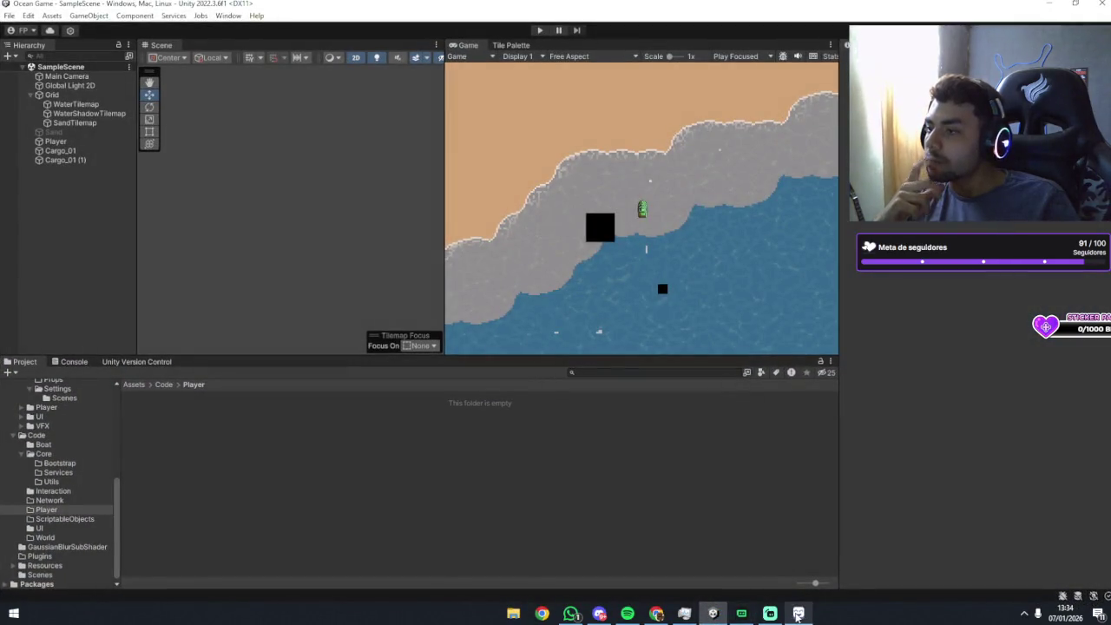
left_click(799, 612)
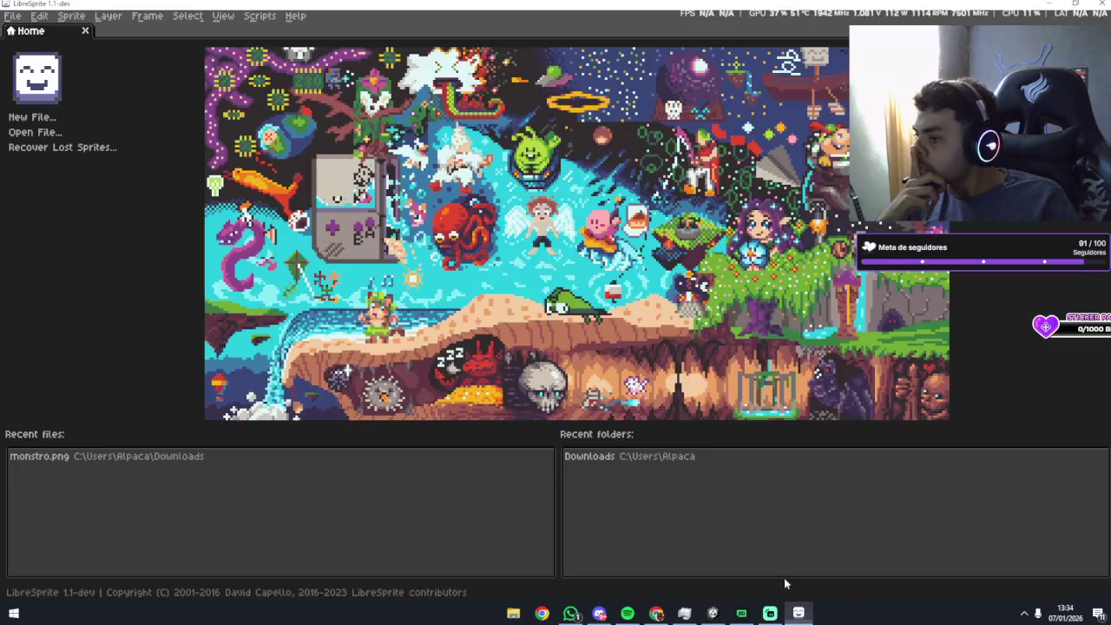
left_click(32, 116)
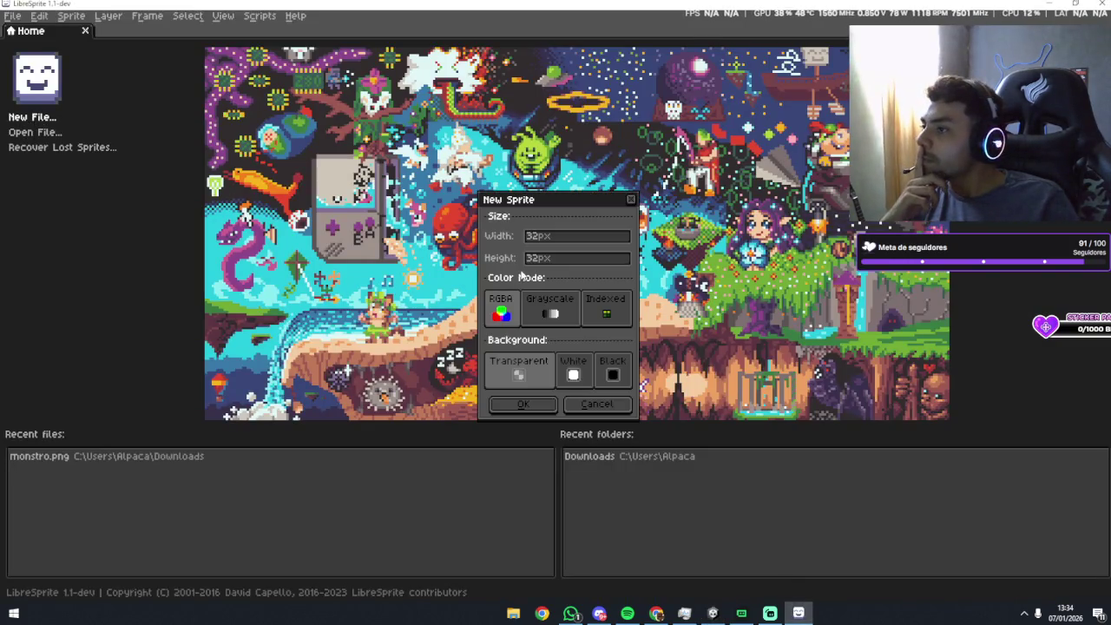
left_click(531, 238)
key("BackSpace")
key("BackSpace")
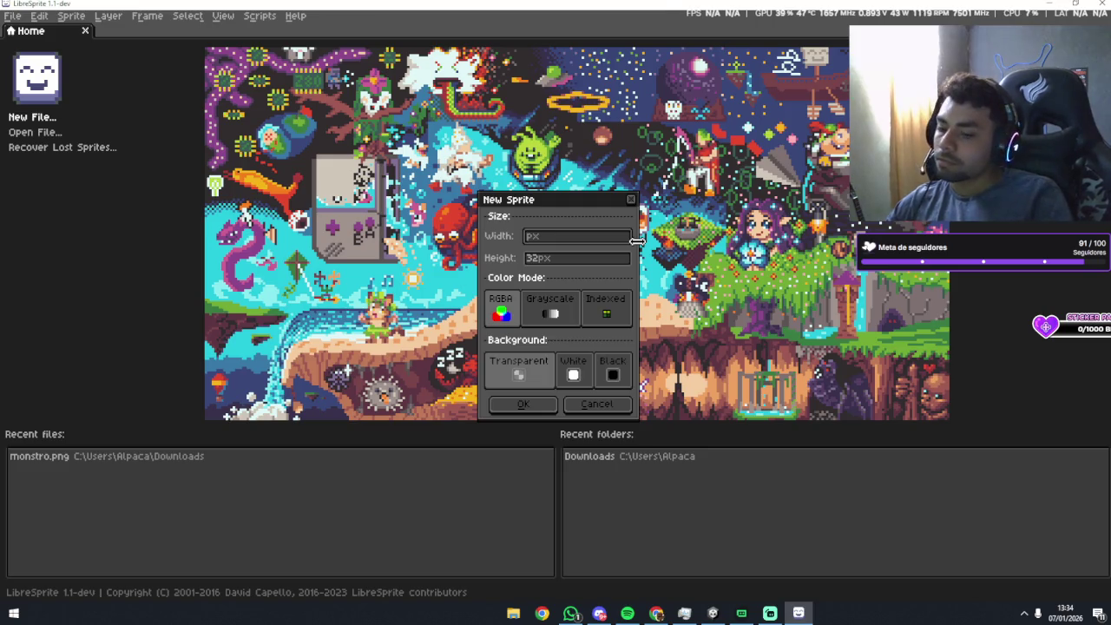
type("128")
key("Tab")
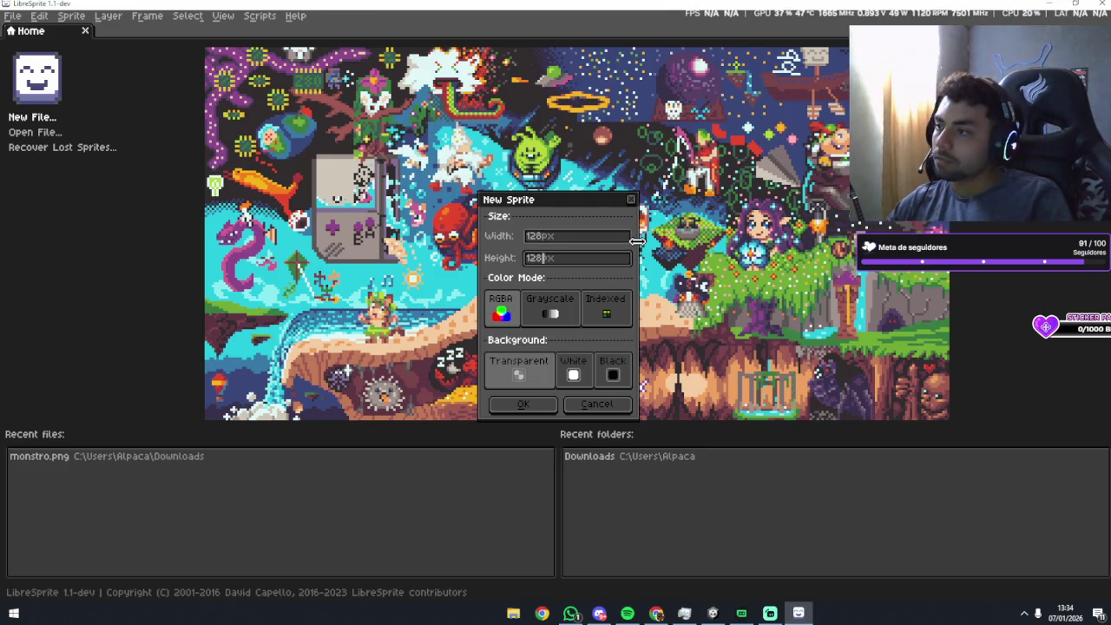
key("Return")
scroll(587, 263, "up", 3)
scroll(588, 264, "down", 2)
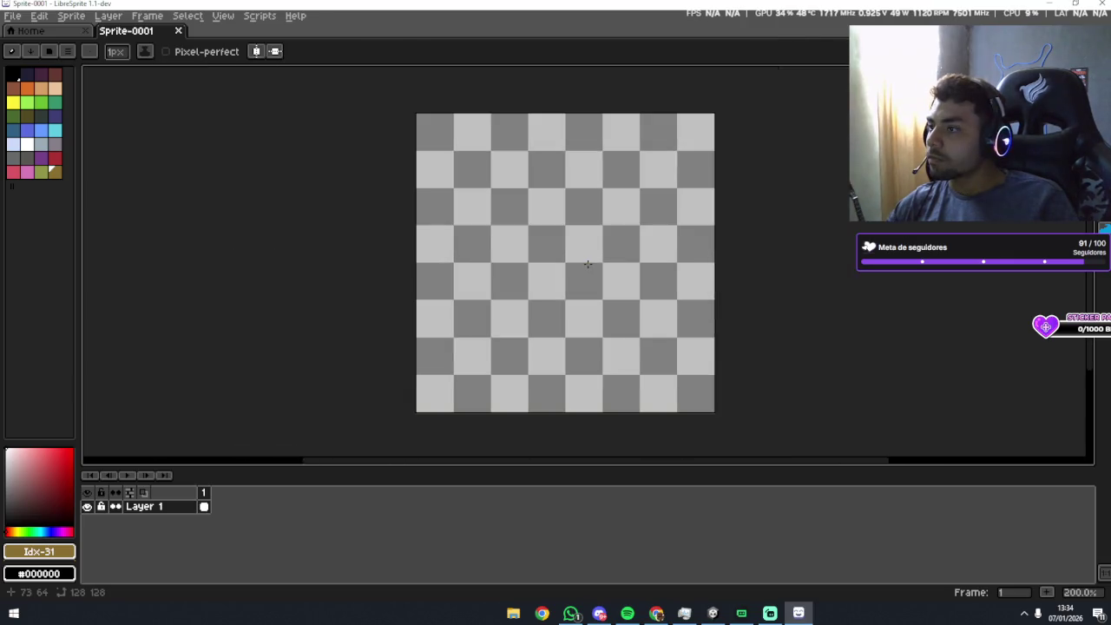
Add Layer 2, turn Layer 1 into a black background, and sketch a white cloud outline on Layer 2.
key("ctrl+shift+n")
right_click(173, 521)
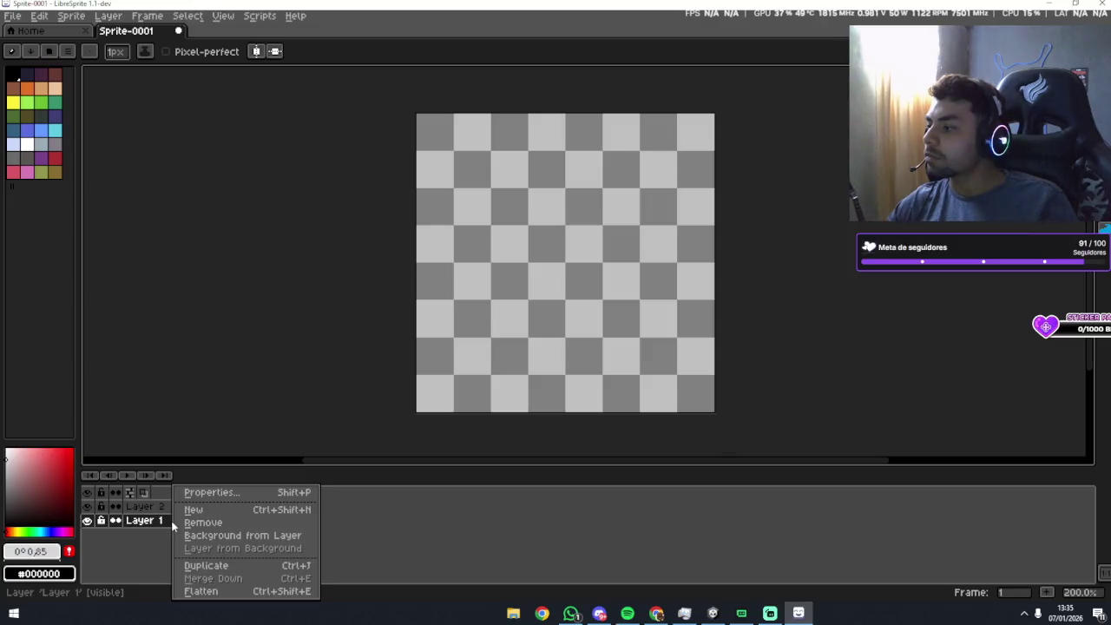
left_click(208, 536)
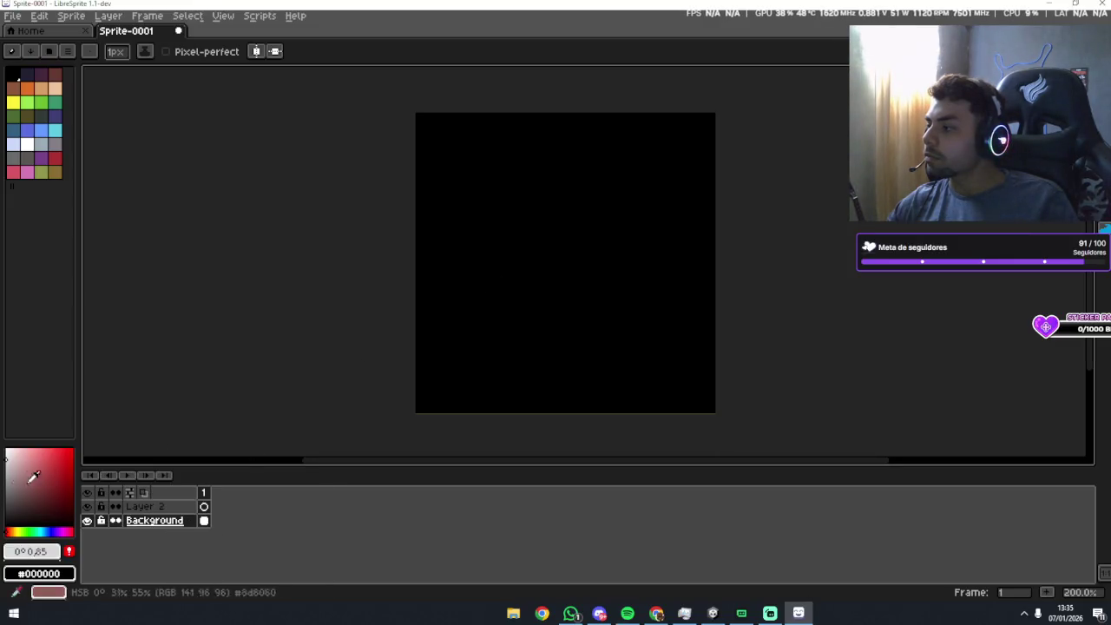
left_click(154, 507)
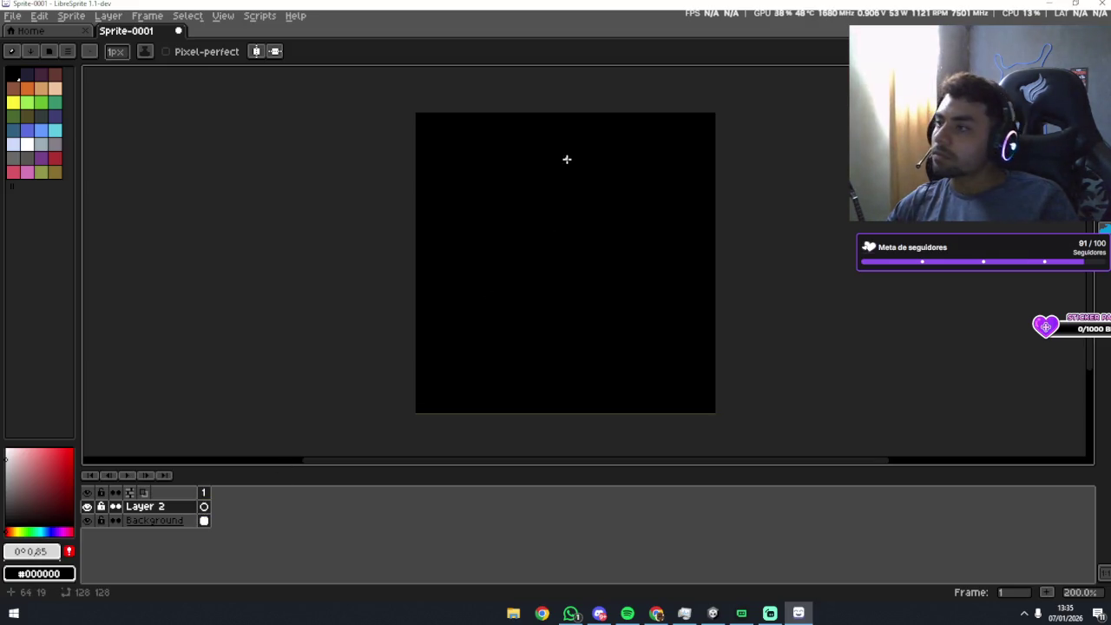
mouse_move(565, 147)
left_mouse_down()
mouse_move(456, 278)
mouse_move(507, 334)
left_mouse_up()
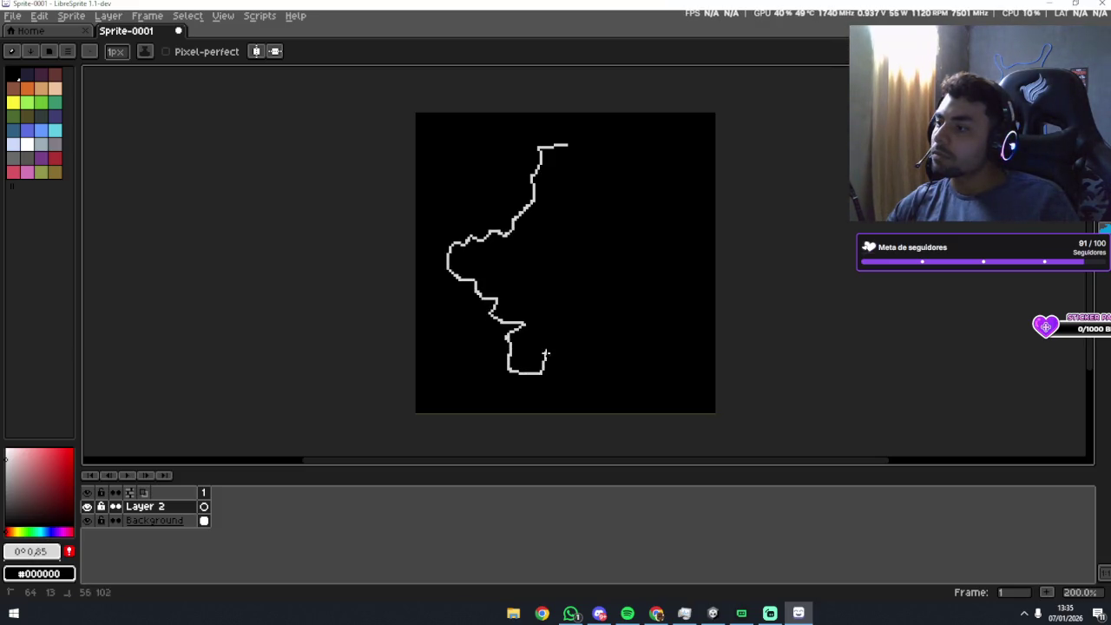
mouse_move(624, 310)
left_mouse_down()
mouse_move(628, 282)
mouse_move(685, 259)
mouse_move(665, 221)
mouse_move(569, 145)
left_mouse_up()
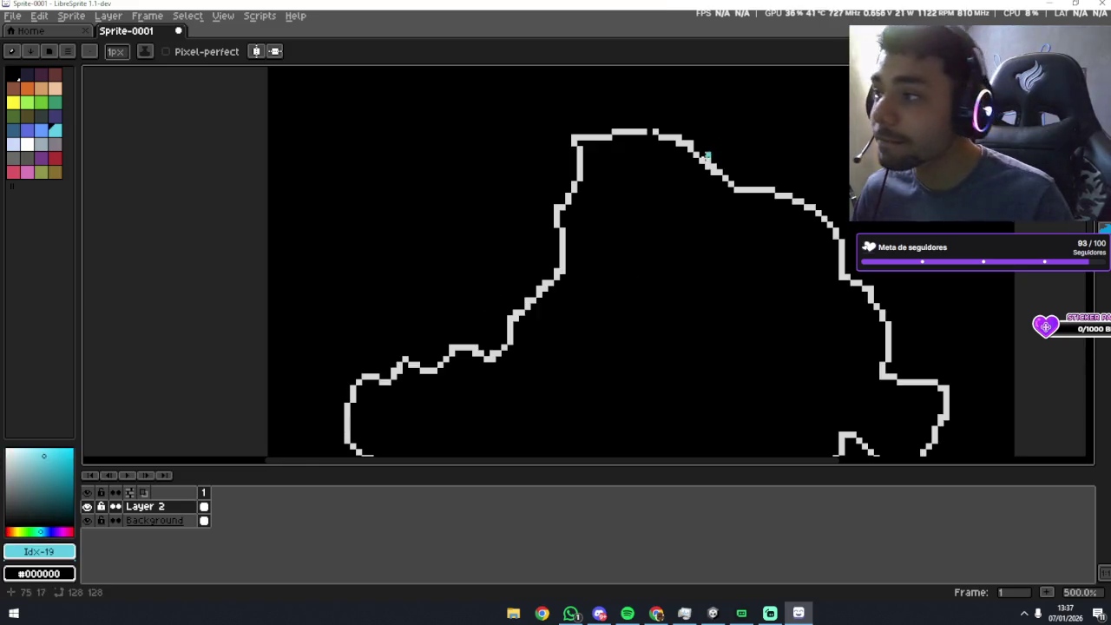
Eyedrop the outline's #d9d9d9 as the paint colour and zoom out to 200%.
left_click(650, 133, "alt")
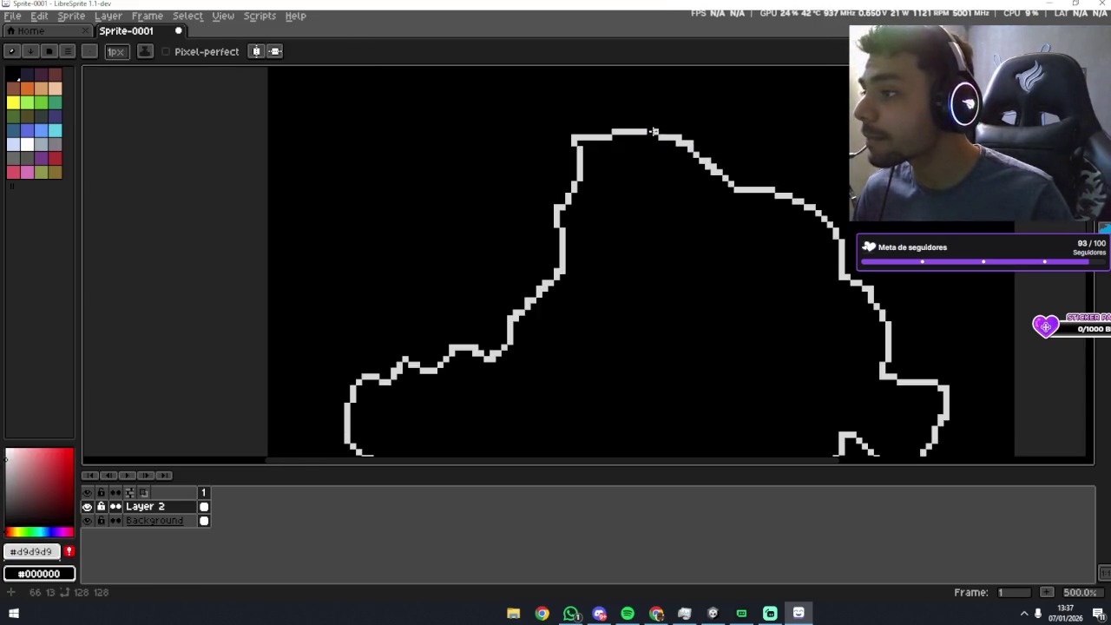
scroll(695, 166, "down", 2)
scroll(695, 166, "down", 1)
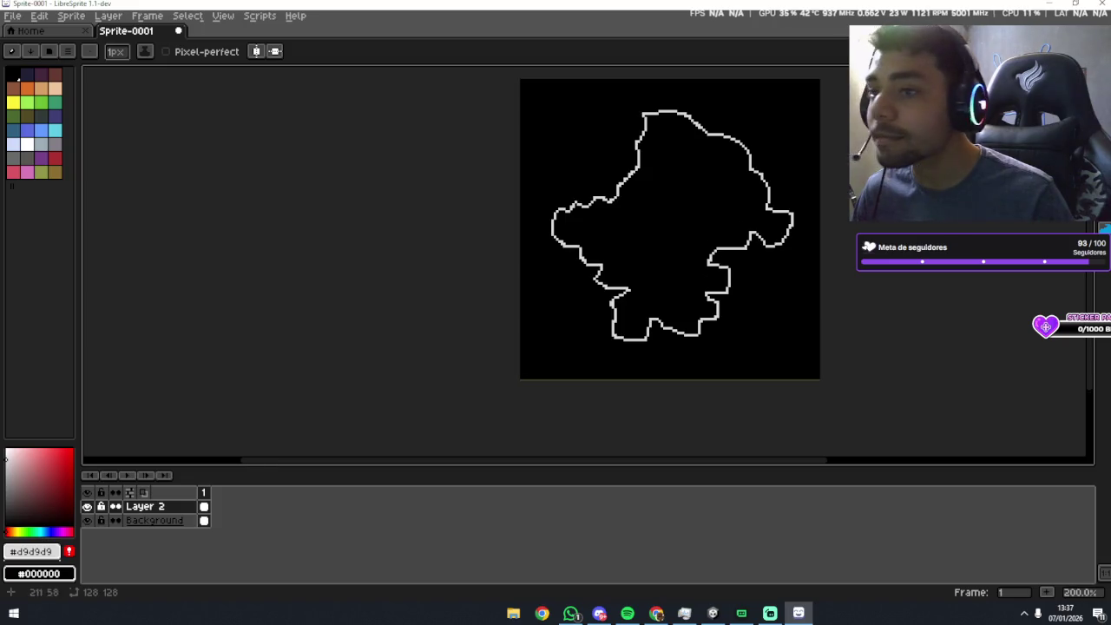
Flood-fill the inside of the cloud outline with light grey #d9d9d9 using the Paint Bucket.
key("g")
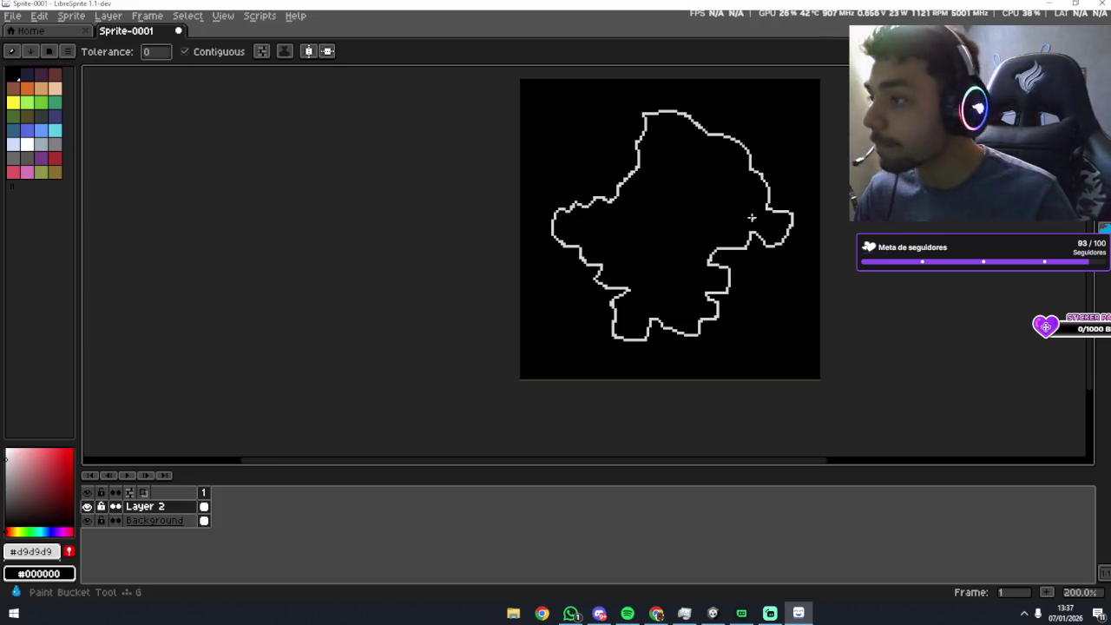
left_click(751, 217)
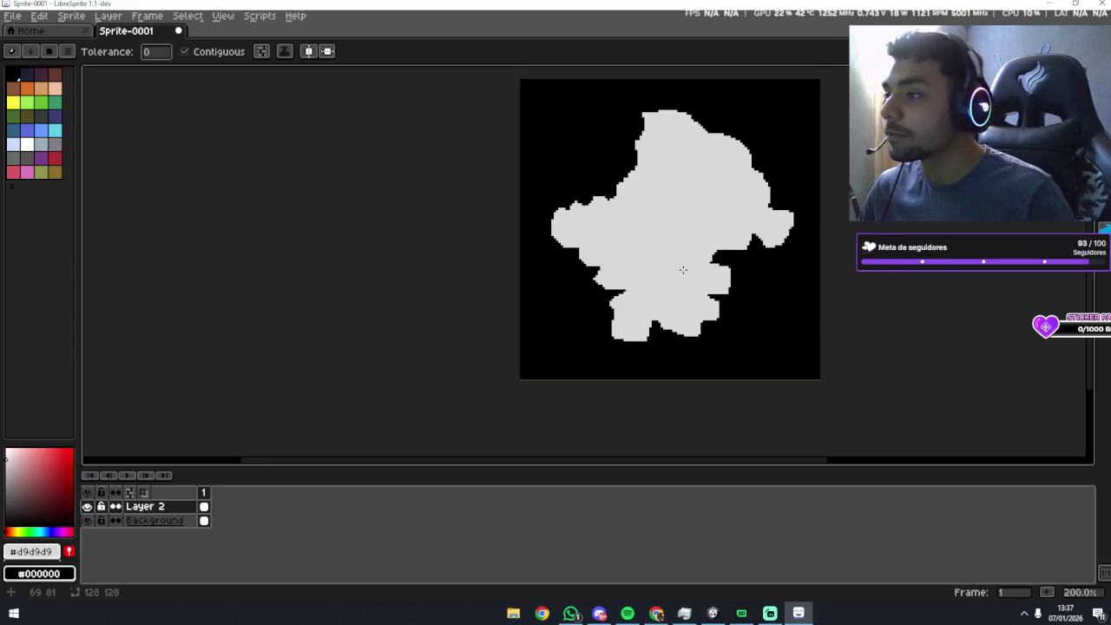
left_click_drag(683, 270, 634, 292)
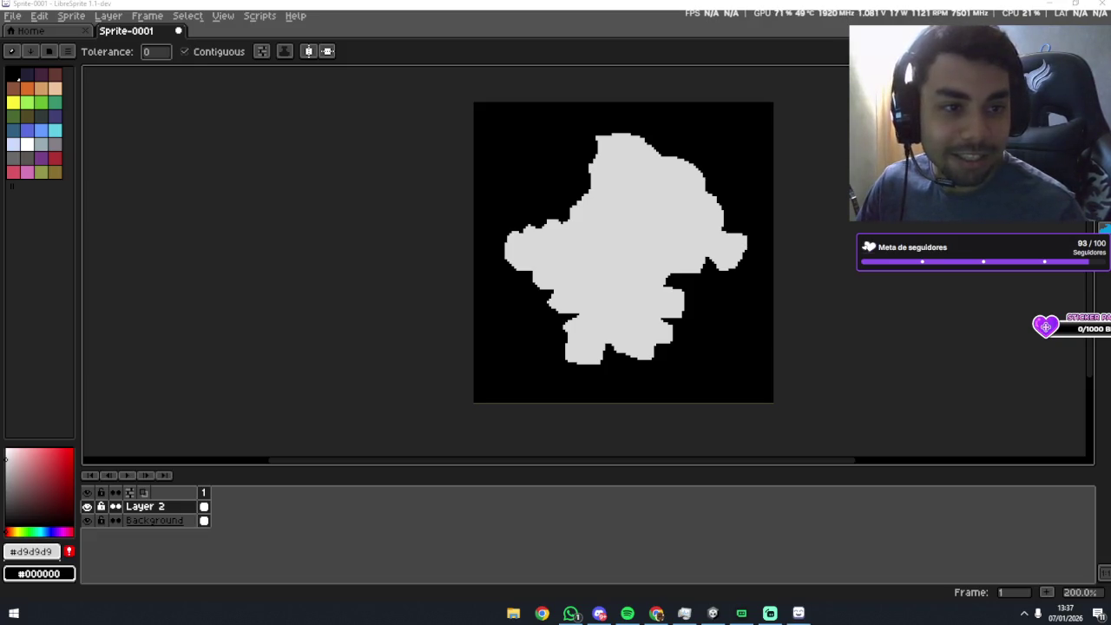
left_click(1065, 612)
left_click(902, 550)
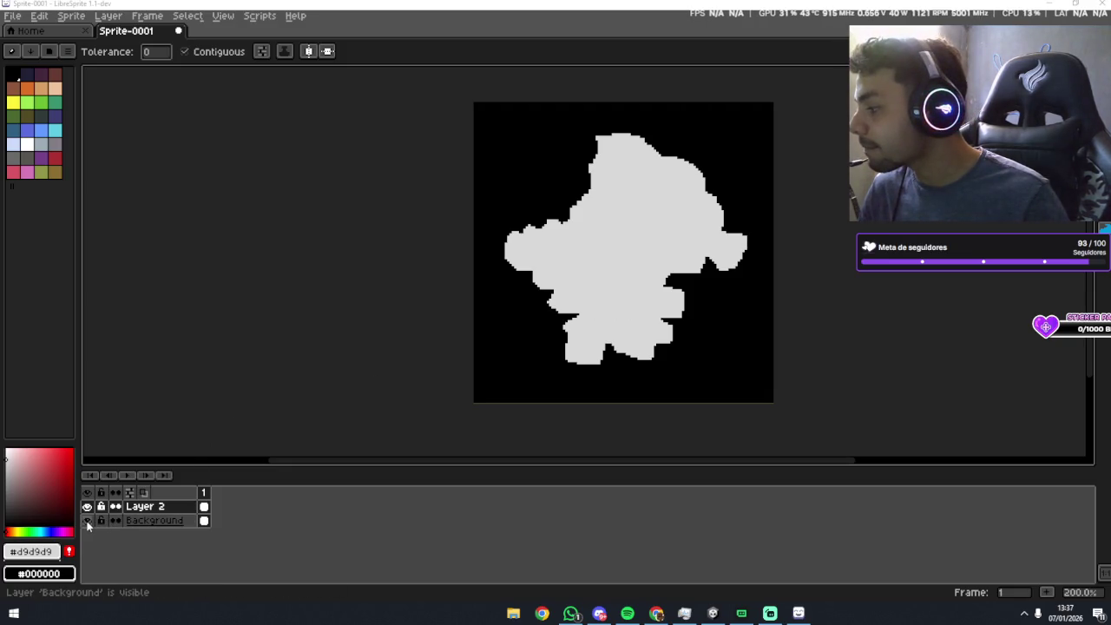
Toggle the Background layer's visibility to check transparency, then remove the black Background layer.
left_click(87, 521)
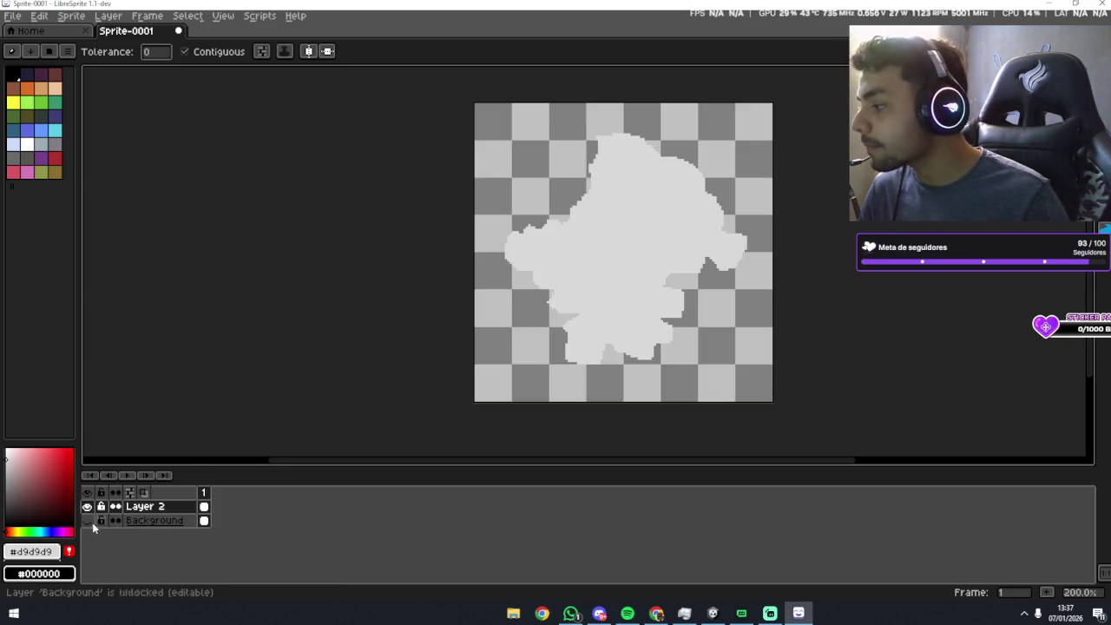
left_click(87, 521)
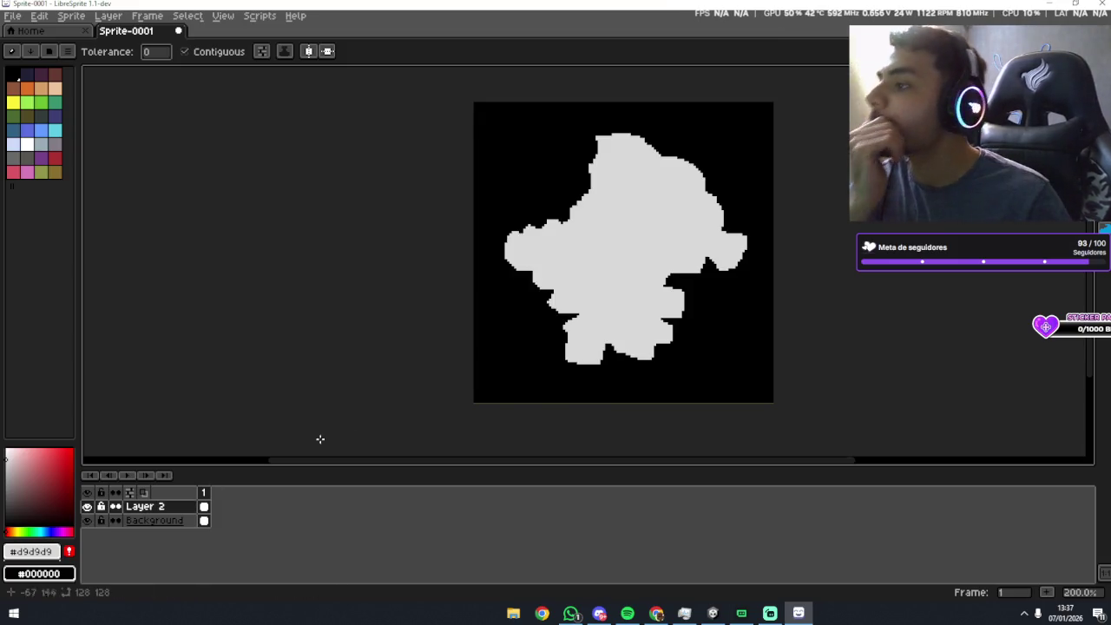
scroll(614, 229, "up", 1)
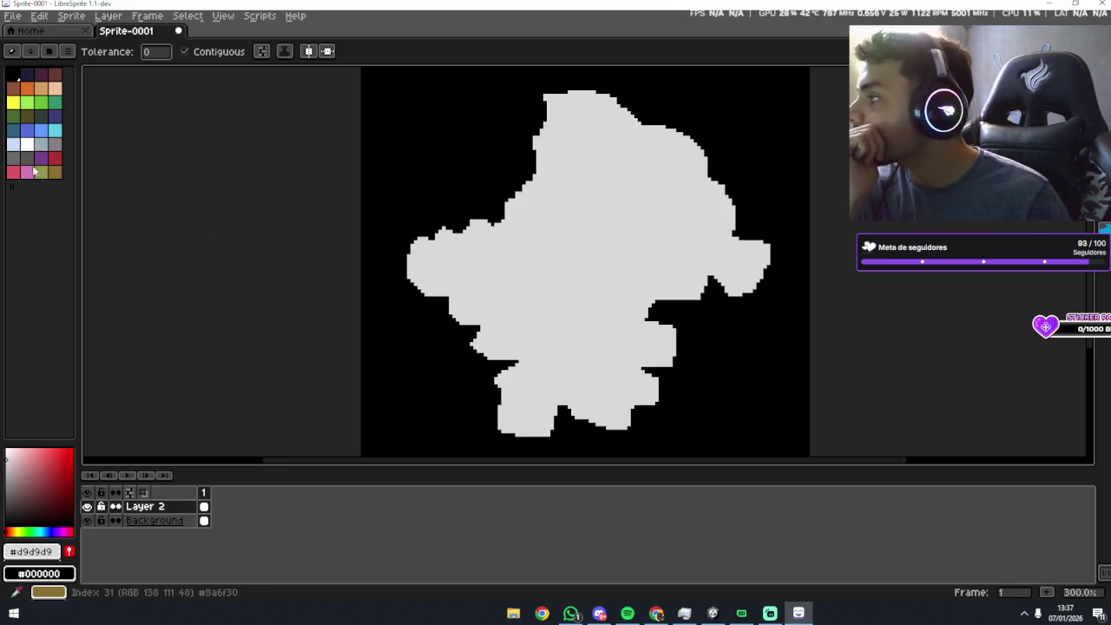
left_click(55, 145)
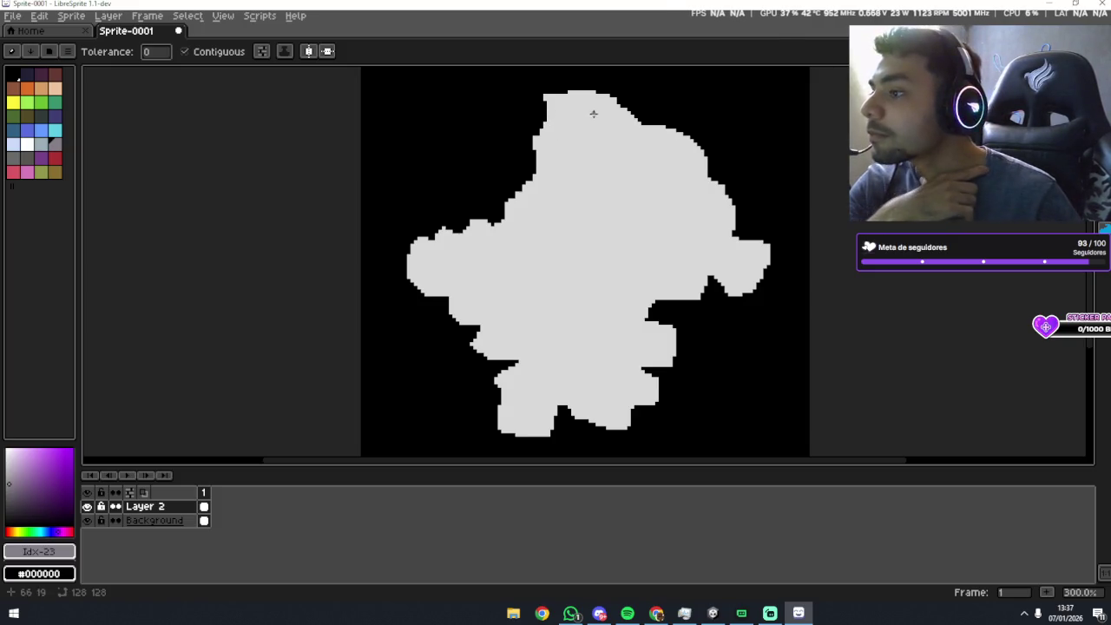
scroll(538, 134, "down", 1)
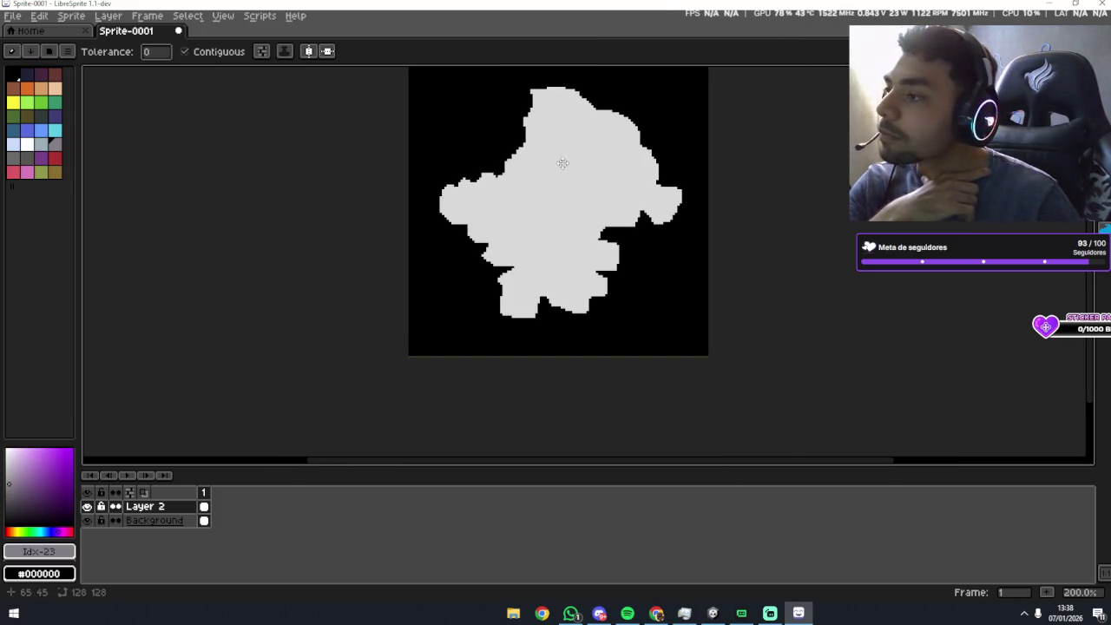
right_click(189, 526)
left_click(217, 524)
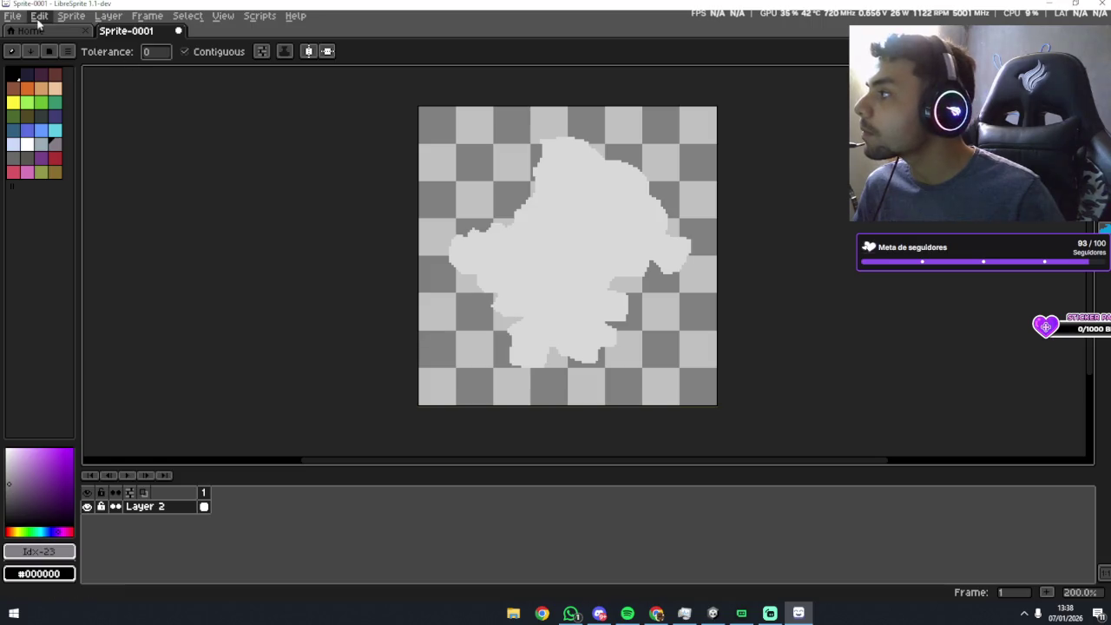
Start Save As and browse from Downloads up to Disco Local (H:) > Ocean > assets.
left_click(146, 16)
left_click(7, 18)
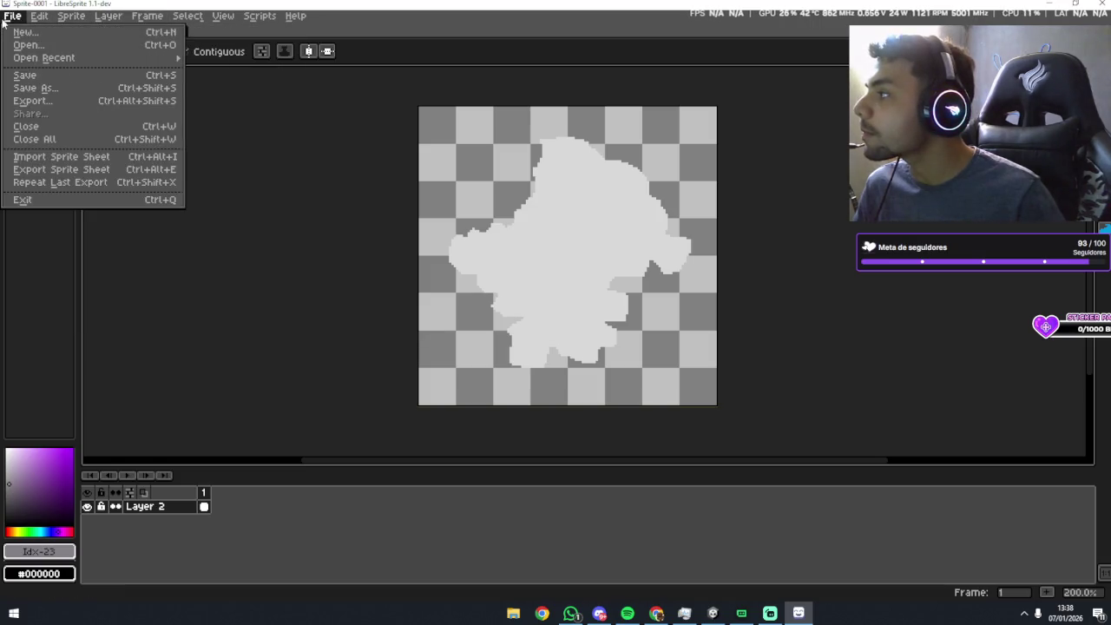
left_click(332, 218)
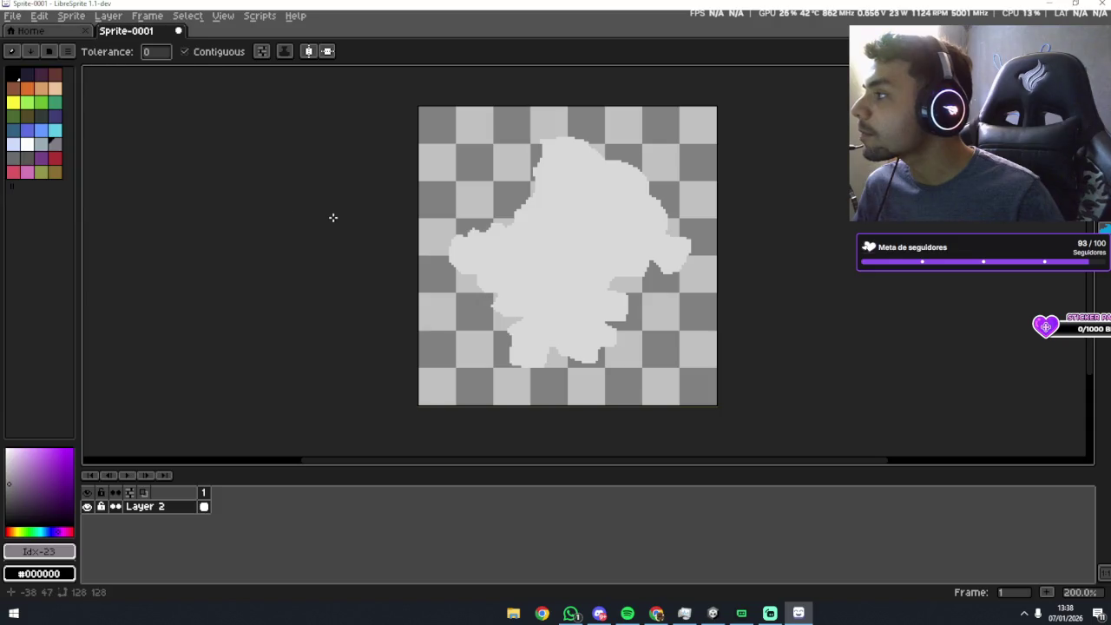
left_click(13, 16)
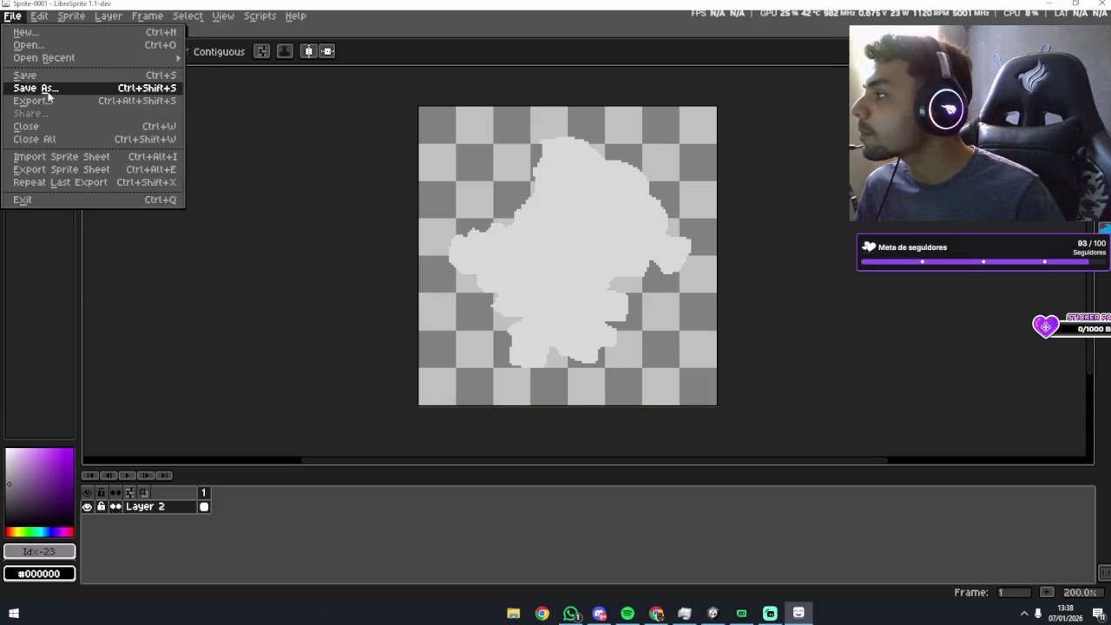
left_click(45, 87)
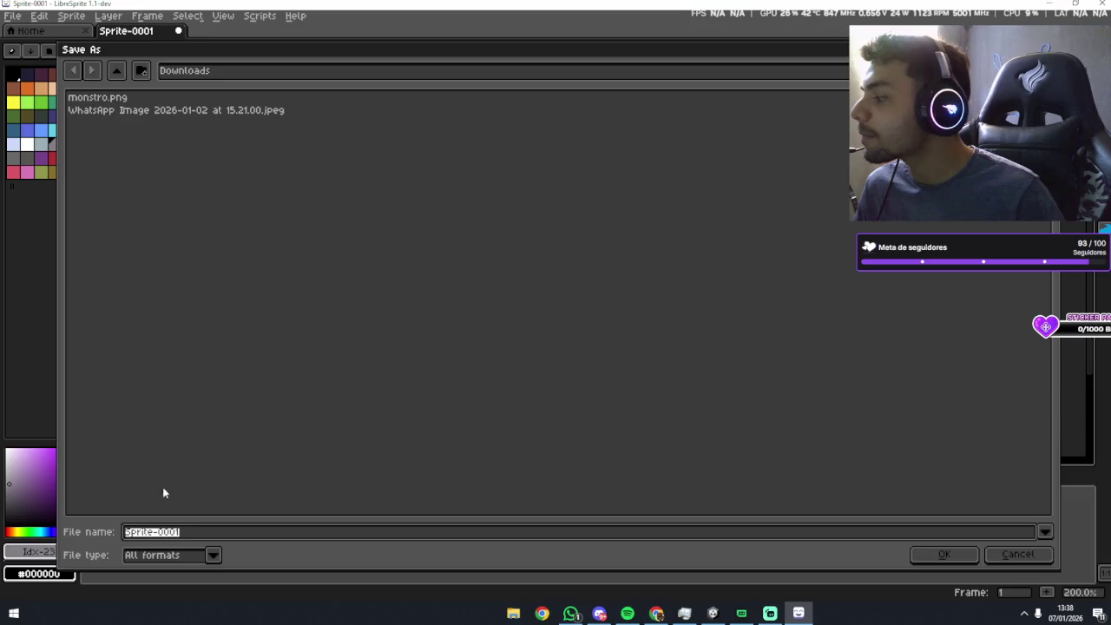
left_click(118, 70)
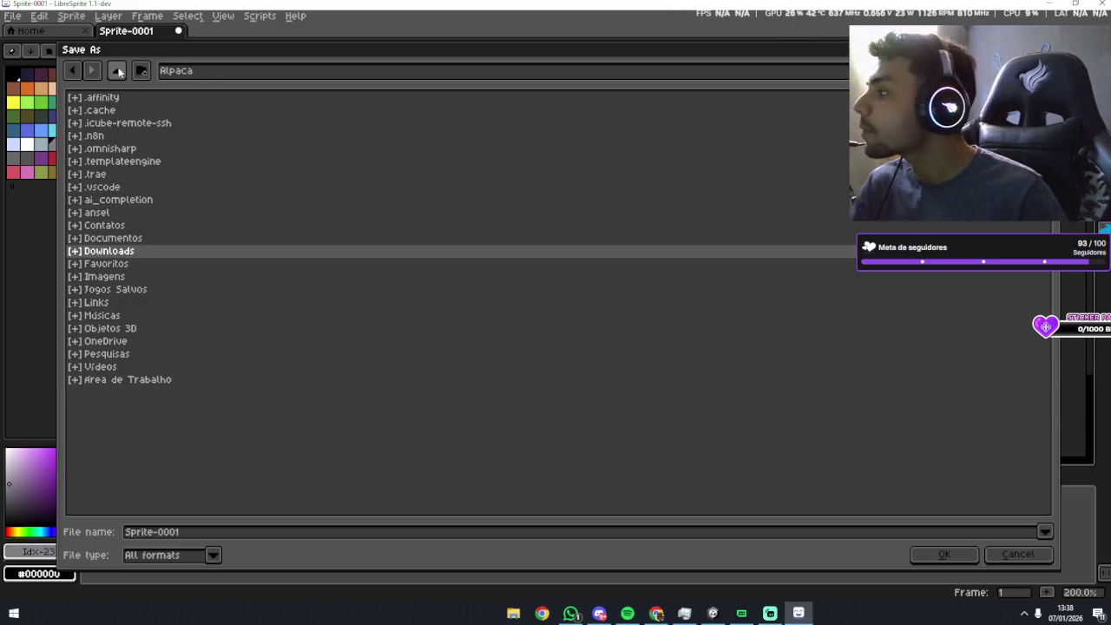
left_click(117, 70)
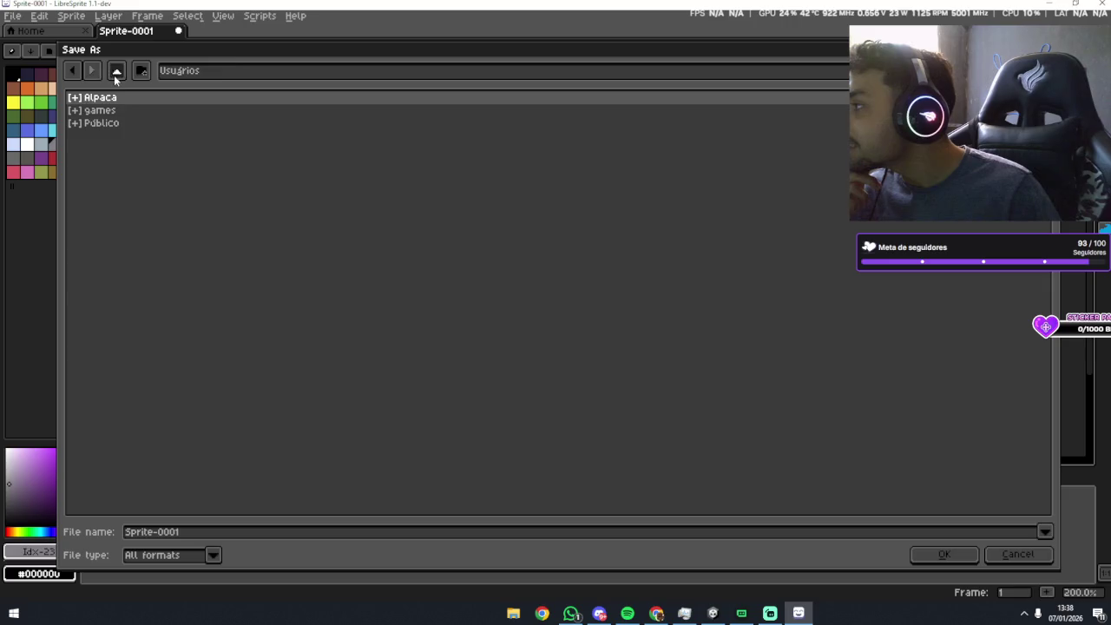
left_click(115, 73)
left_click(115, 73)
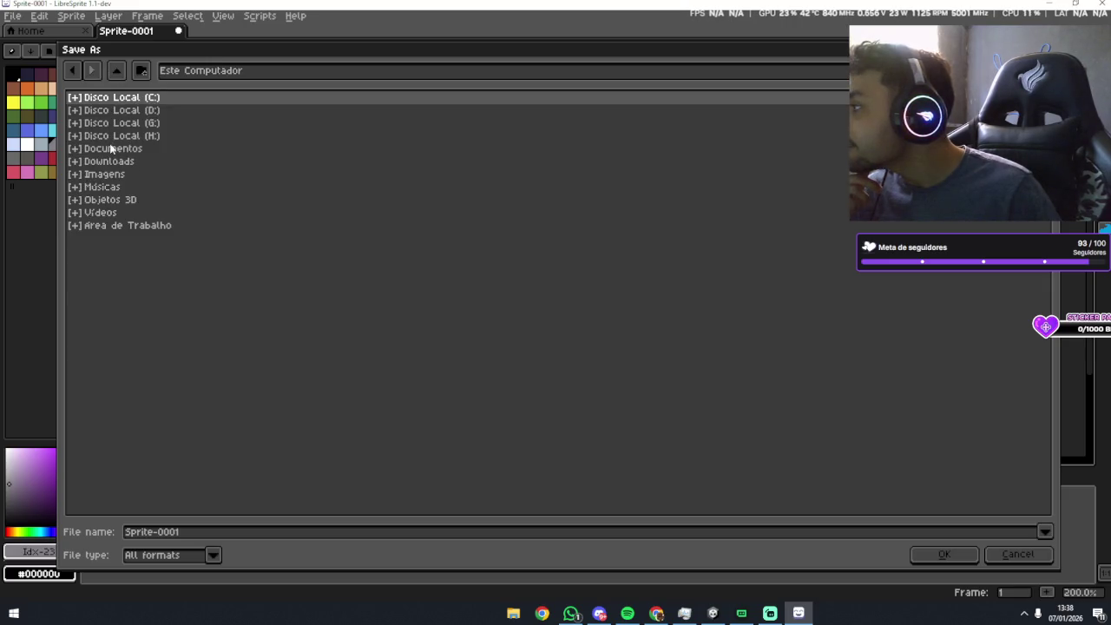
double_click(126, 136)
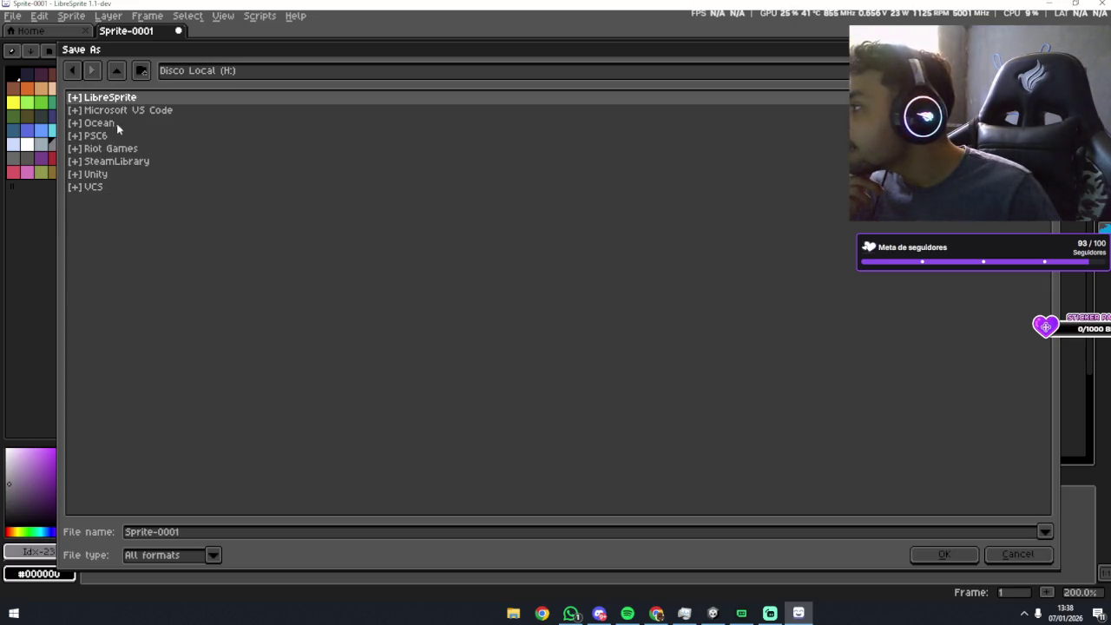
double_click(116, 124)
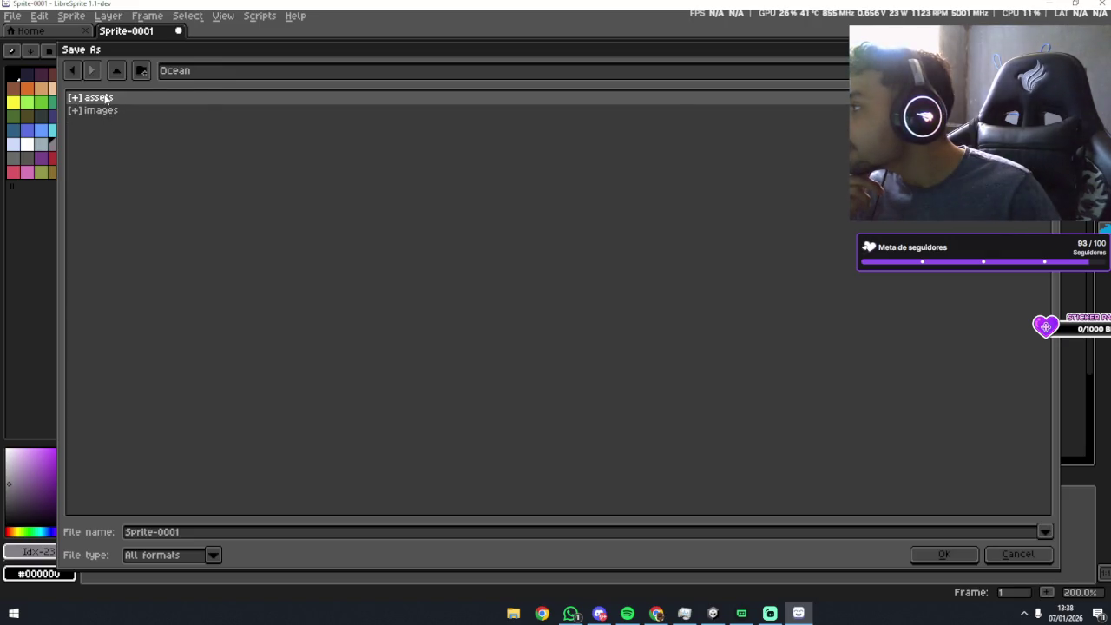
double_click(103, 97)
Replace the file name and save the sprite as nevoa.ase in the assets folder.
left_click(183, 382)
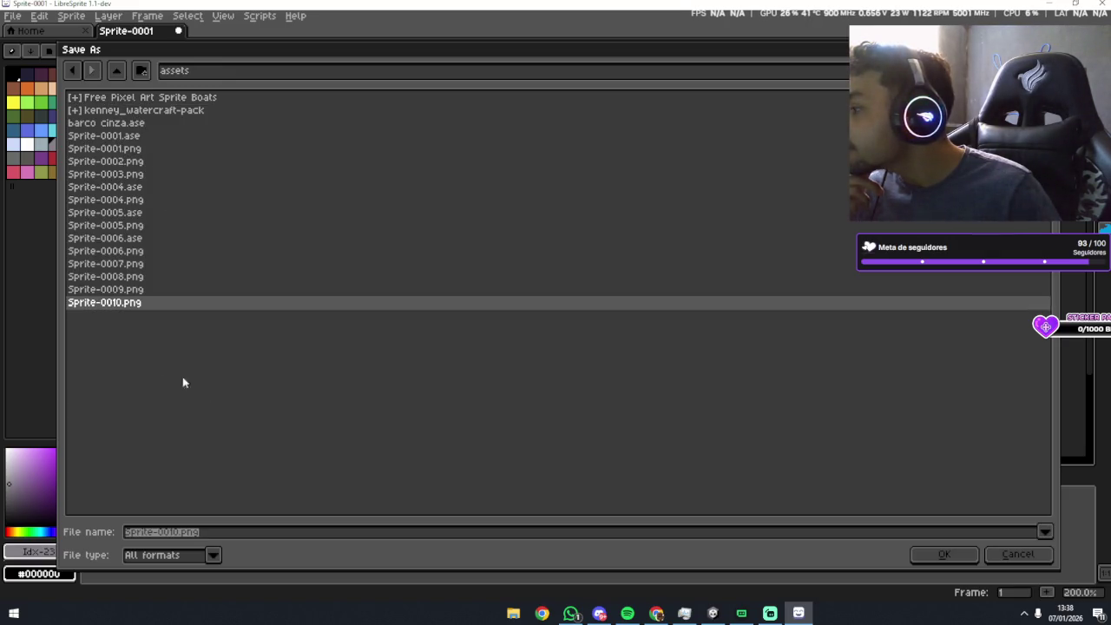
left_click(236, 526)
key("ctrl+a")
key("BackSpace")
type("vela")
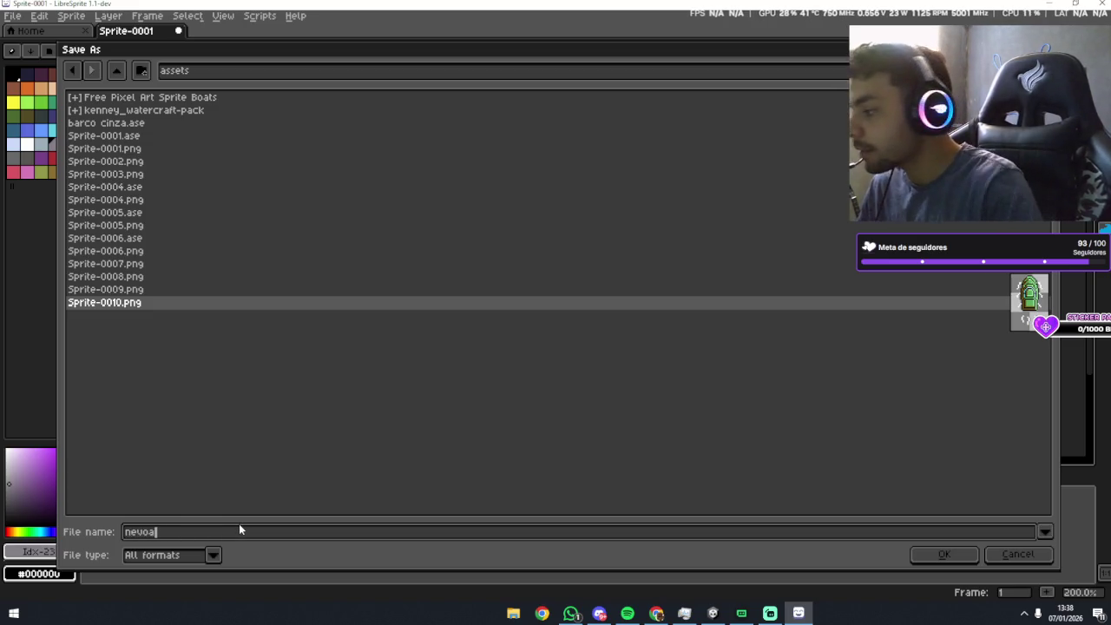
left_click(944, 554)
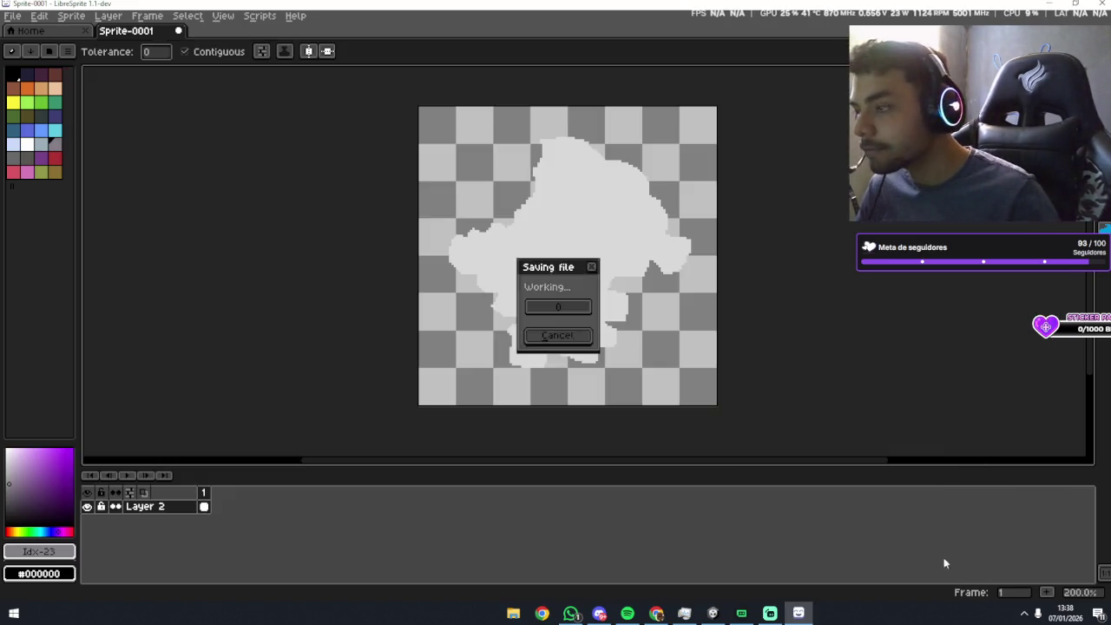
left_click(12, 16)
Save a PNG copy of the sprite as nevoa.png in the same assets folder.
left_click(26, 103)
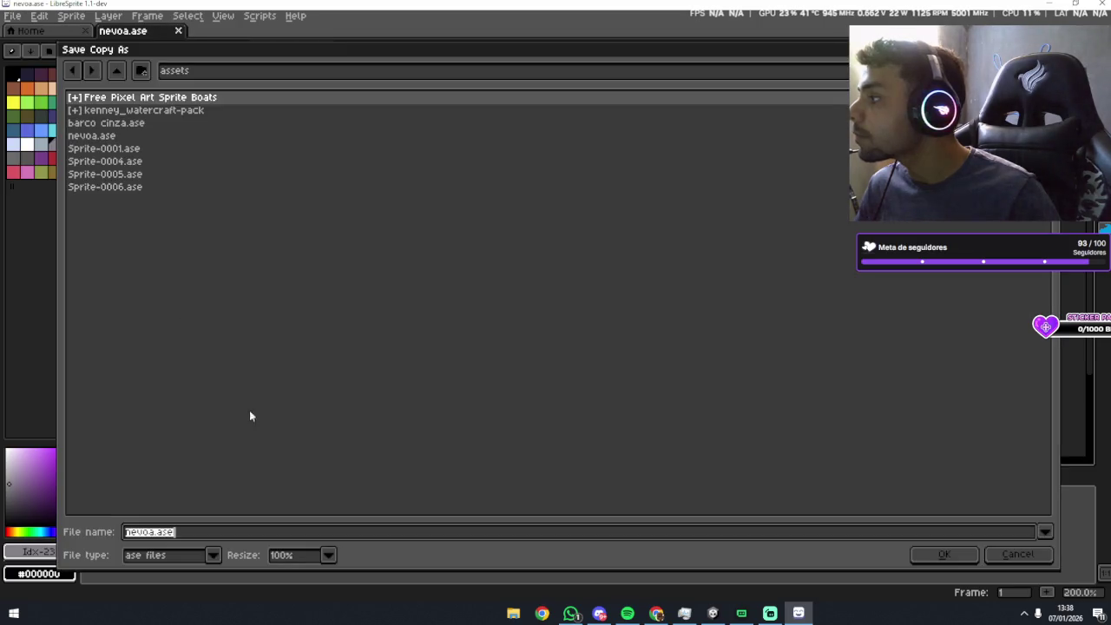
key("Escape")
left_click(13, 16)
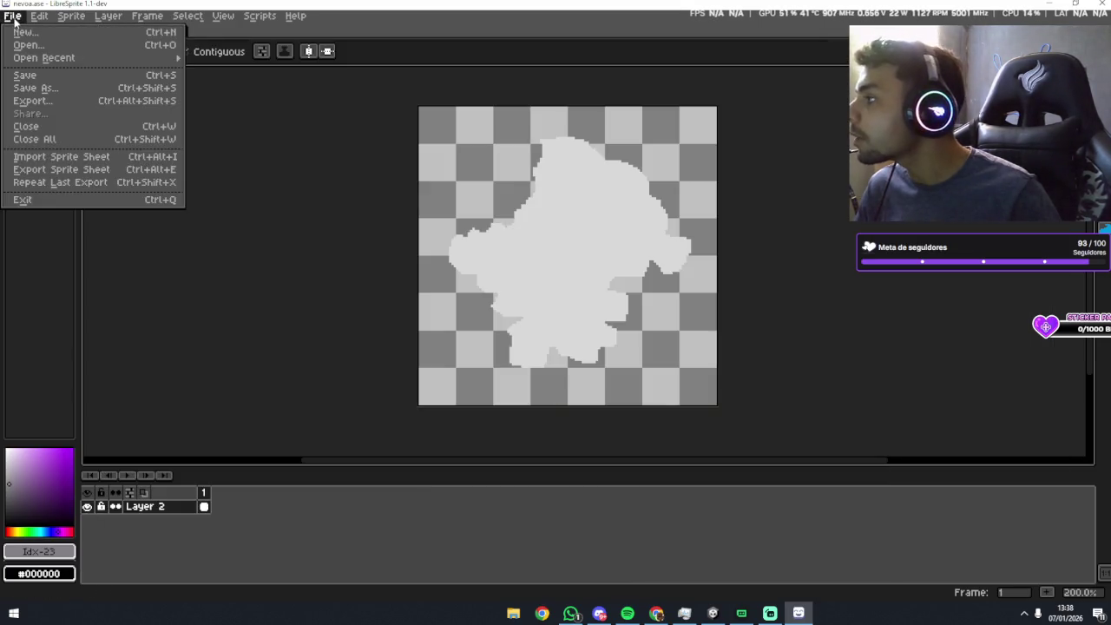
left_click(13, 16)
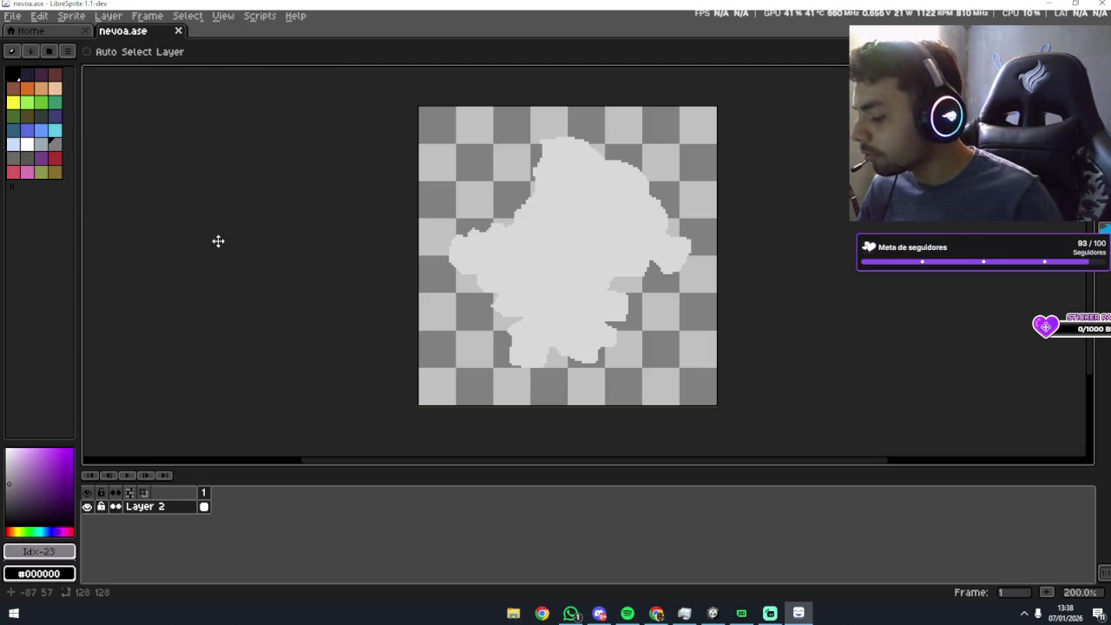
key("ctrl+alt+shift+s")
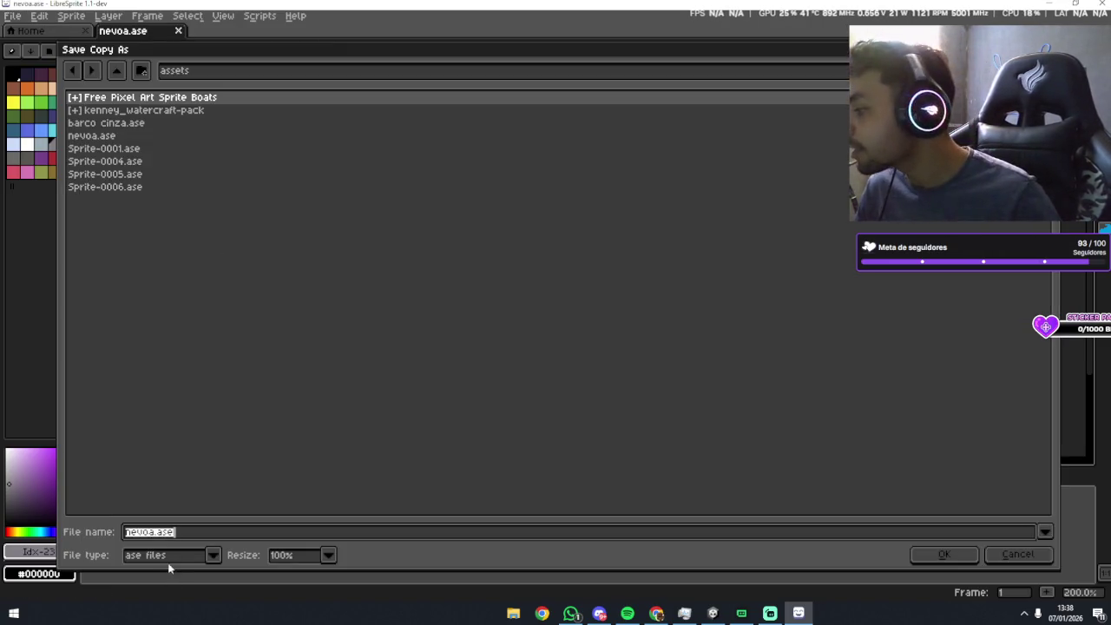
left_click(211, 555)
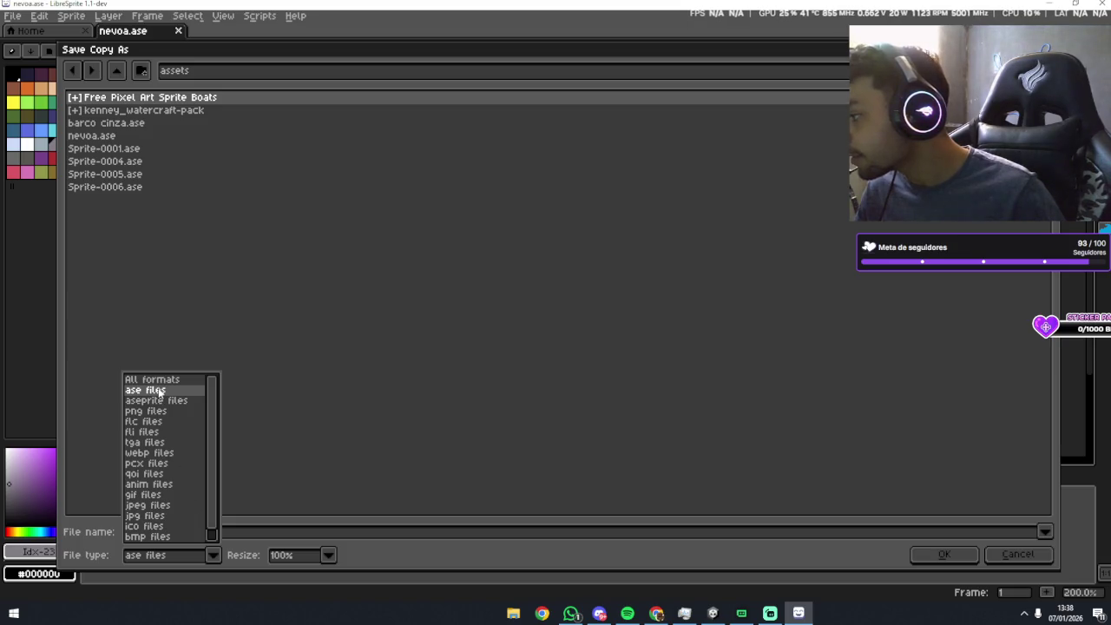
left_click(146, 410)
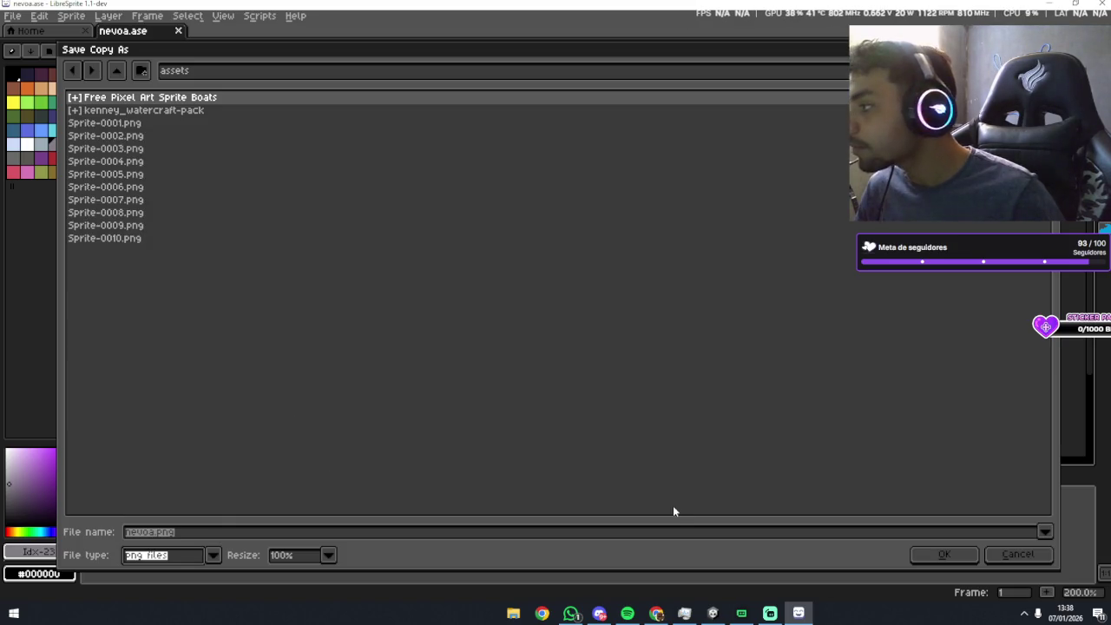
left_click(943, 553)
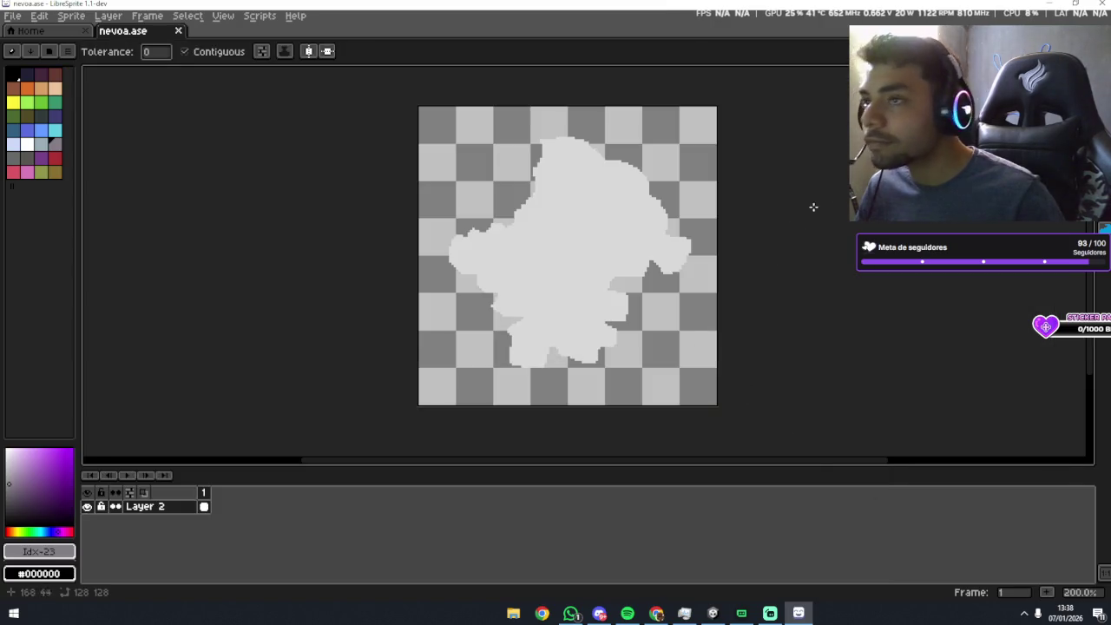
left_click(712, 612)
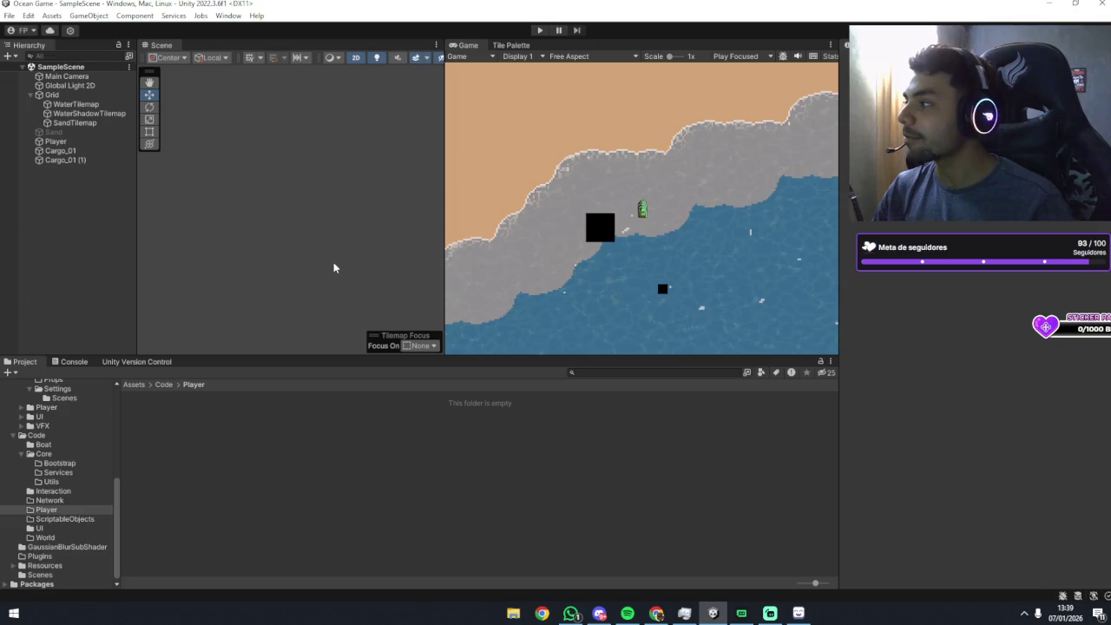
Frame the Main Camera in the scene view and switch to the Move tool.
left_click(66, 77)
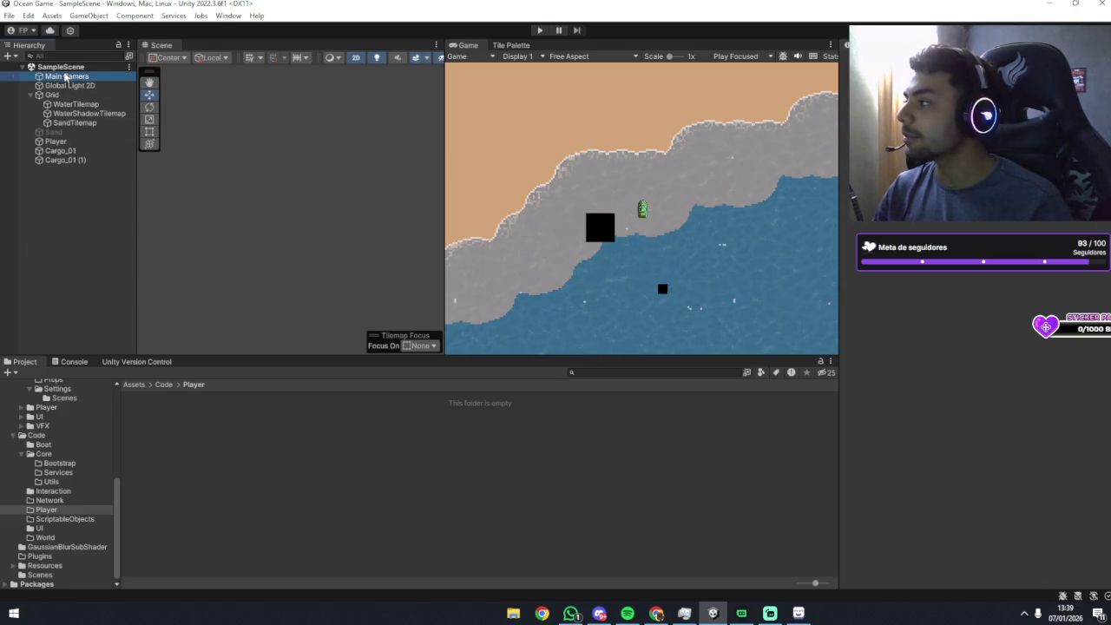
key("f")
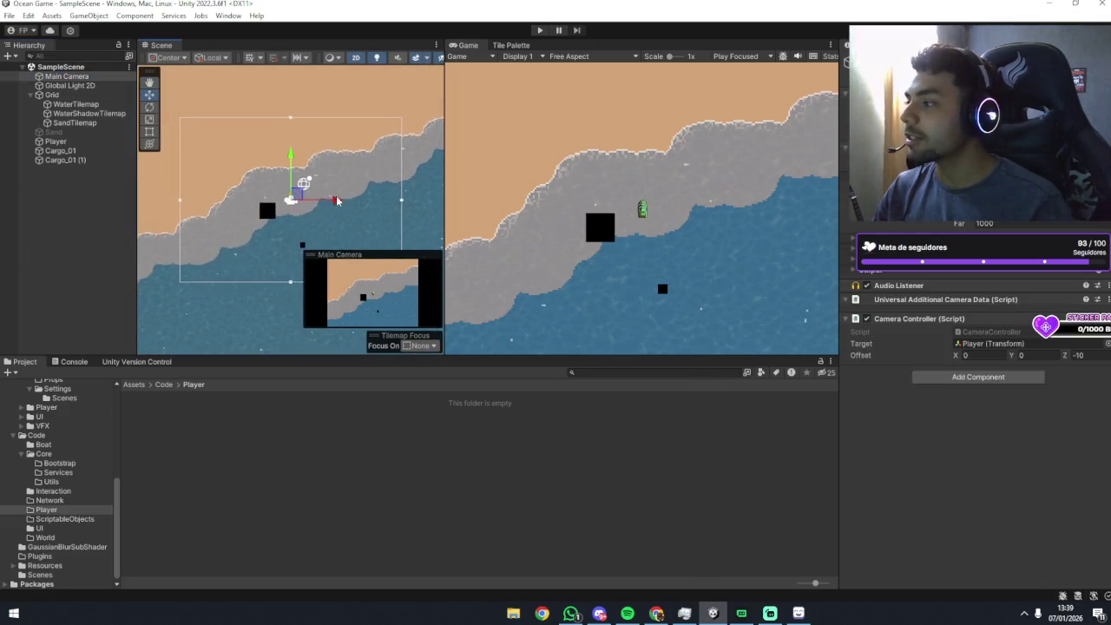
scroll(333, 202, "up", 4)
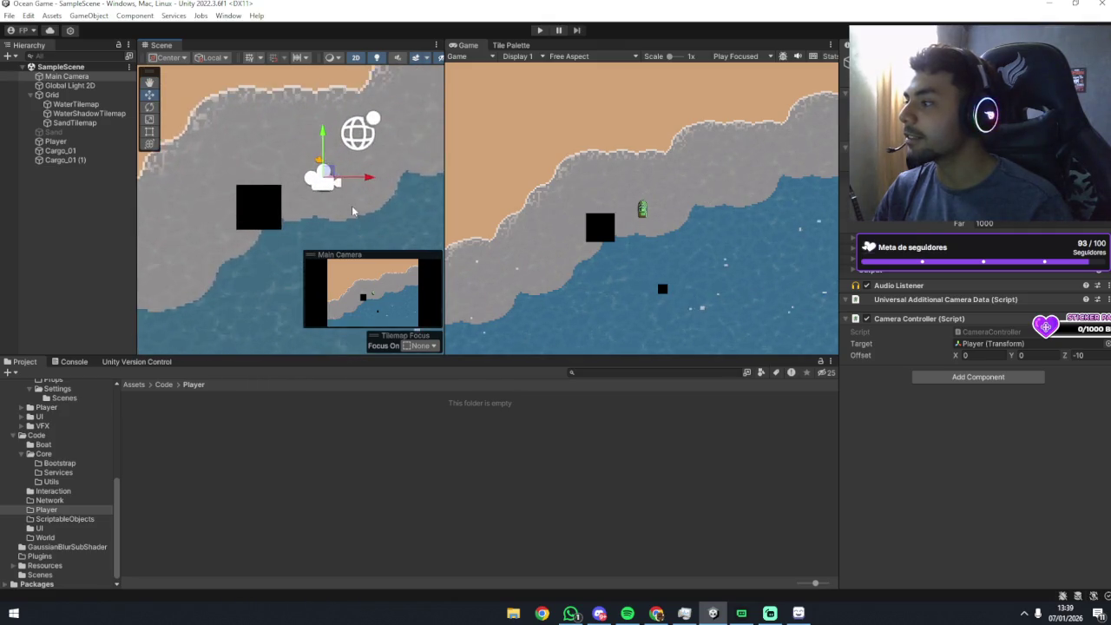
scroll(338, 207, "down", 4)
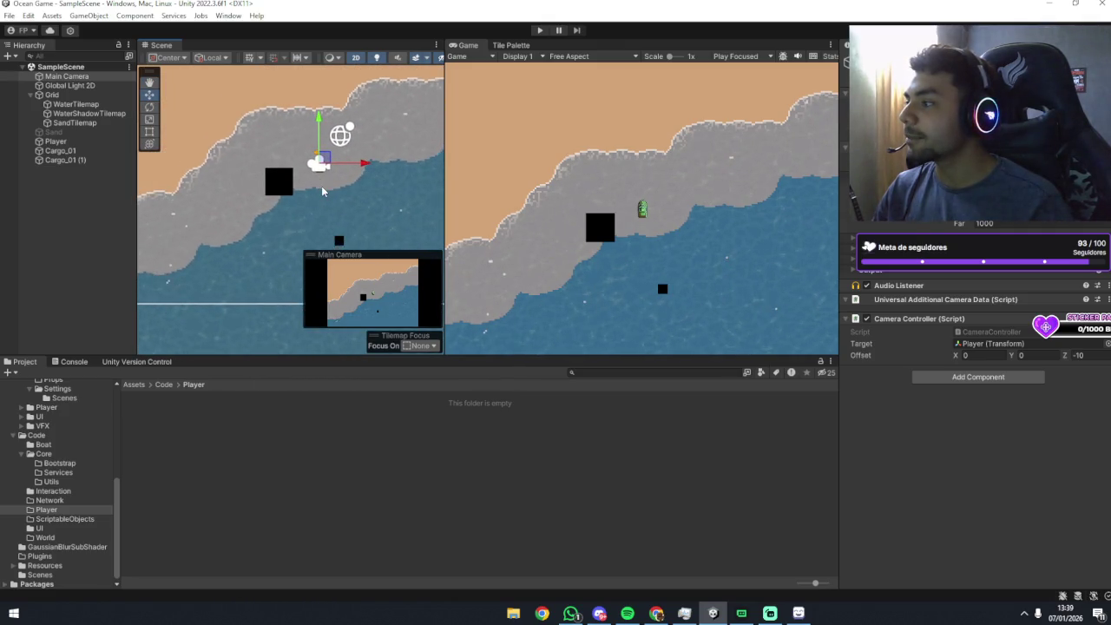
left_click_drag(322, 215, 299, 244)
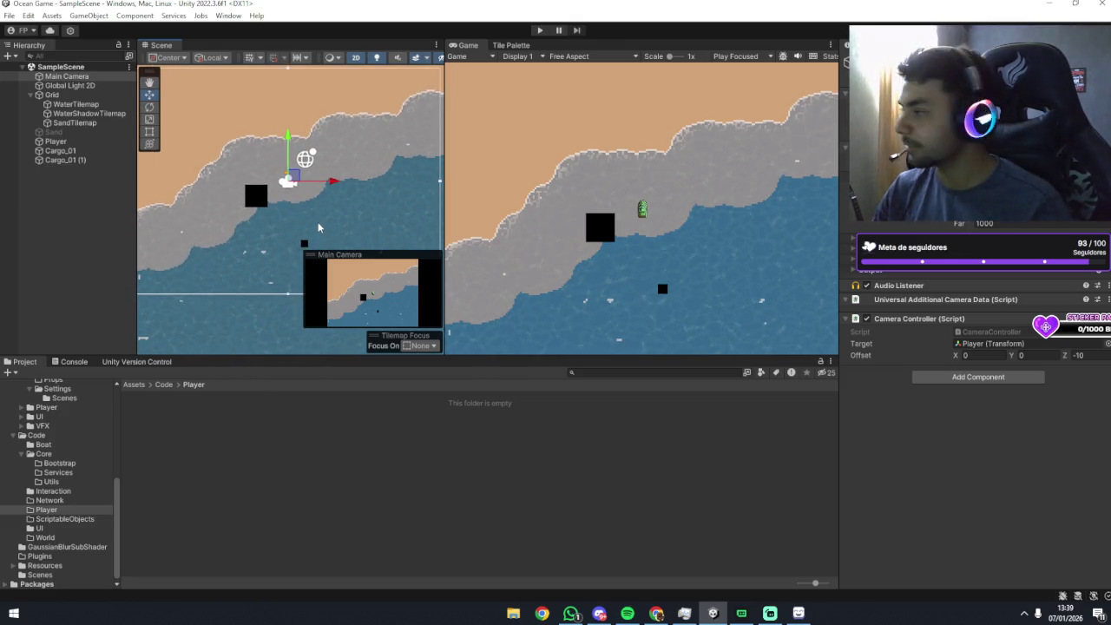
left_click_drag(244, 211, 230, 208)
key("w")
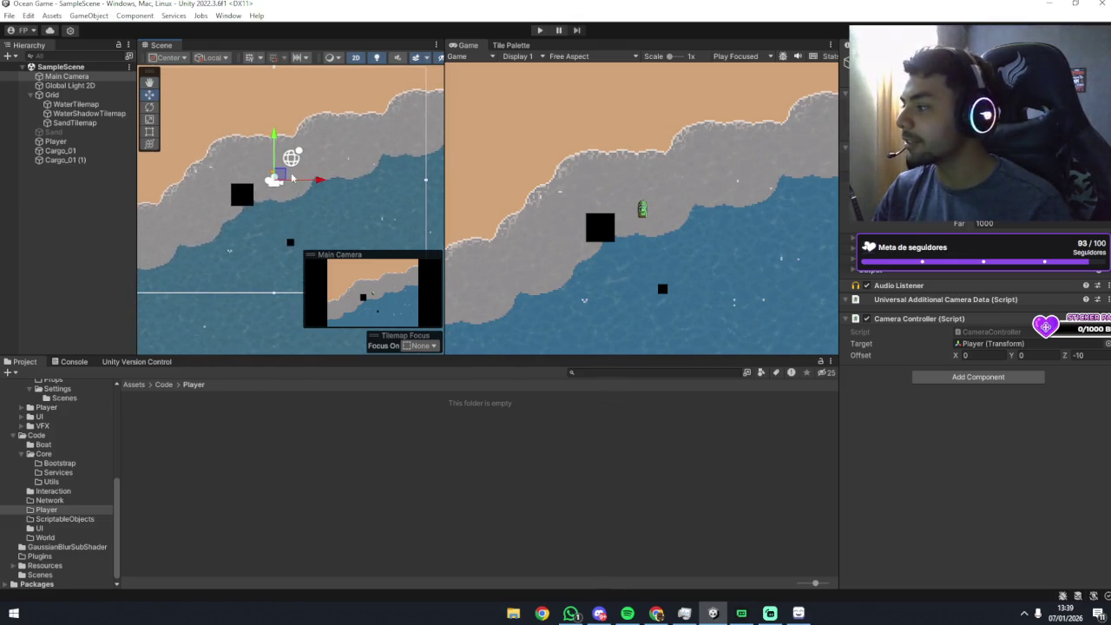
Browse the Network, Player, Interaction and Boat script folders in the Project window.
left_click(48, 501)
left_click(47, 511)
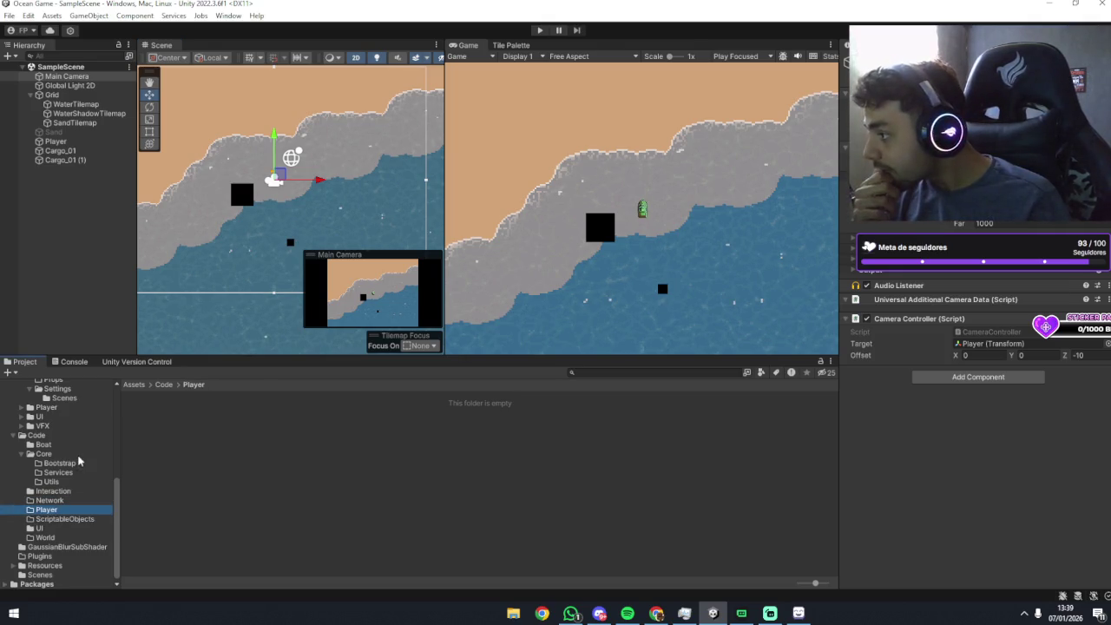
scroll(80, 449, "up", 5)
scroll(80, 452, "down", 4)
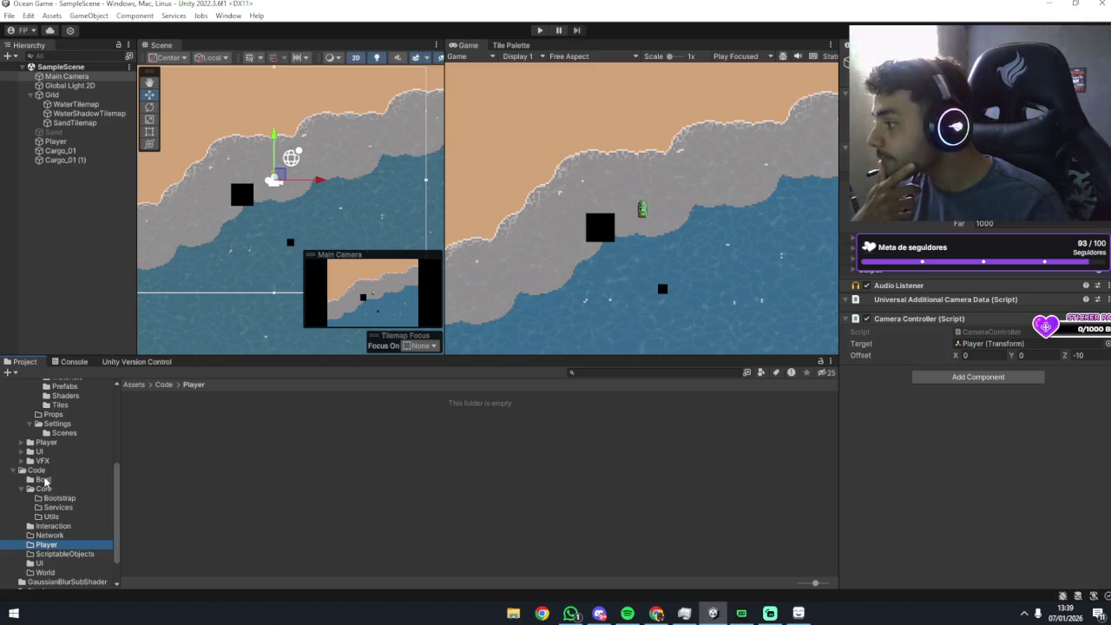
scroll(47, 485, "down", 2)
left_click(54, 489)
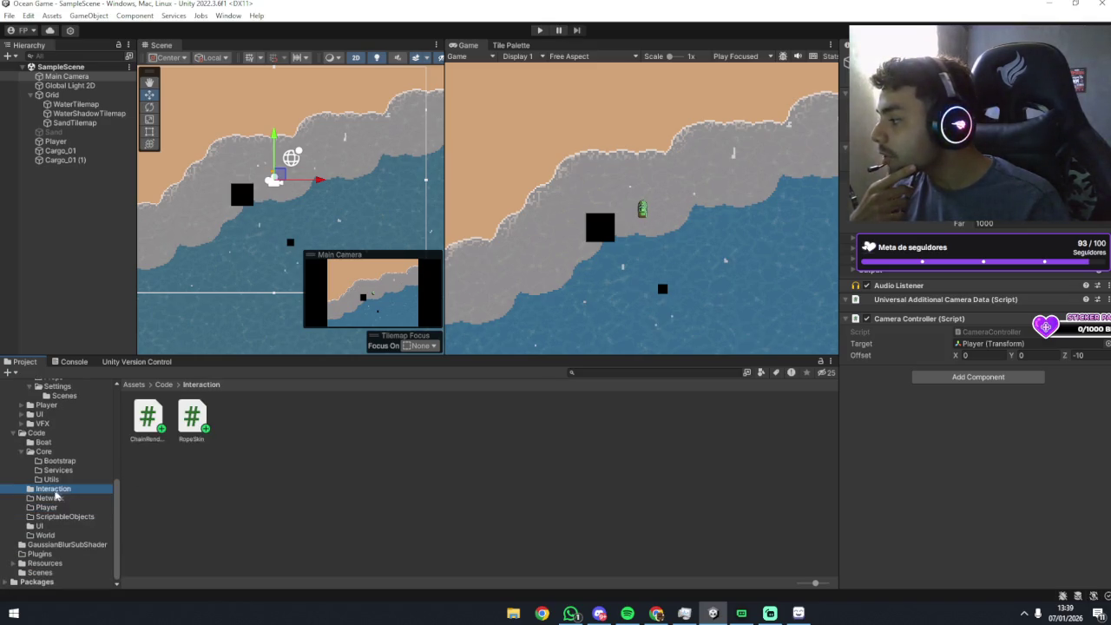
left_click(54, 498)
left_click(47, 507)
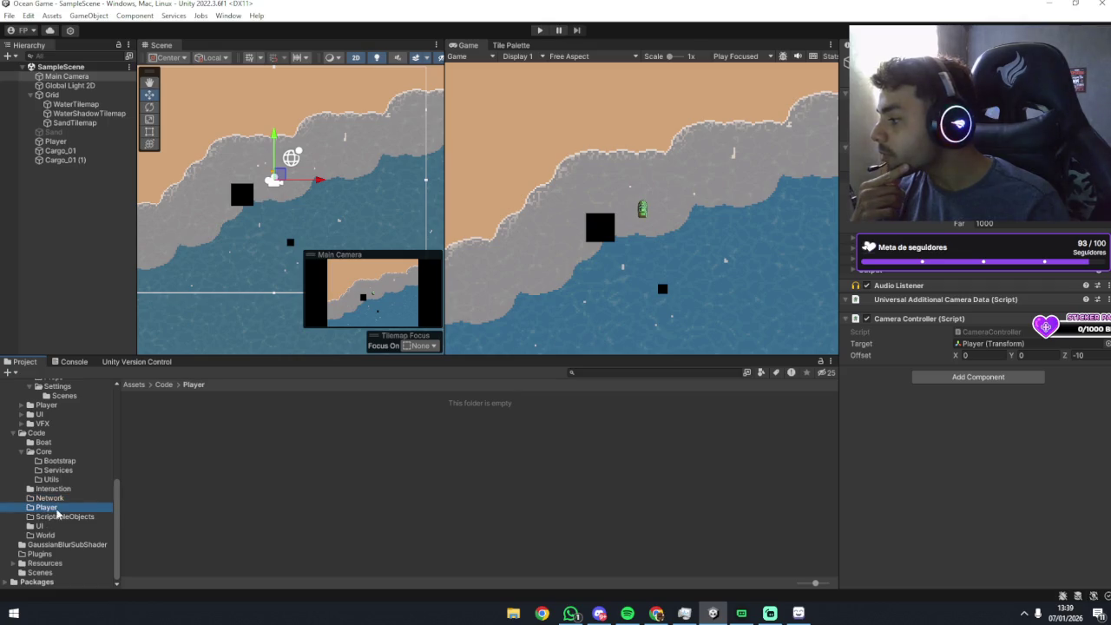
left_click(41, 442)
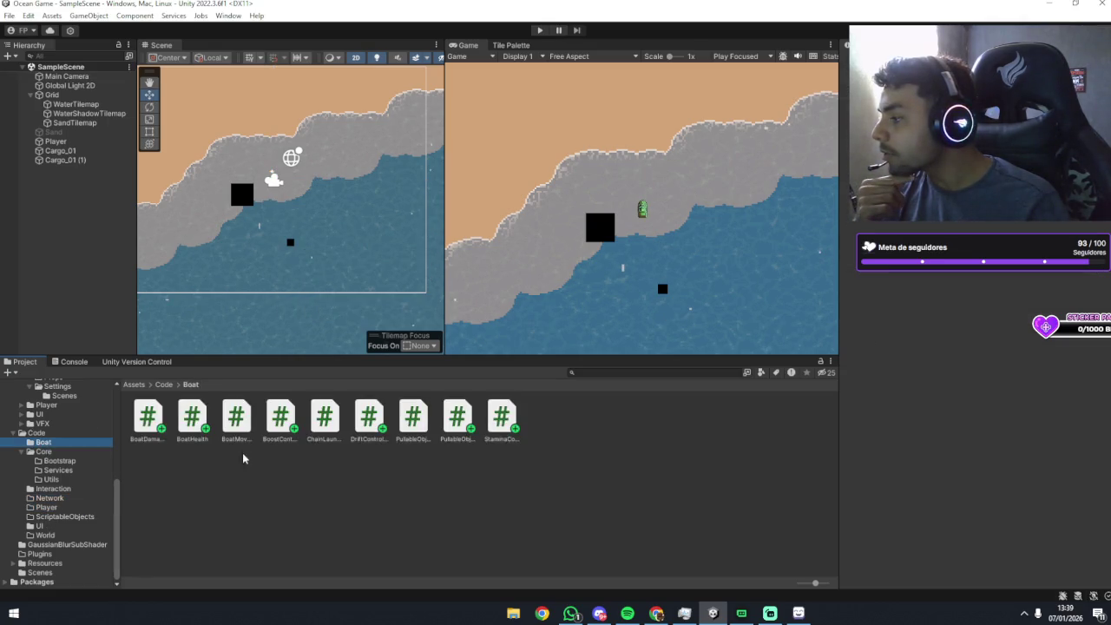
Scroll up the project tree and open the Art > Boats > Sprites folder.
scroll(62, 434, "up", 2)
scroll(63, 435, "up", 2)
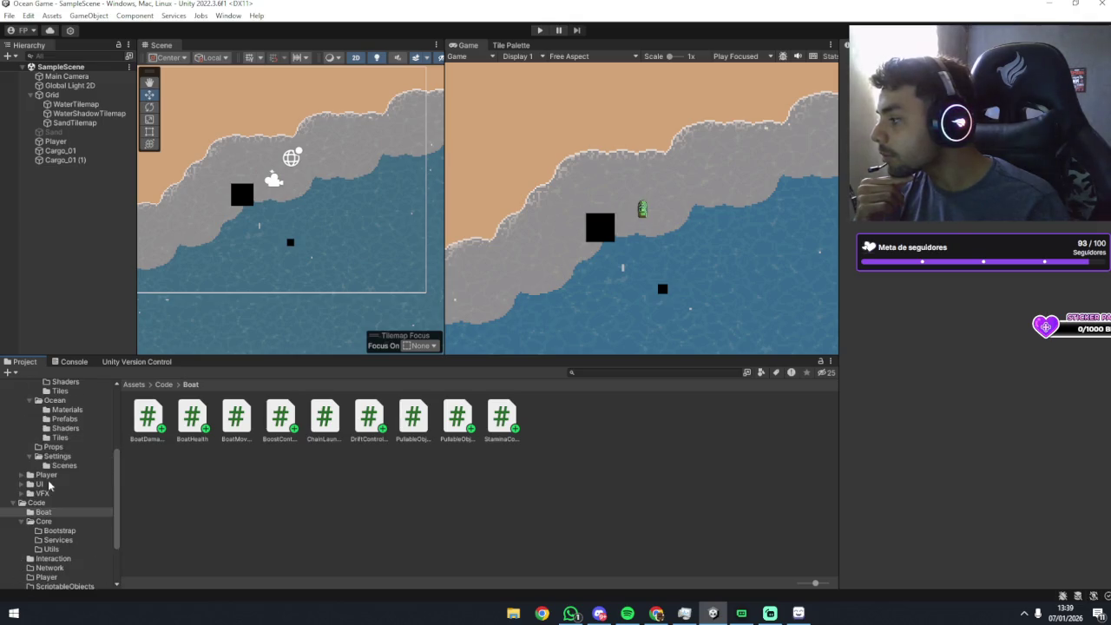
scroll(52, 488, "up", 2)
scroll(61, 490, "up", 2)
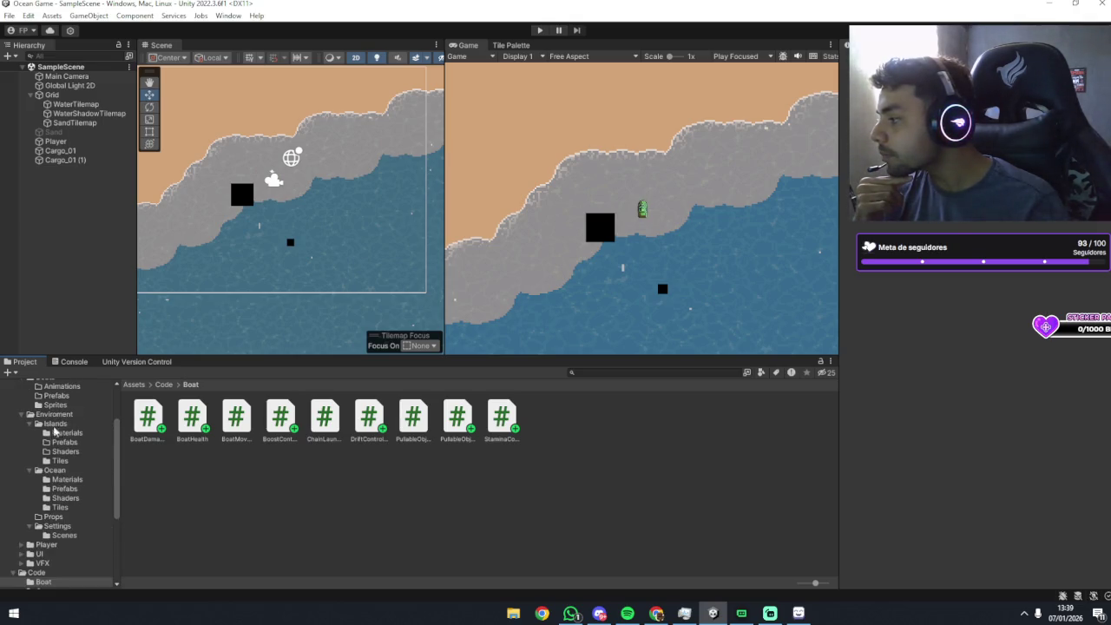
scroll(55, 439, "up", 2)
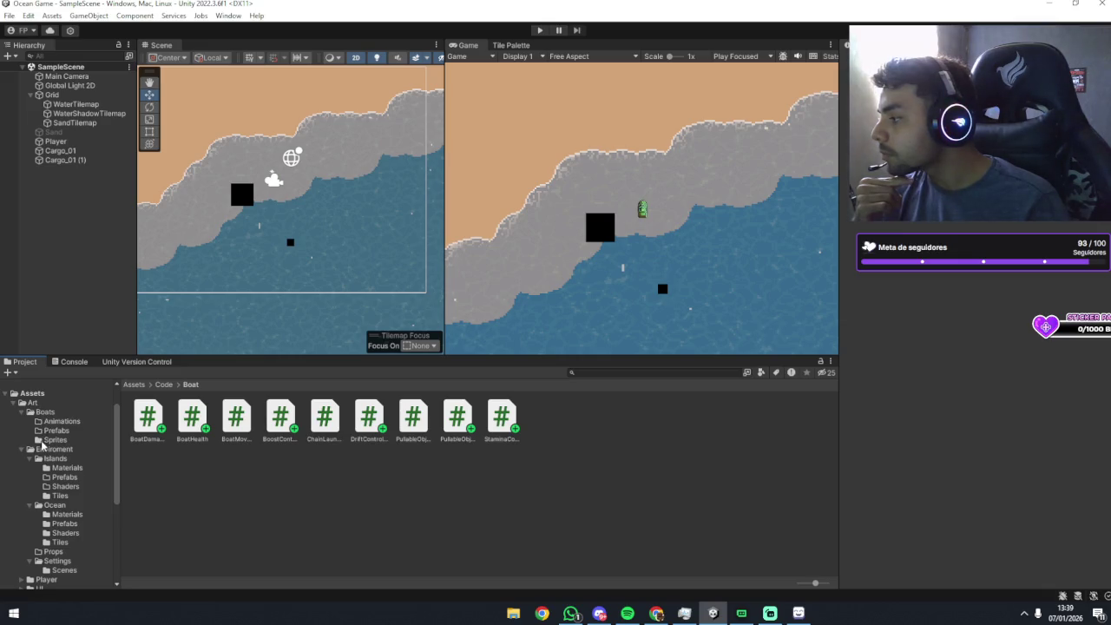
scroll(50, 469, "down", 4)
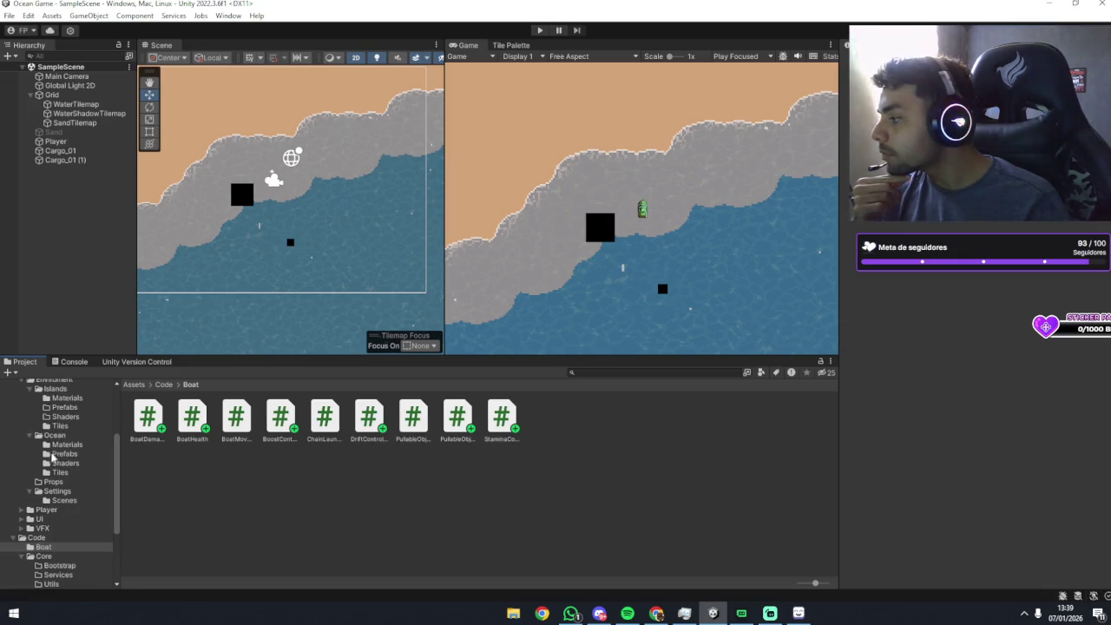
scroll(61, 494, "up", 4)
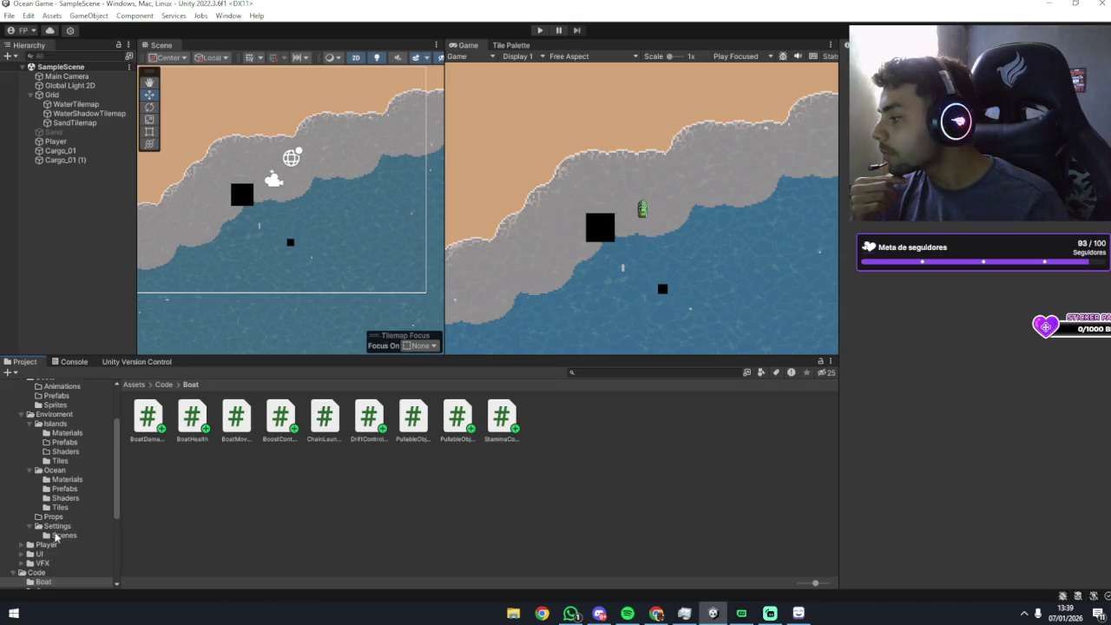
scroll(44, 482, "up", 2)
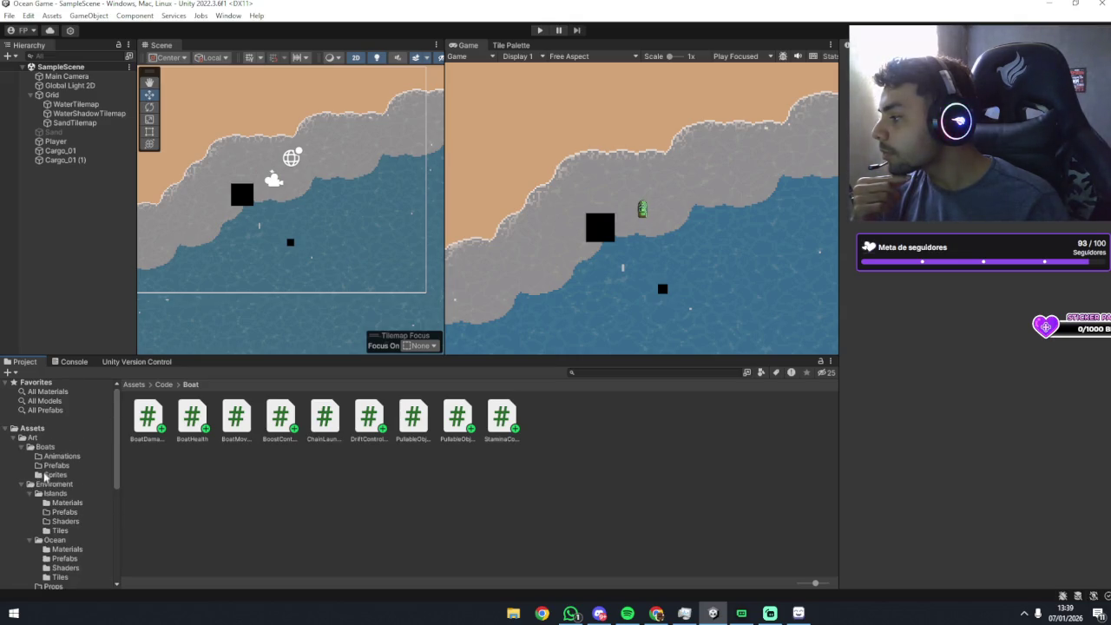
left_click(52, 475)
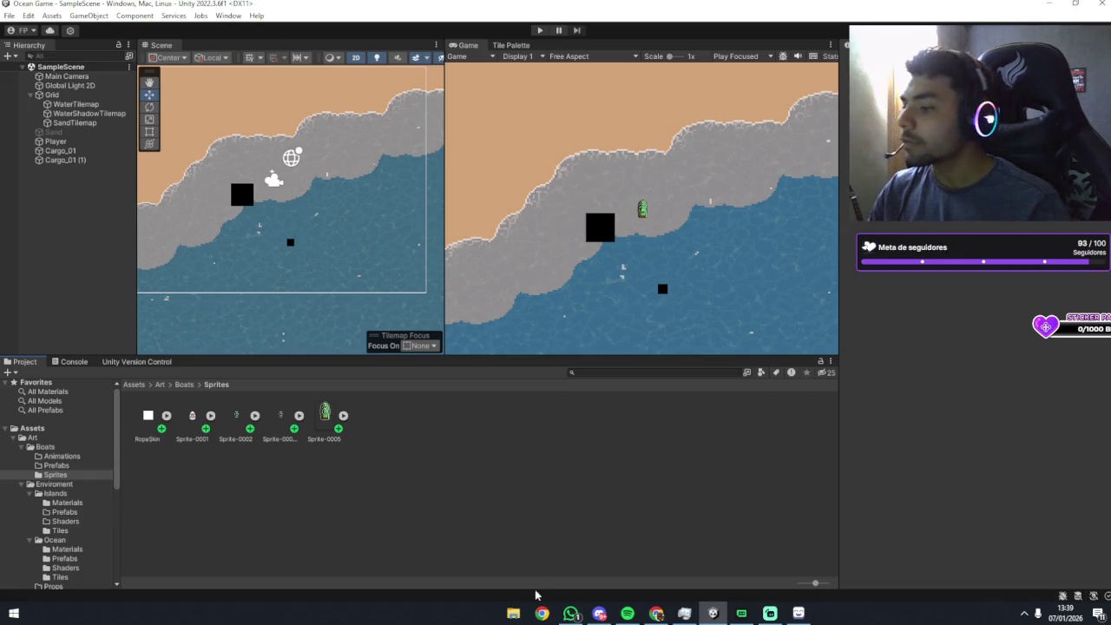
key("super+e")
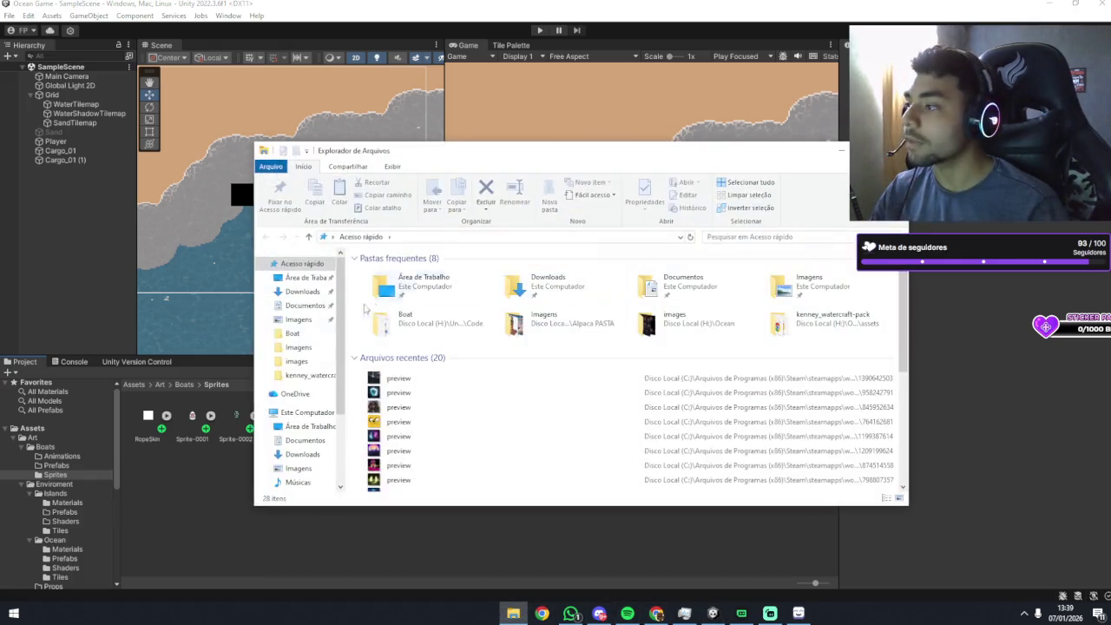
Drag nevoa from H:\Ocean\assets into Unity's Sprites folder to import it as a texture.
left_click(304, 412)
double_click(490, 421)
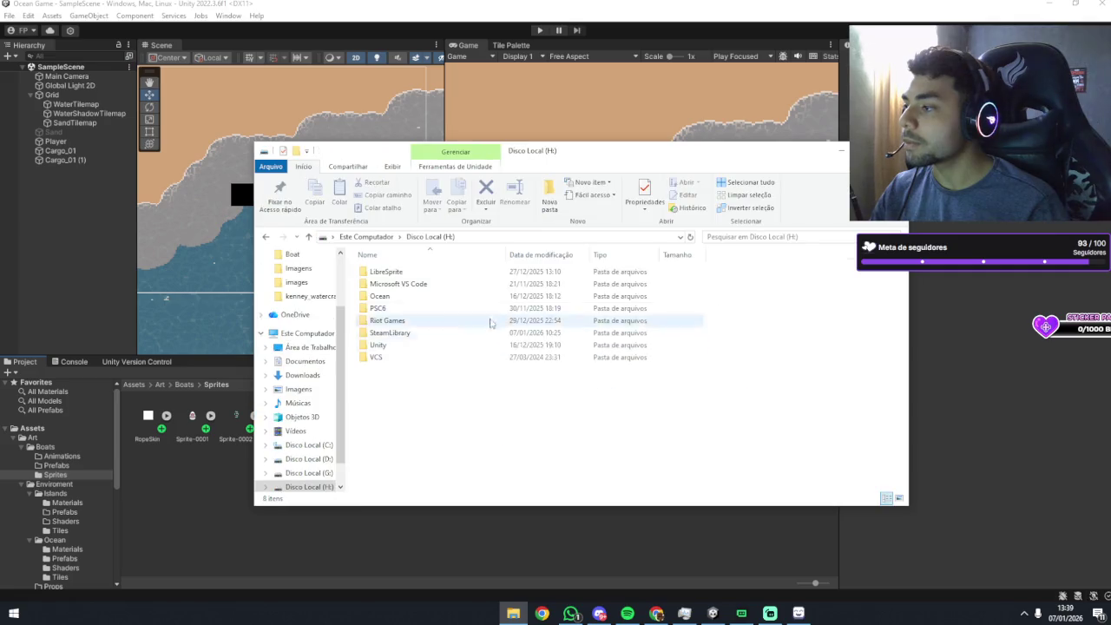
double_click(416, 297)
double_click(405, 272)
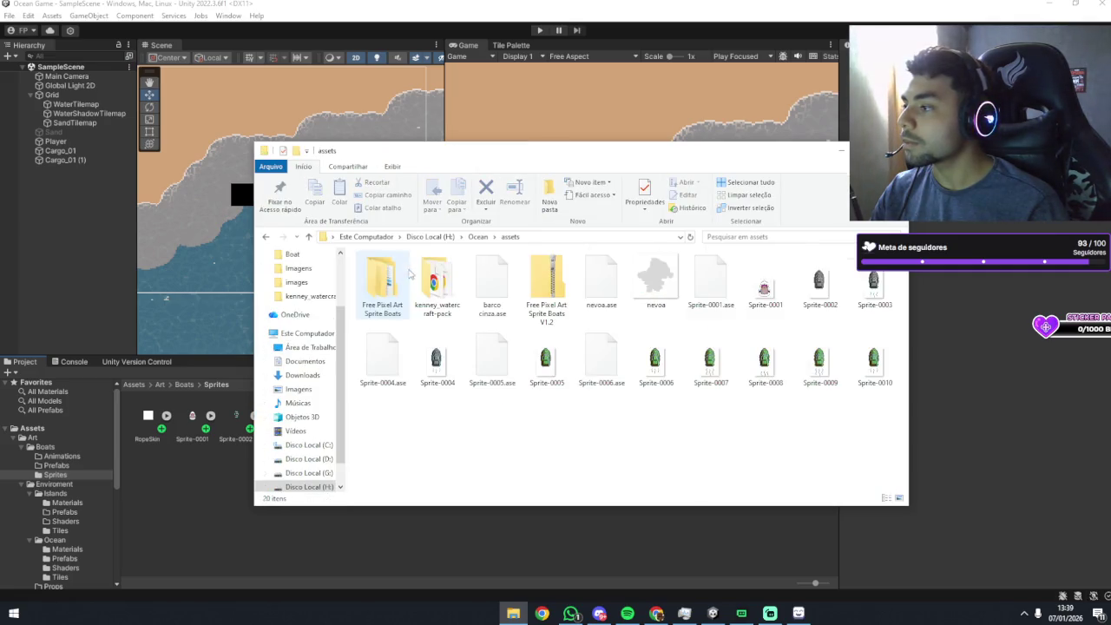
left_click(631, 284)
mouse_move(631, 283)
left_mouse_down()
mouse_move(209, 518)
mouse_move(234, 506)
left_mouse_up()
left_click(156, 416)
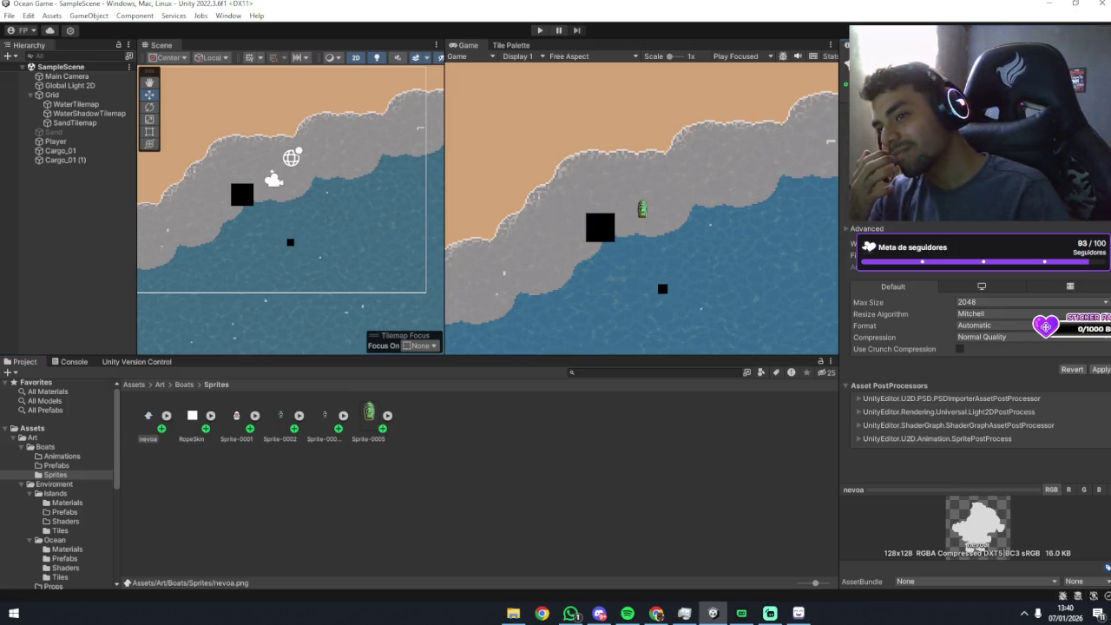
Dismiss the Sprite Editor prompts and apply revised import settings to the nevoa texture.
left_click(981, 173)
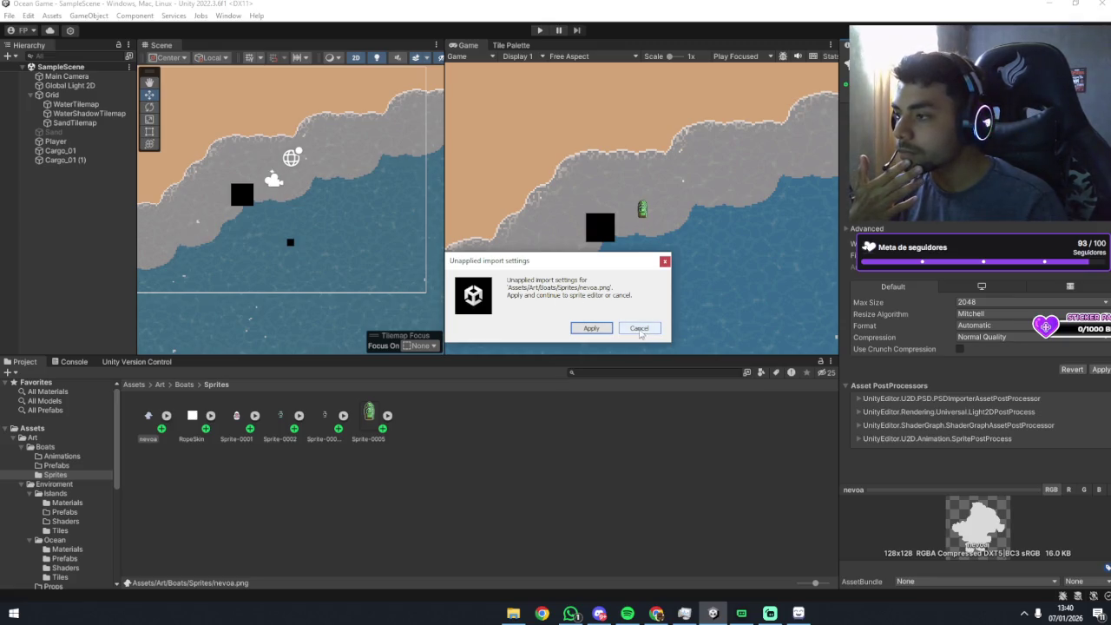
left_click(640, 328)
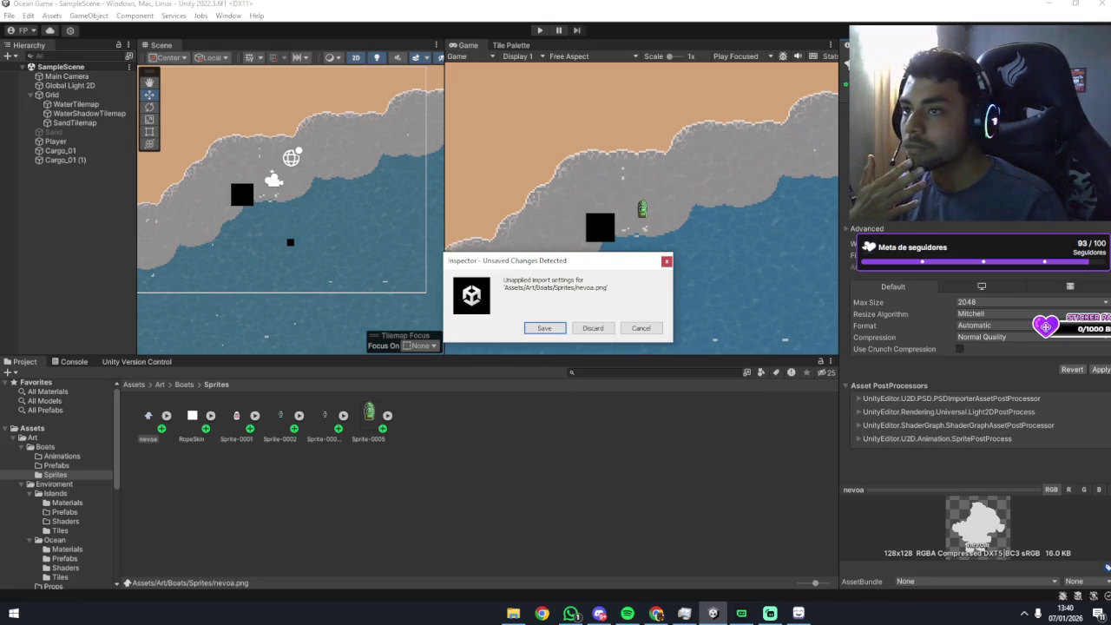
left_click(607, 328)
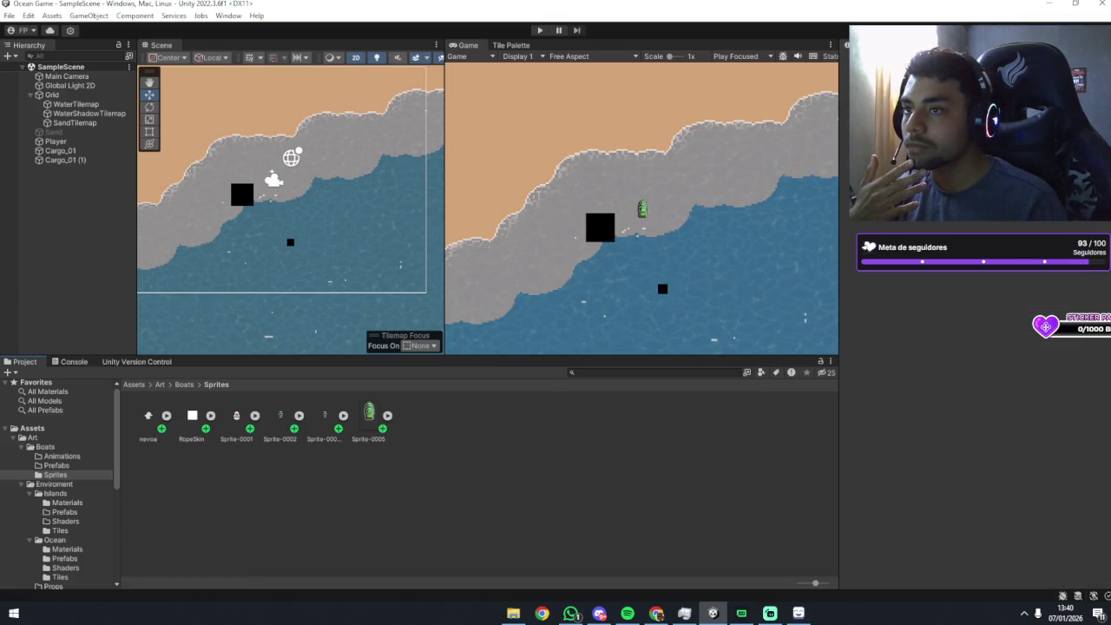
left_click(149, 416)
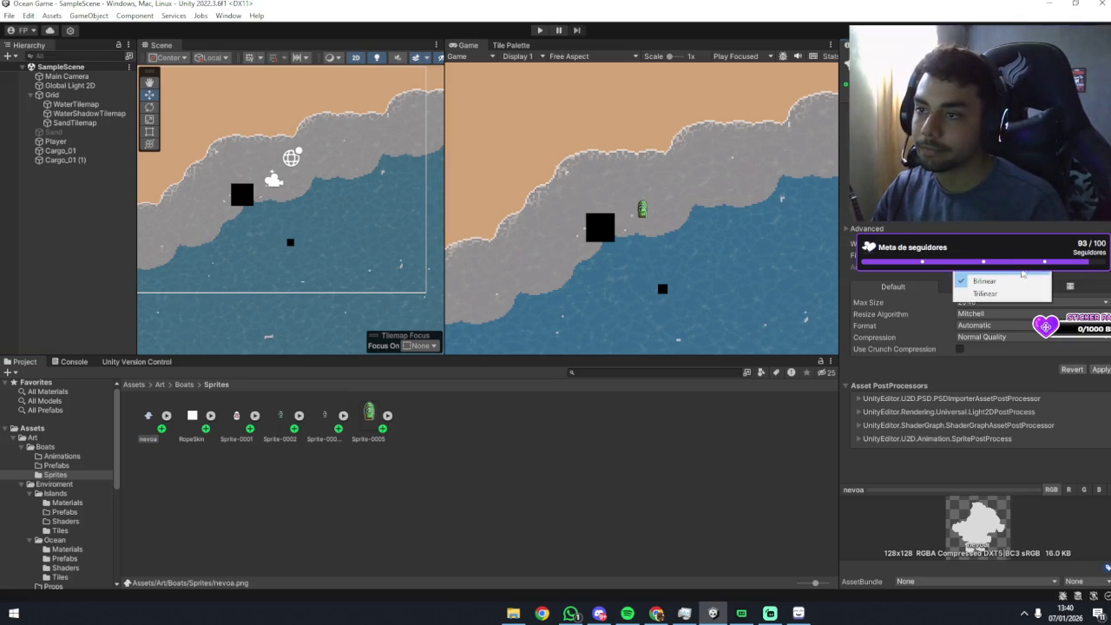
left_click(1101, 369)
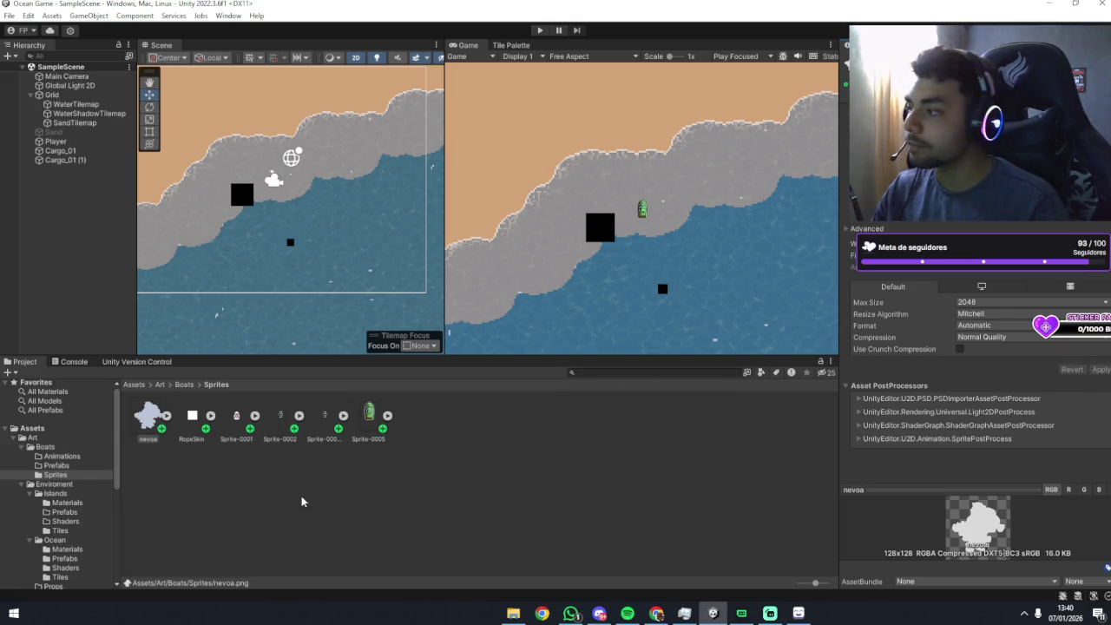
left_click(57, 200)
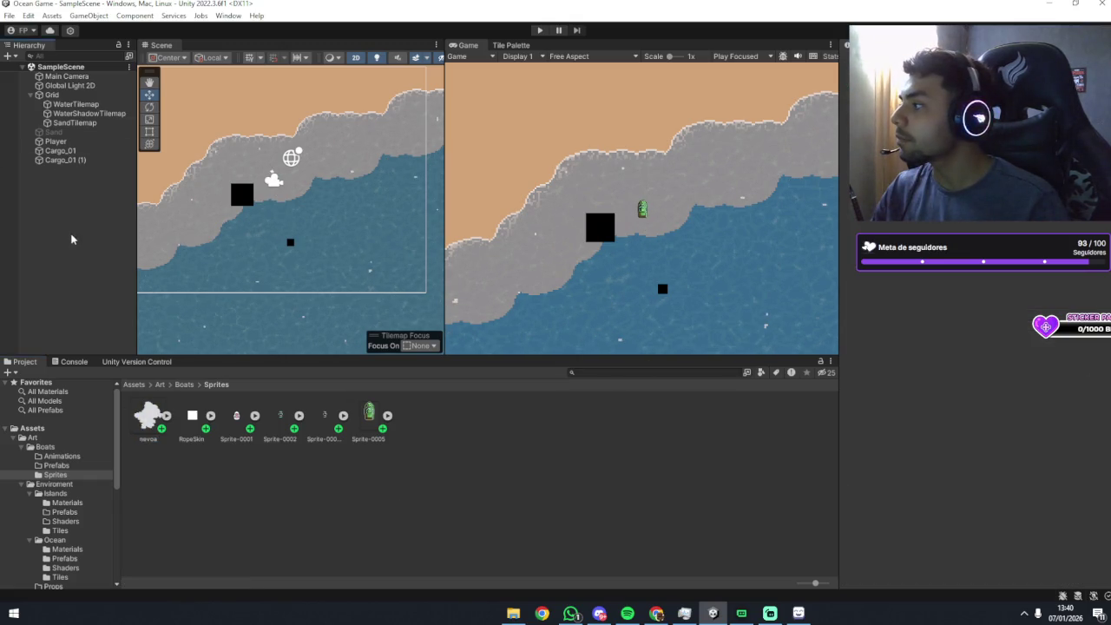
Drag nevoa into the Hierarchy and position the fog cloud over the water below the coastline.
left_click_drag(262, 271, 293, 244)
mouse_move(173, 418)
left_mouse_down()
mouse_move(85, 313)
mouse_move(67, 224)
left_mouse_up()
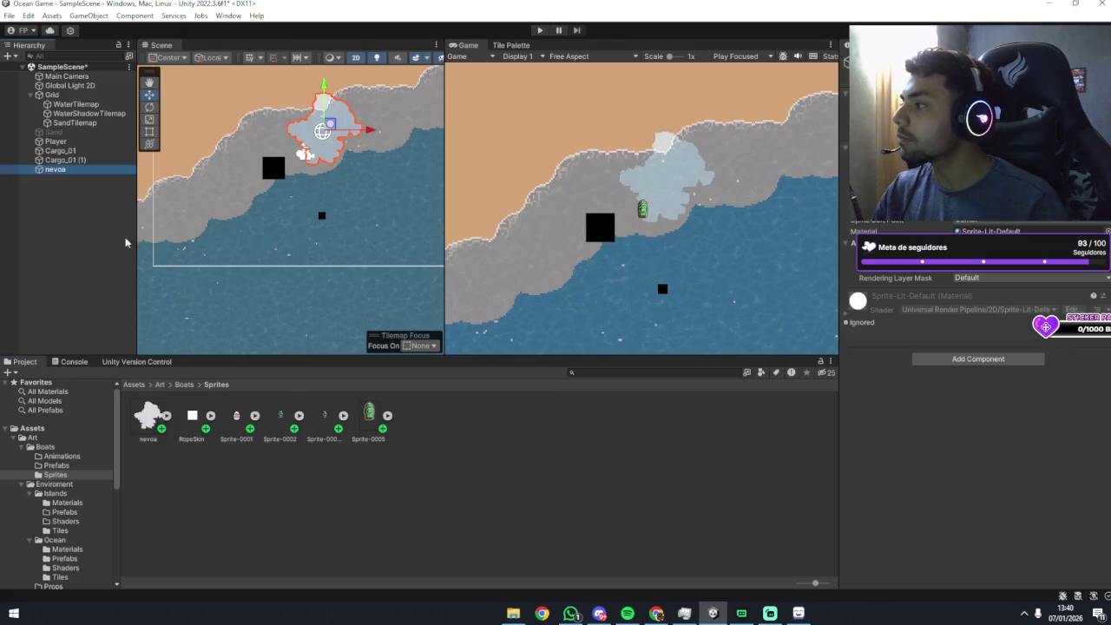
mouse_move(330, 130)
left_mouse_down()
mouse_move(258, 242)
mouse_move(235, 221)
left_mouse_up()
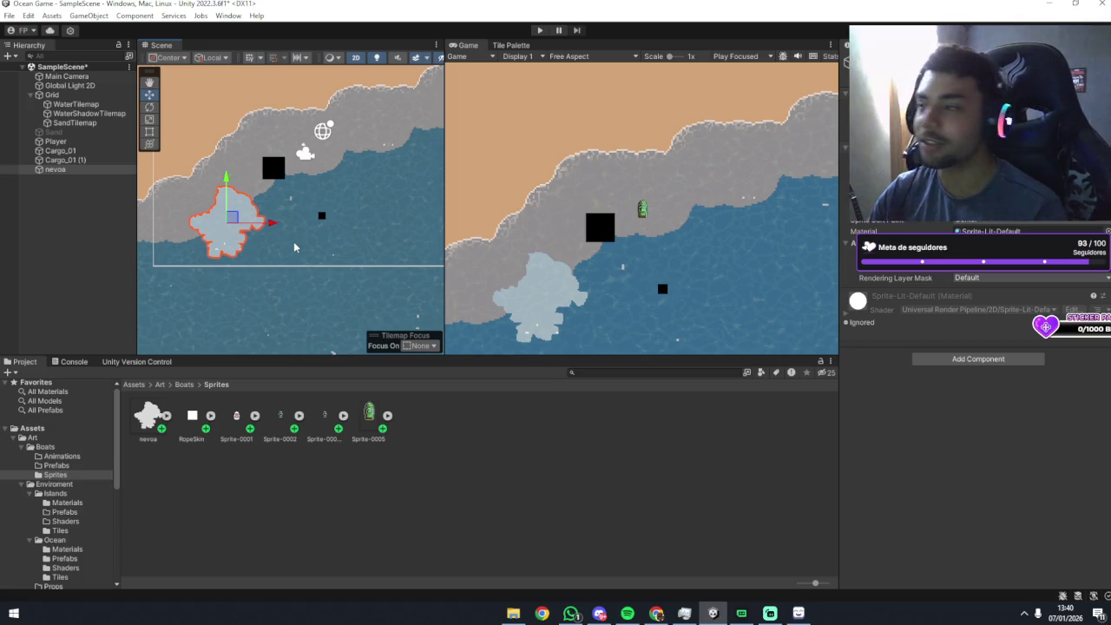
left_click_drag(231, 220, 236, 222)
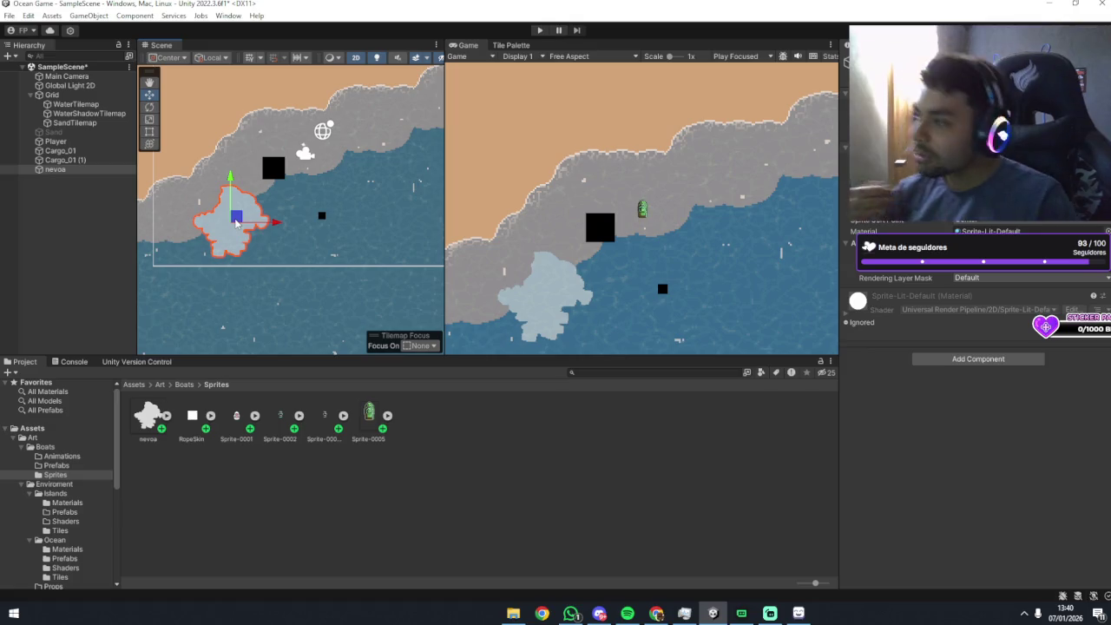
mouse_move(231, 226)
left_mouse_down()
mouse_move(243, 218)
mouse_move(233, 212)
left_mouse_up()
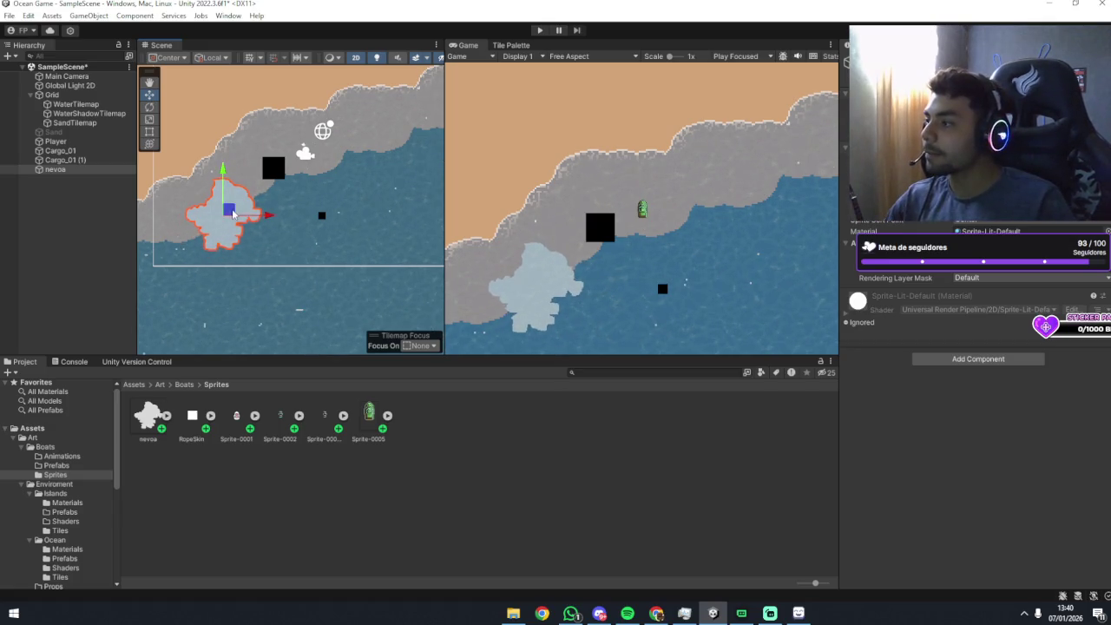
left_click_drag(336, 236, 376, 248)
left_click_drag(256, 252, 256, 256)
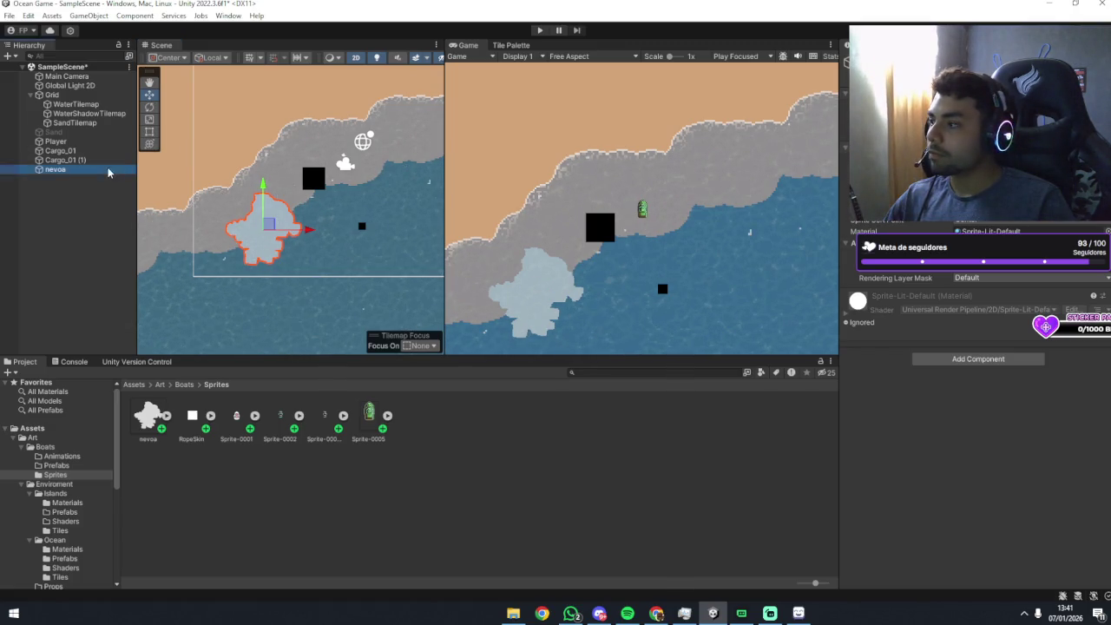
left_click(170, 444)
Change nevoa's Pixels Per Unit and apply it twice to shrink the fog cloud.
left_click(144, 415)
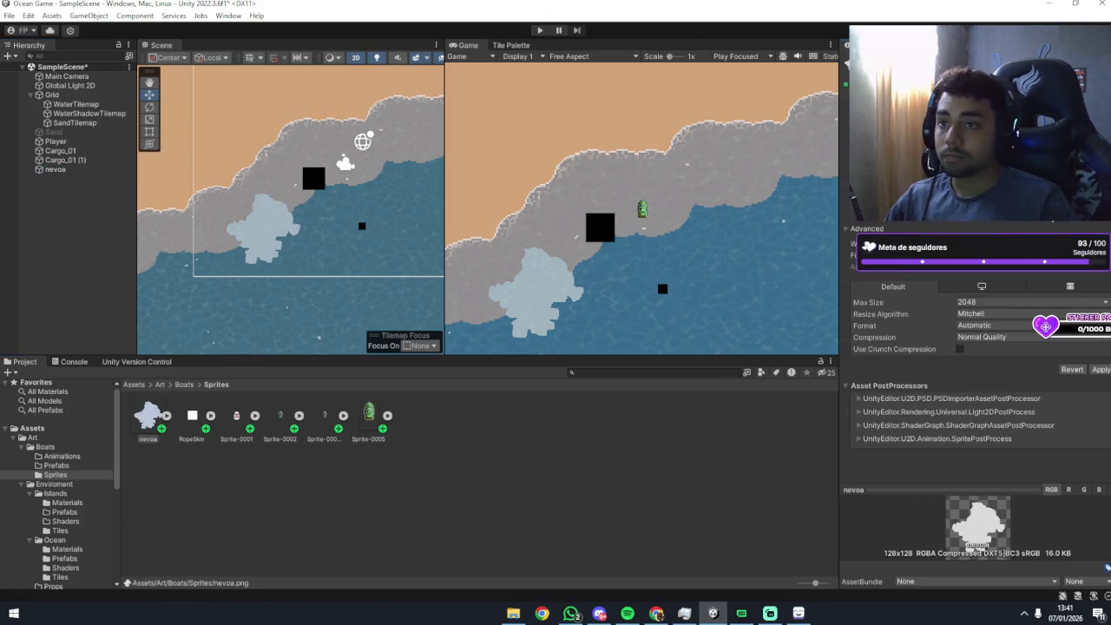
left_click(1097, 371)
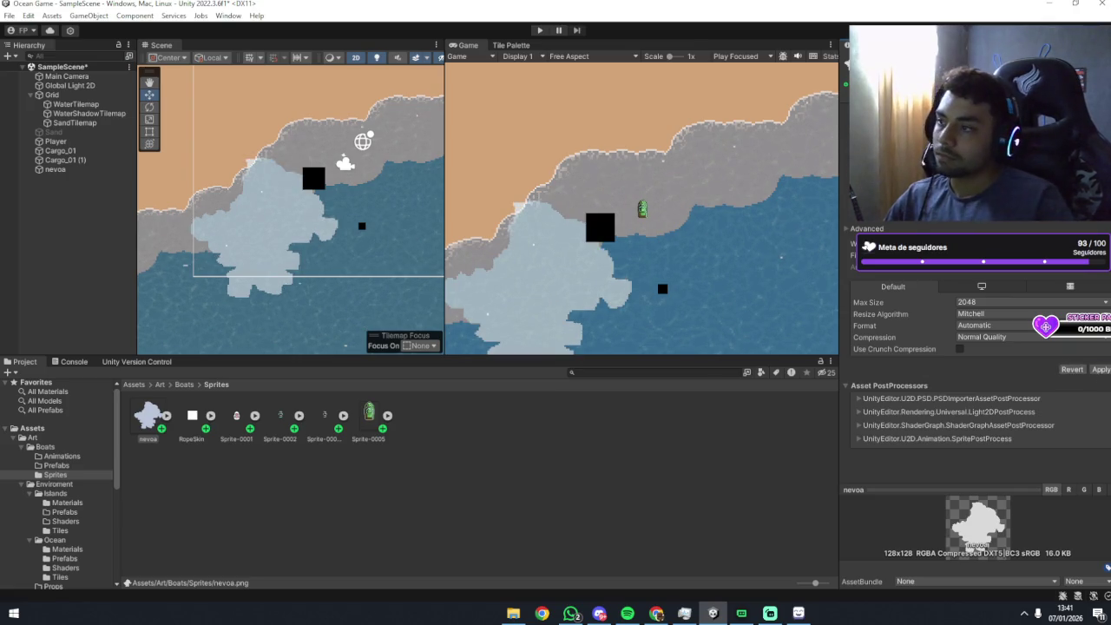
left_click(1100, 370)
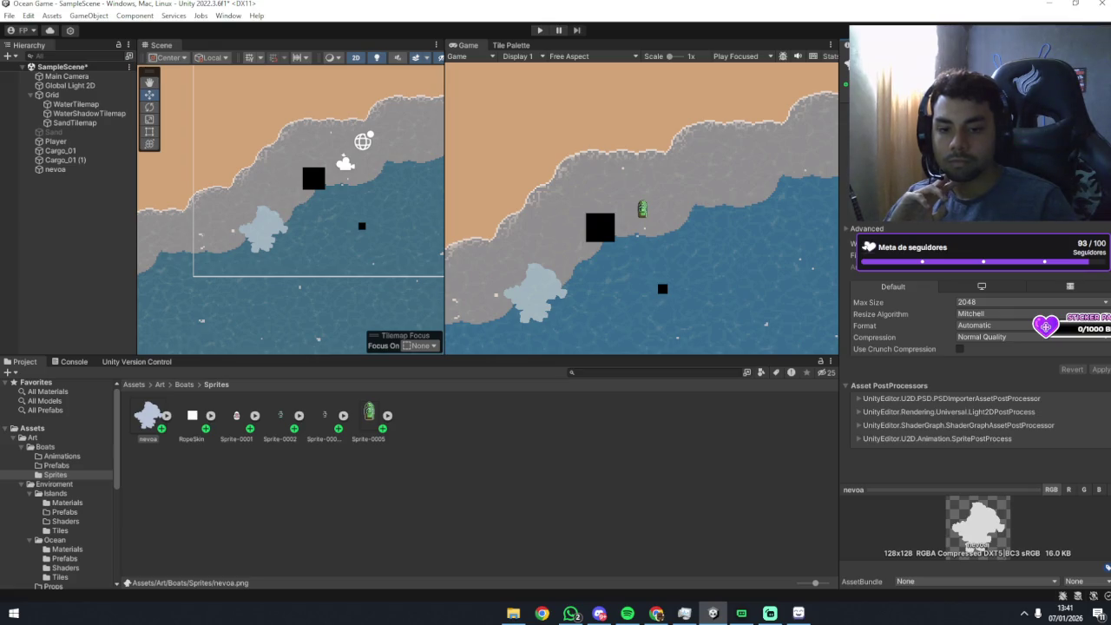
Cycle through the other open programs with Alt+Tab.
key("alt+Tab")
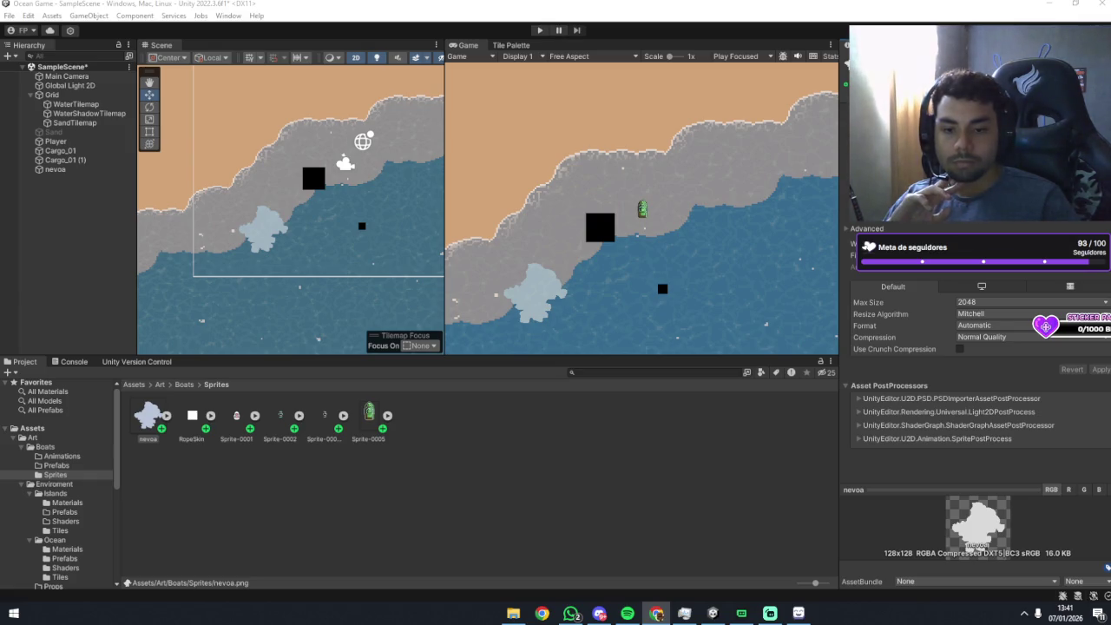
key("alt+Tab")
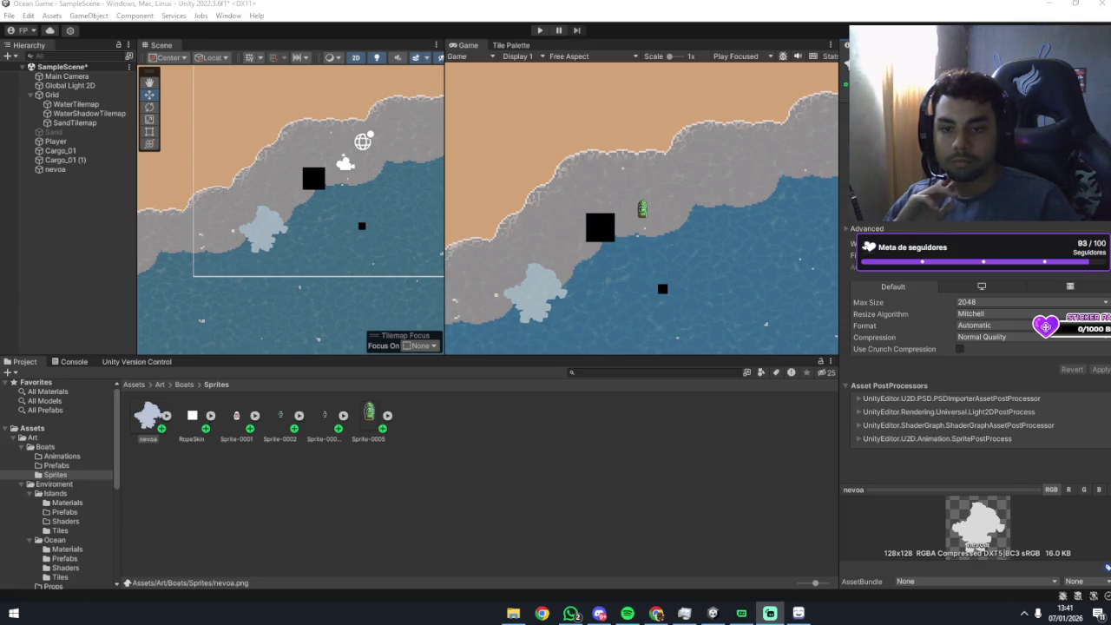
key("alt+Tab")
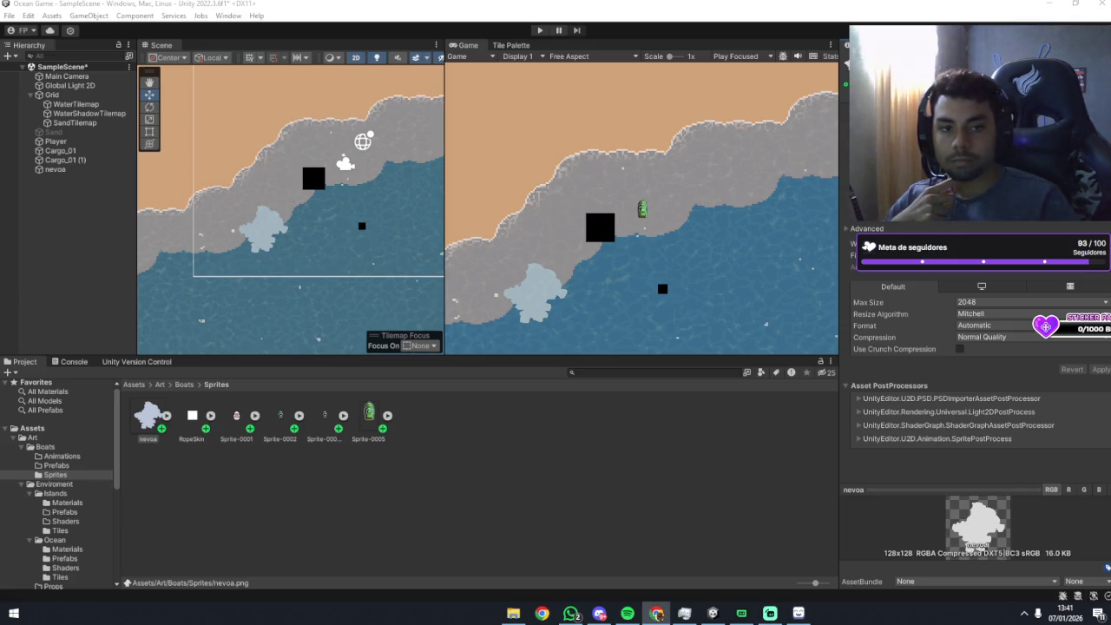
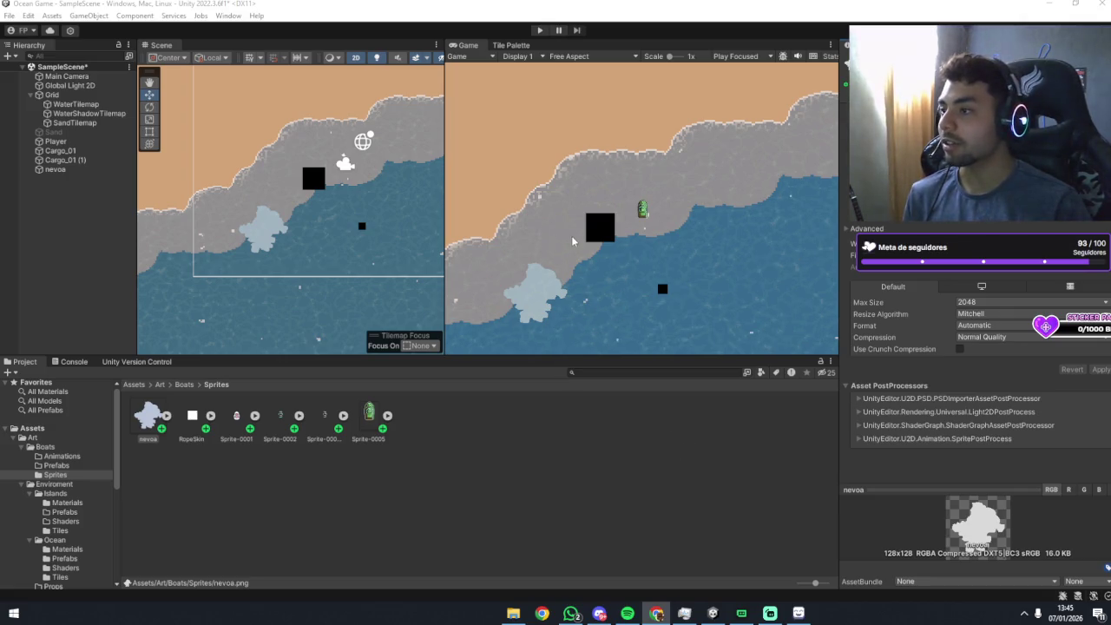
Bring the Unity editor back into focus and start the game in play mode.
left_click(552, 271)
scroll(319, 217, "up", 3)
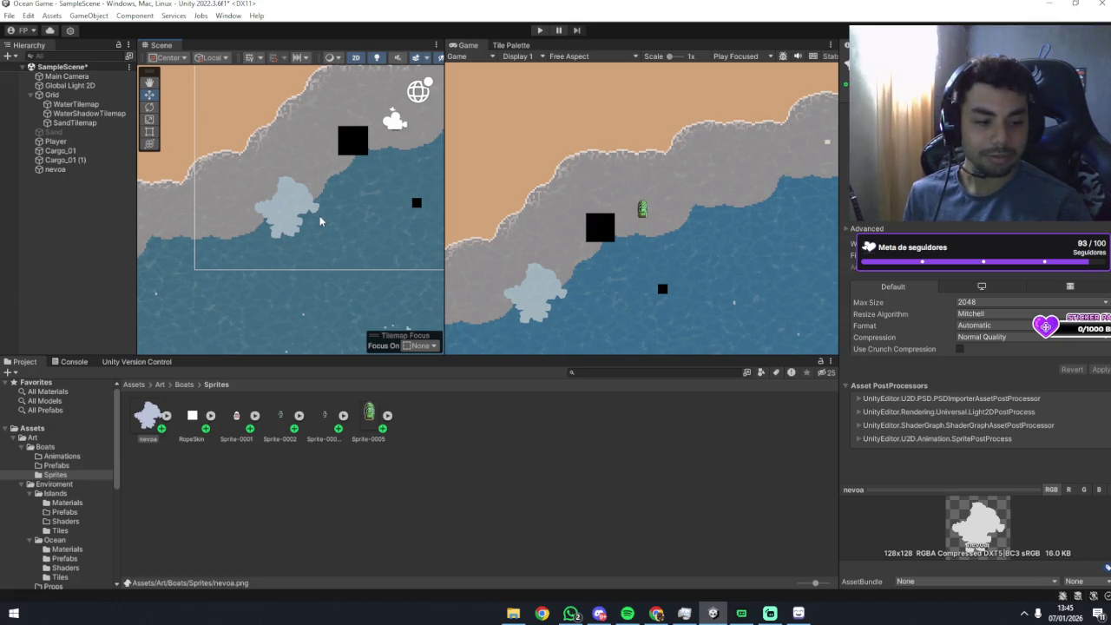
key("alt+Tab")
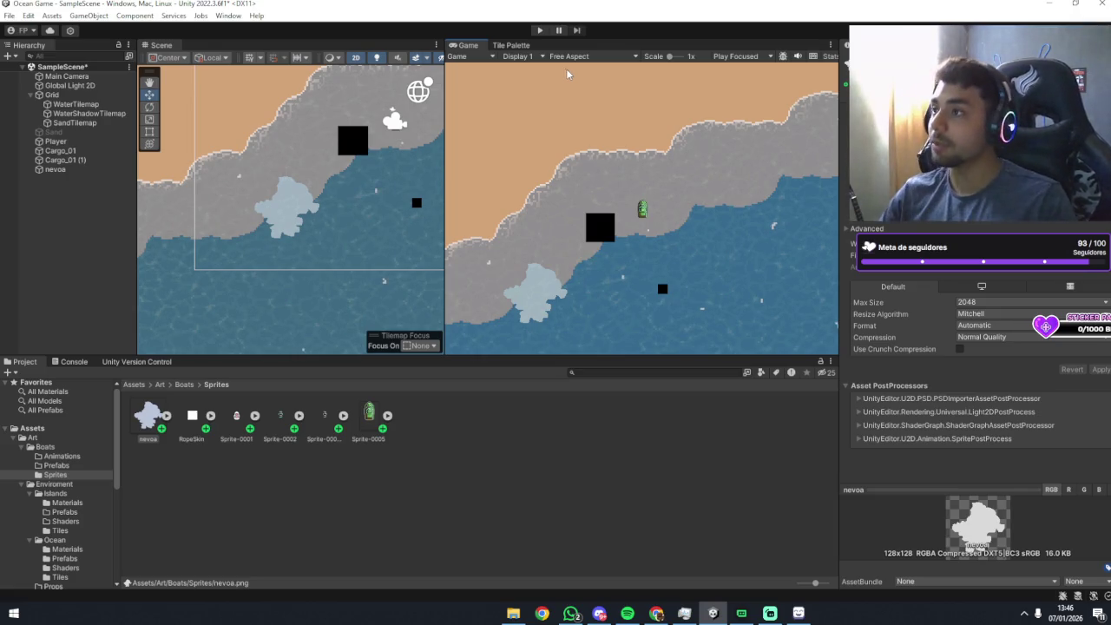
left_click(540, 32)
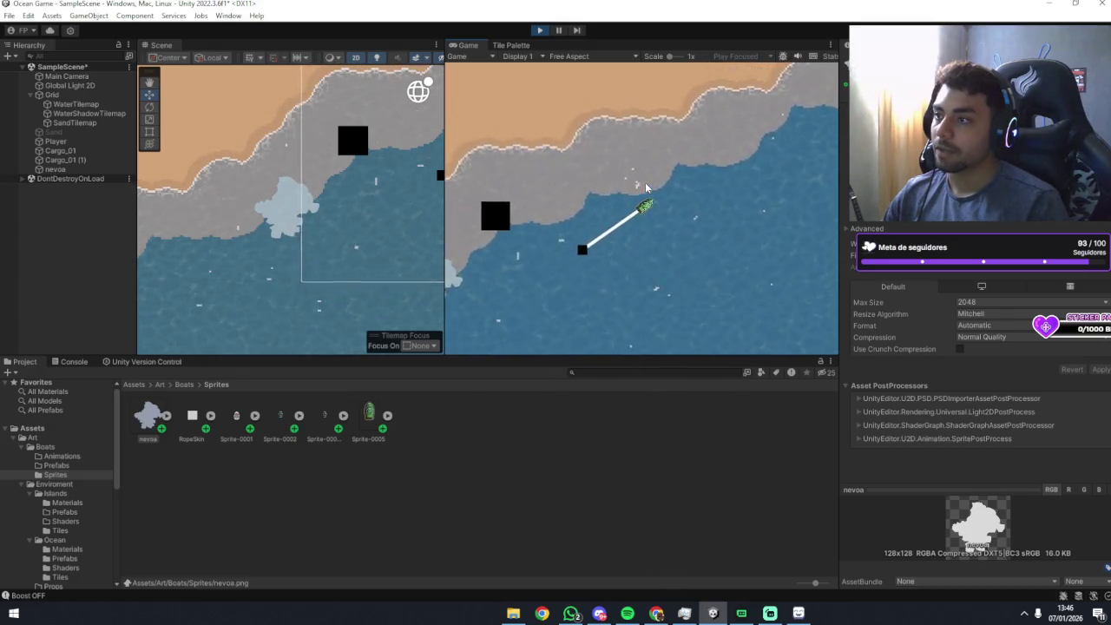
Sail the boat along the shore with Shift boost, release the towed cargo, and keep steering.
key("shift")
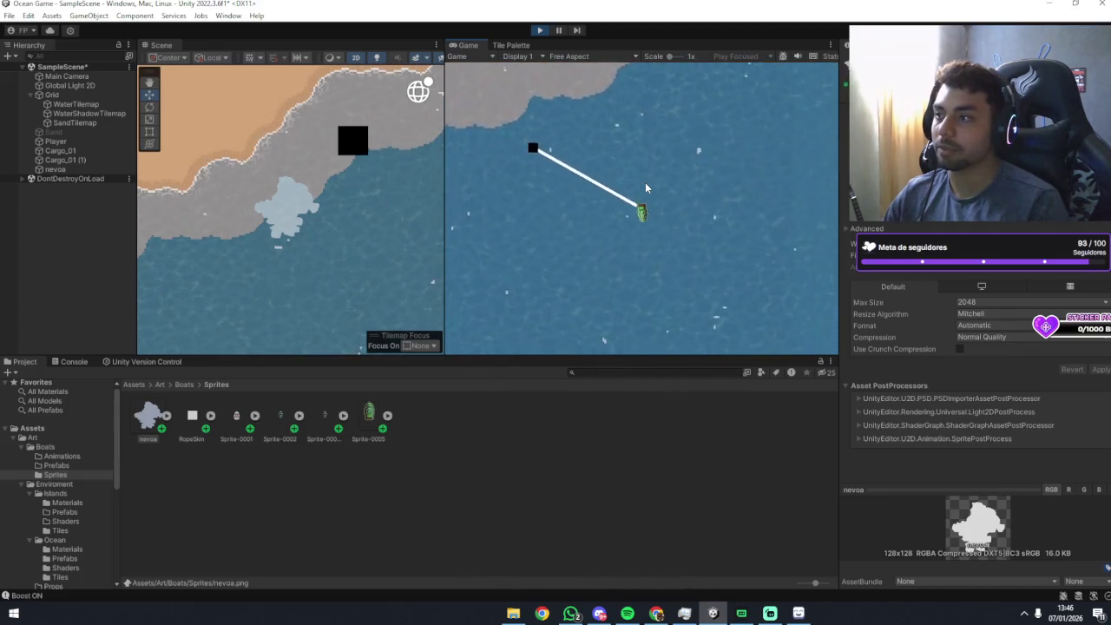
key("shift")
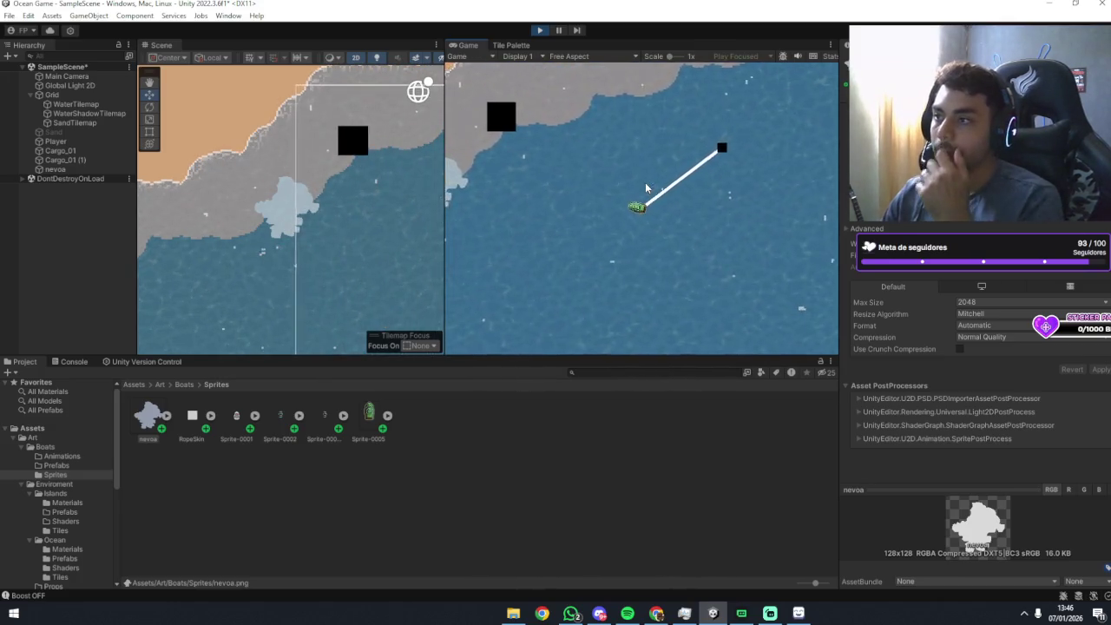
key("space")
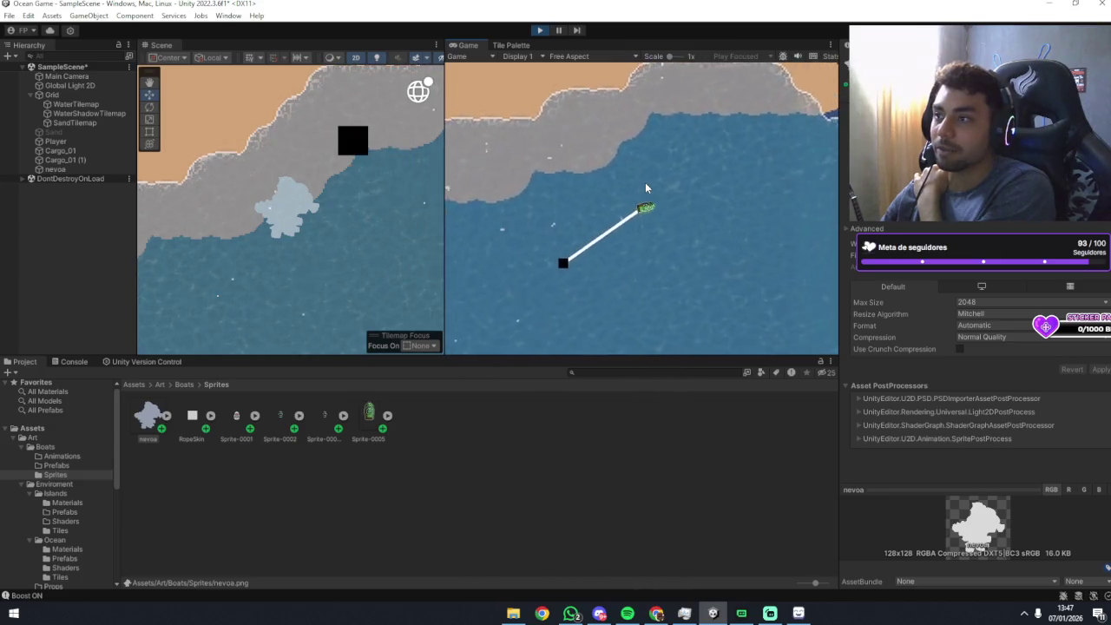
key("shift")
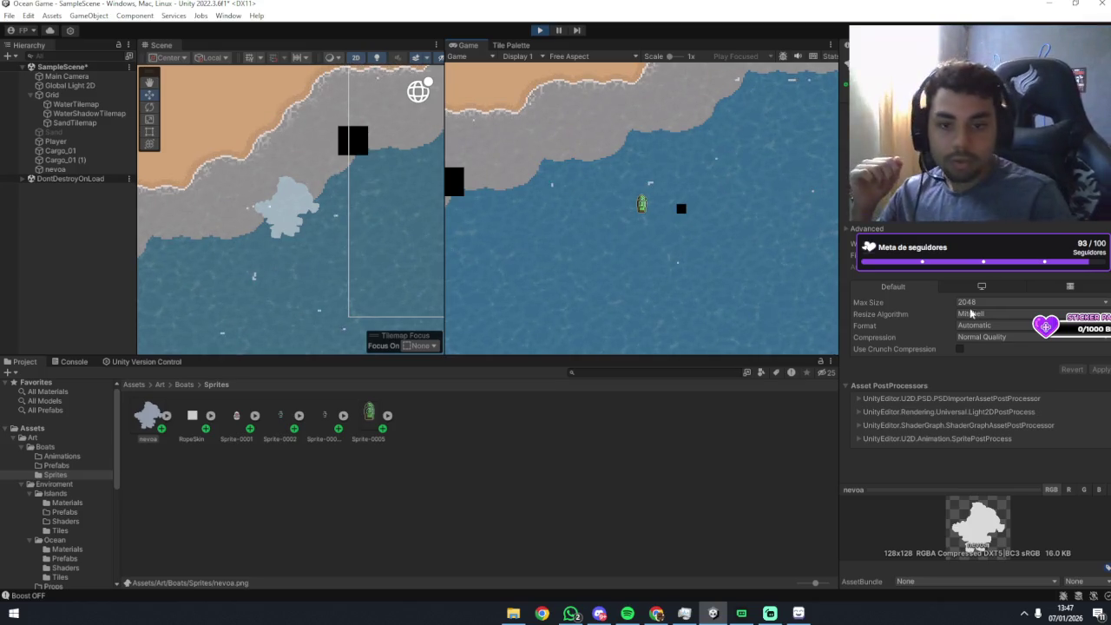
key("alt+Tab")
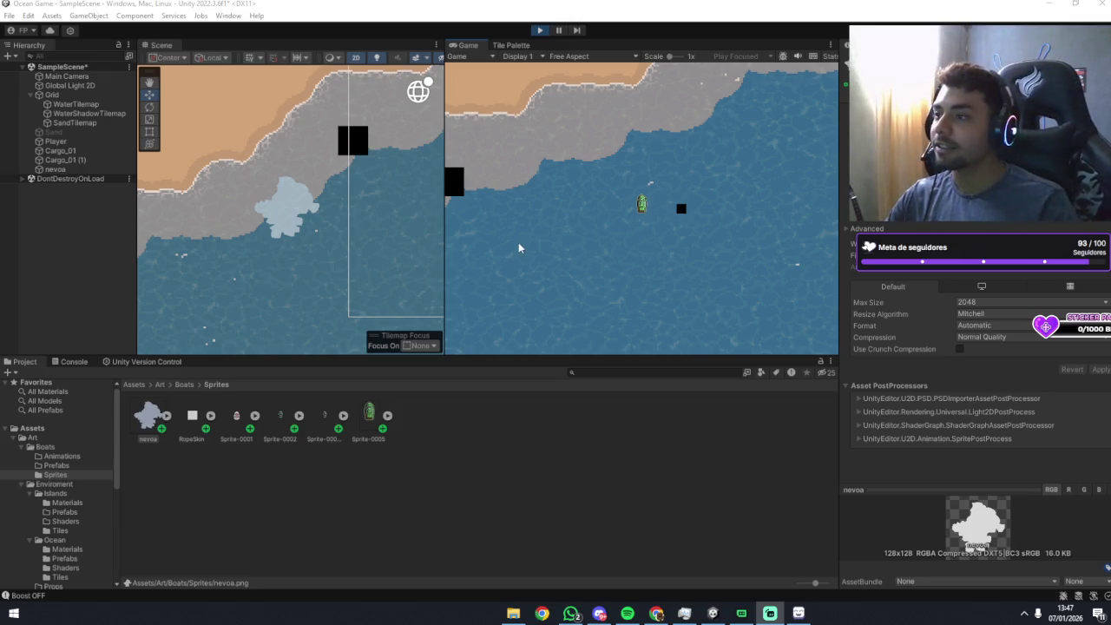
left_click(693, 271)
key("w")
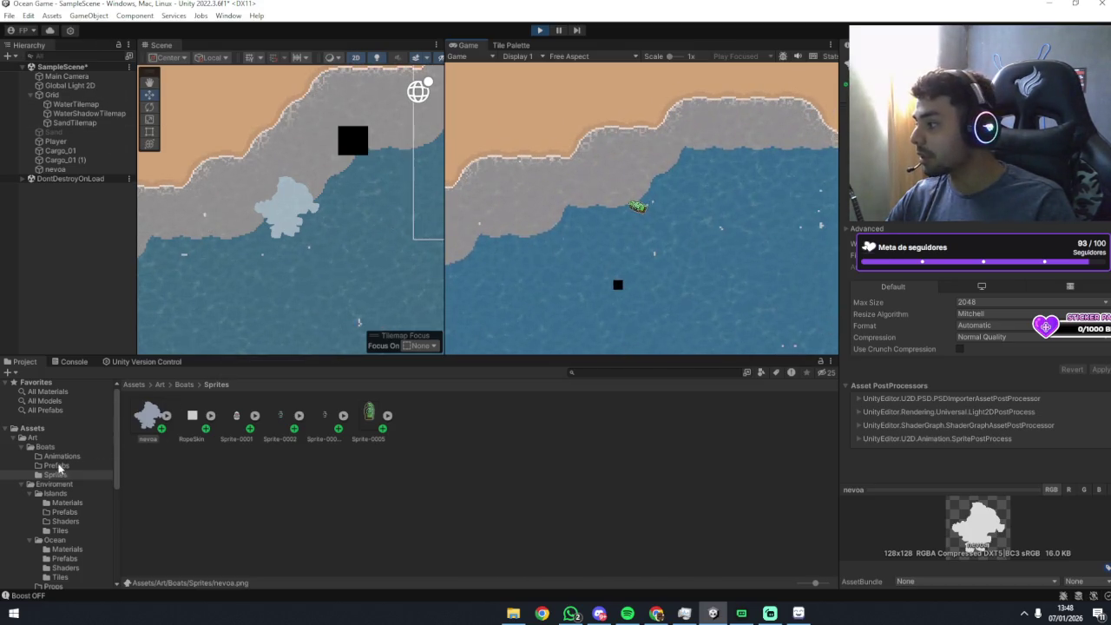
Browse the Ocean, GaussianBlurSubShader, World code and Islands folders in the Project window.
scroll(59, 494, "down", 5)
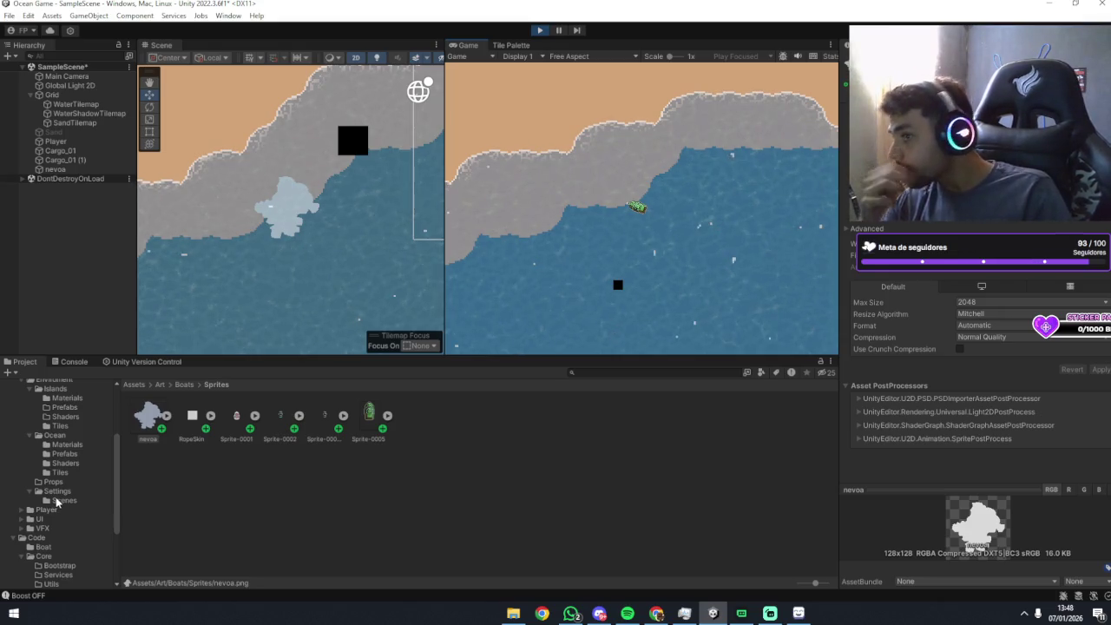
left_click(54, 434)
scroll(60, 503, "down", 5)
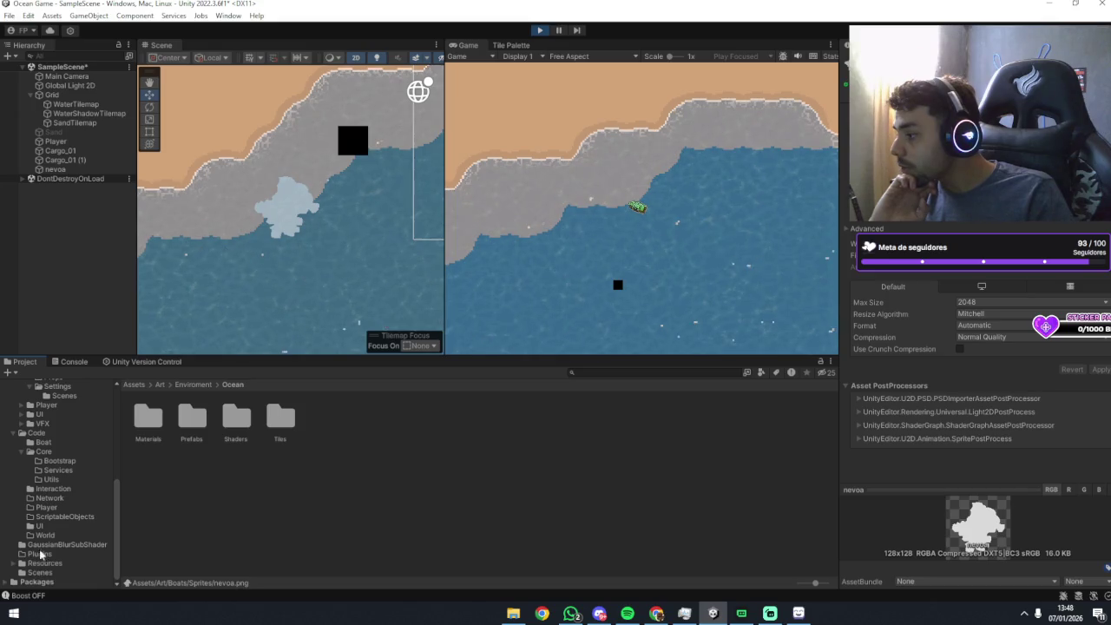
left_click(40, 544)
left_click(44, 534)
scroll(48, 503, "up", 10)
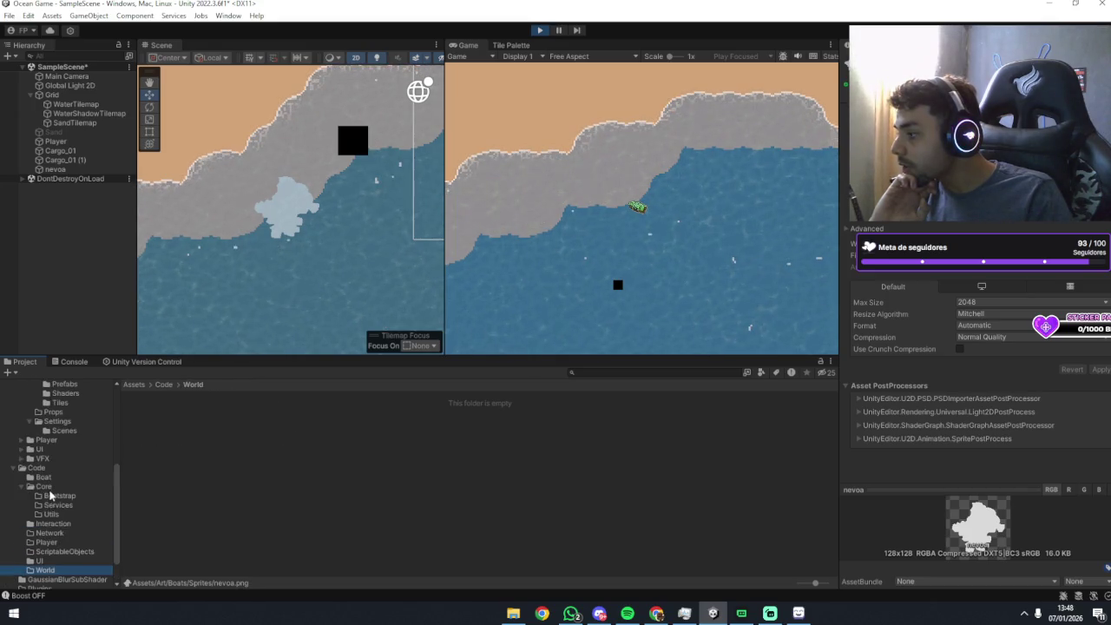
scroll(41, 492, "down", 2)
left_click(50, 474)
left_click(52, 507)
scroll(52, 508, "down", 4)
Check the Ocean subfolders and open WaterShader from the Ocean Shaders folder.
left_click(66, 445)
left_click(65, 453)
left_click(65, 463)
left_click(61, 473)
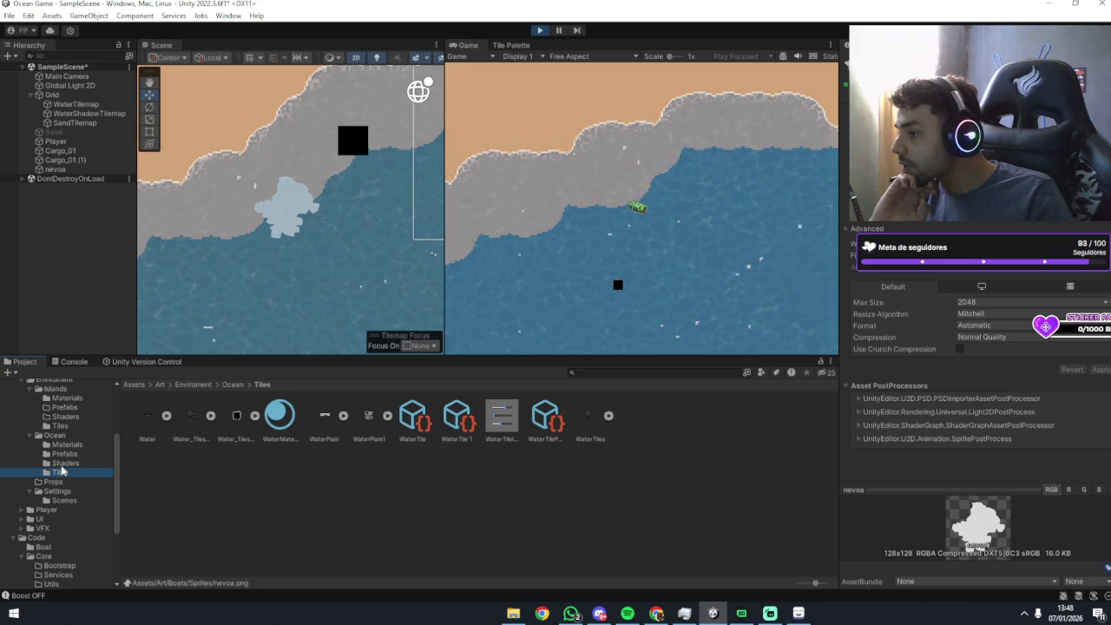
left_click(67, 444)
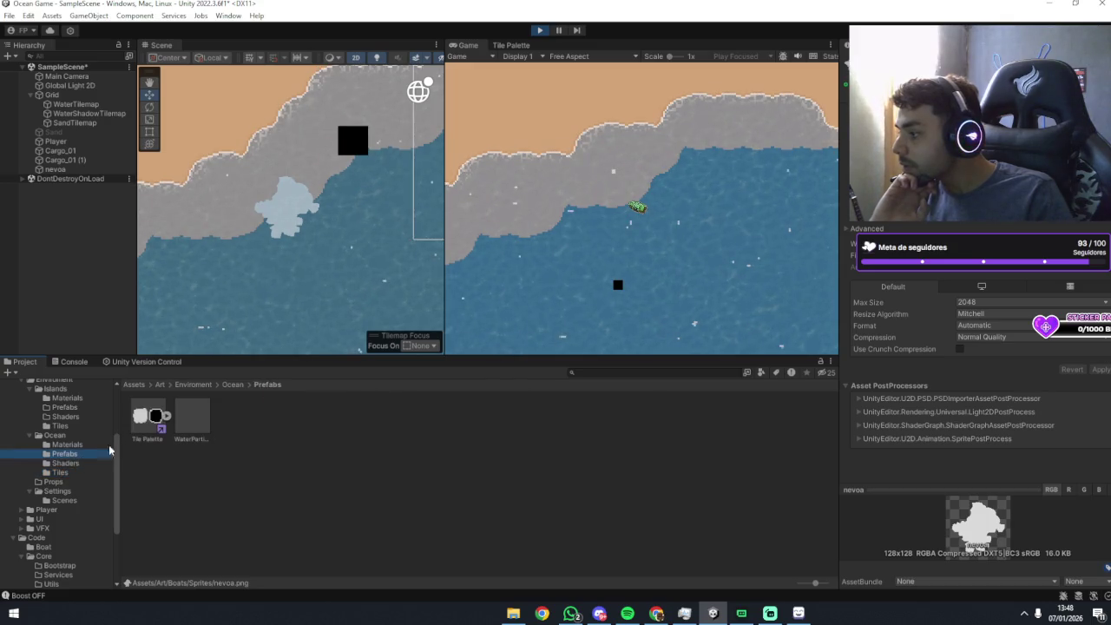
left_click(65, 463)
left_click(149, 419)
left_click(279, 420)
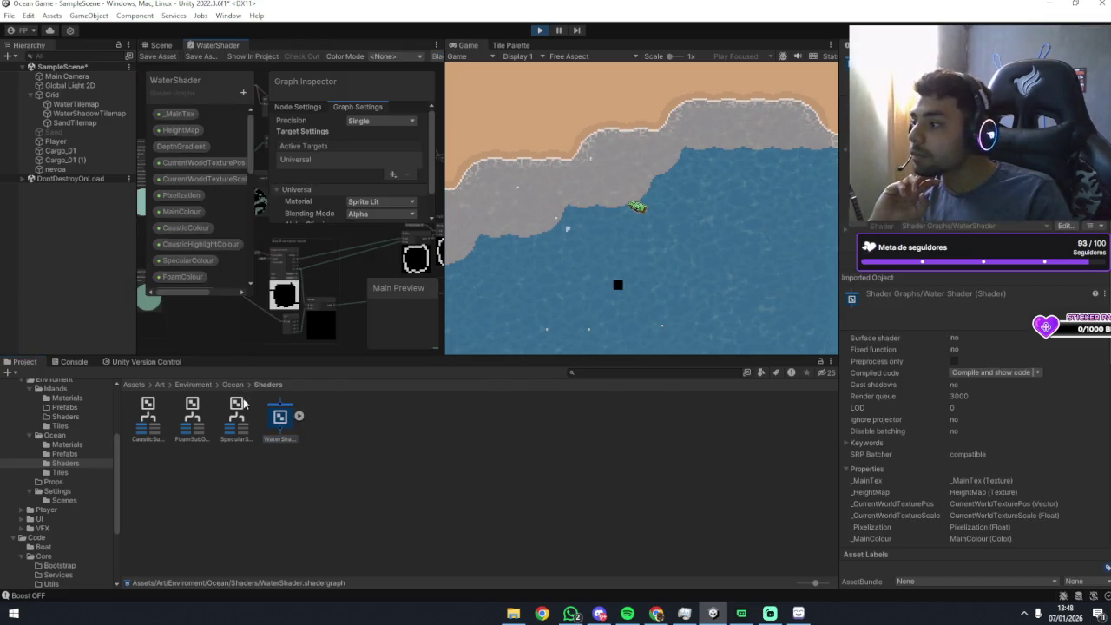
Widen the Shader Graph panel and bring the texture and gradient nodes into view.
left_click_drag(440, 128, 699, 130)
scroll(398, 198, "up", 5)
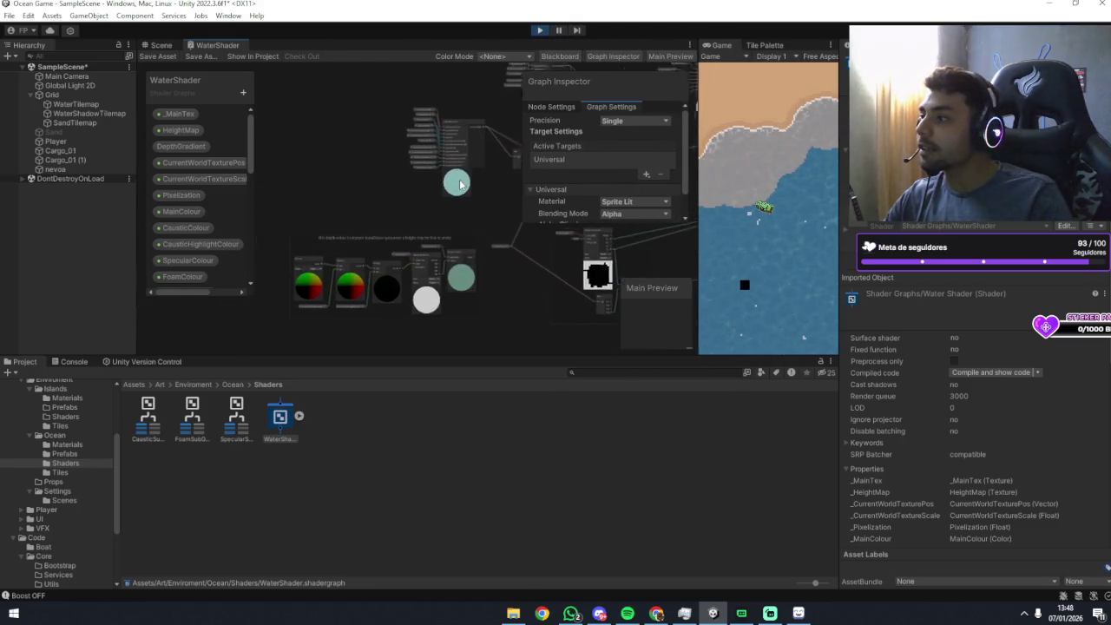
scroll(387, 188, "up", 2)
mouse_move(337, 220)
left_mouse_down()
mouse_move(365, 164)
mouse_move(408, 143)
mouse_move(485, 141)
mouse_move(352, 145)
mouse_move(368, 143)
left_mouse_up()
left_click_drag(486, 141, 377, 140)
mouse_move(584, 119)
left_mouse_down()
mouse_move(467, 137)
mouse_move(377, 174)
mouse_move(382, 257)
mouse_move(422, 243)
mouse_move(413, 229)
mouse_move(303, 206)
mouse_move(388, 139)
left_mouse_up()
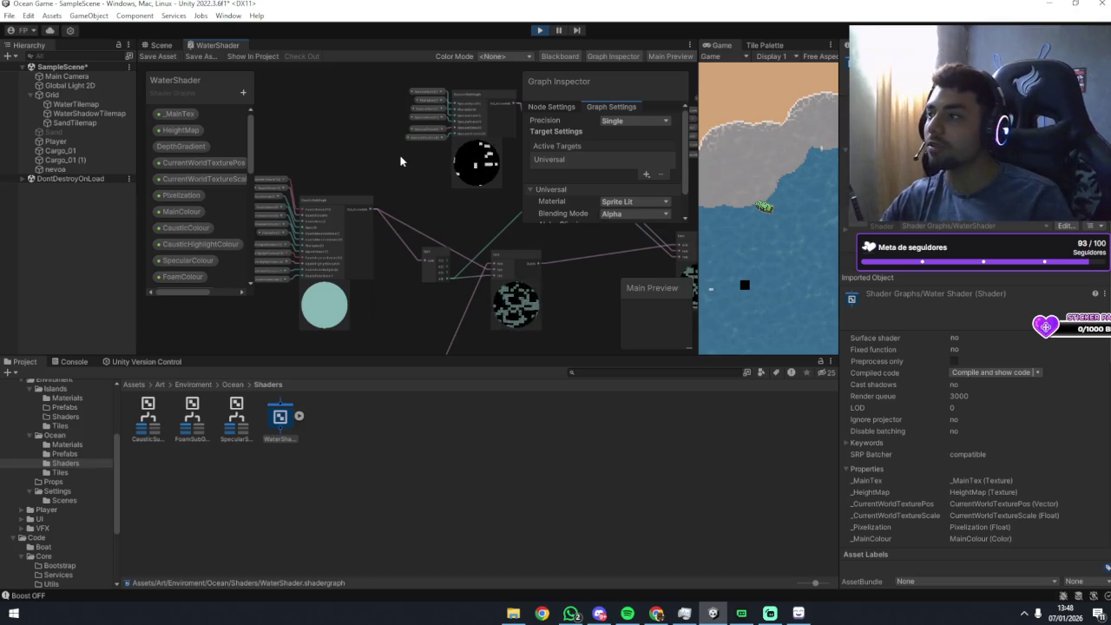
scroll(381, 153, "down", 5)
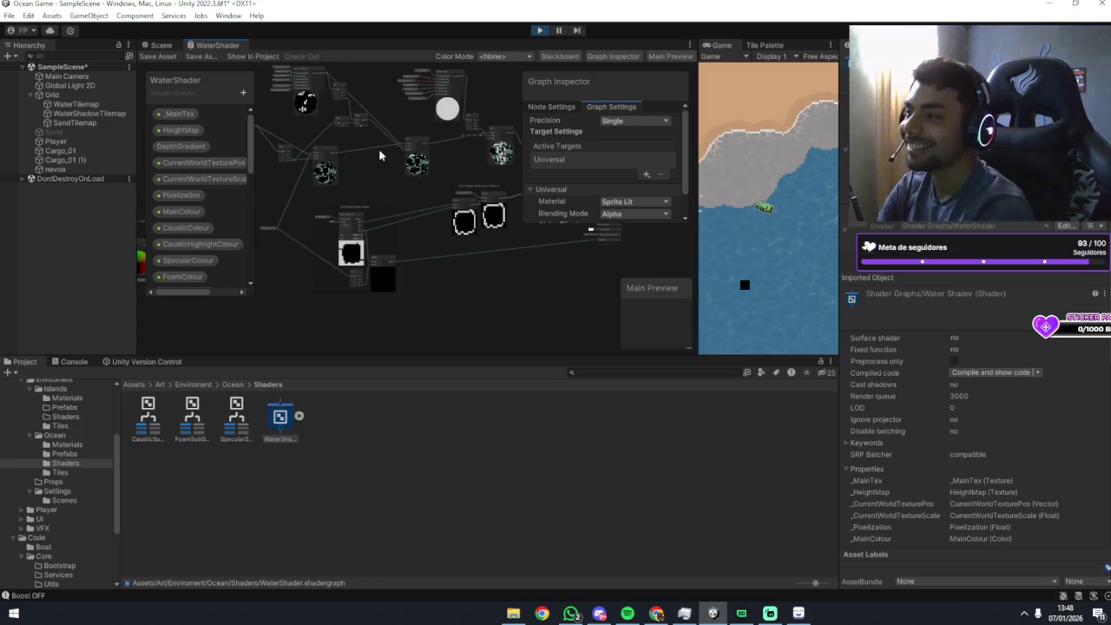
Pan across the WaterShader graph to inspect the nodes on the left.
mouse_move(379, 151)
left_mouse_down()
mouse_move(373, 169)
mouse_move(391, 176)
mouse_move(393, 199)
left_mouse_up()
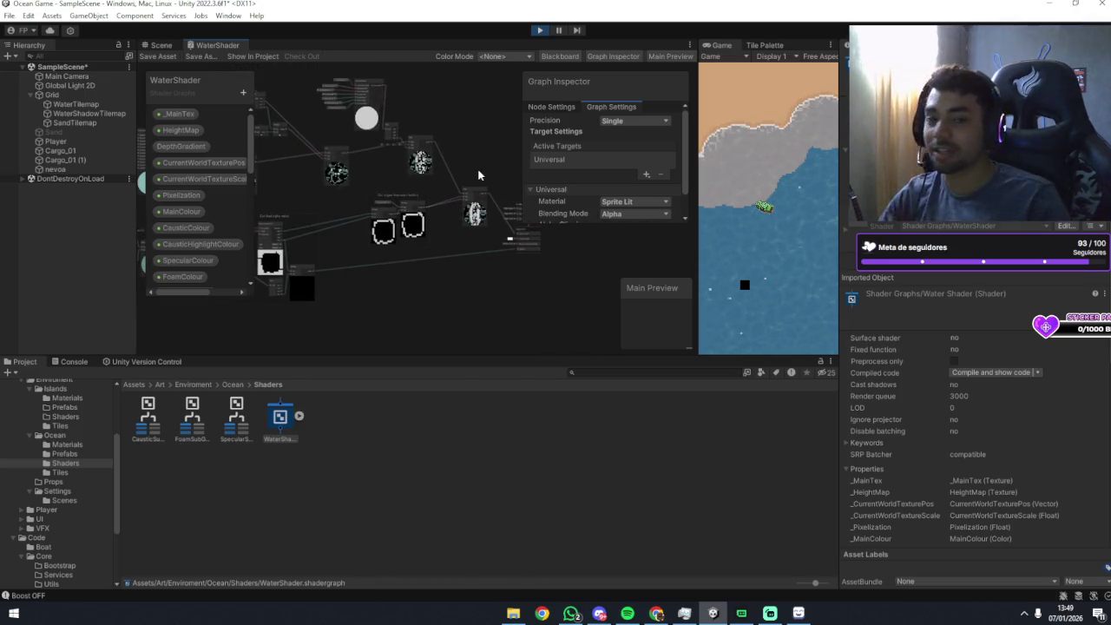
mouse_move(463, 173)
left_mouse_down()
mouse_move(414, 185)
mouse_move(376, 247)
left_mouse_up()
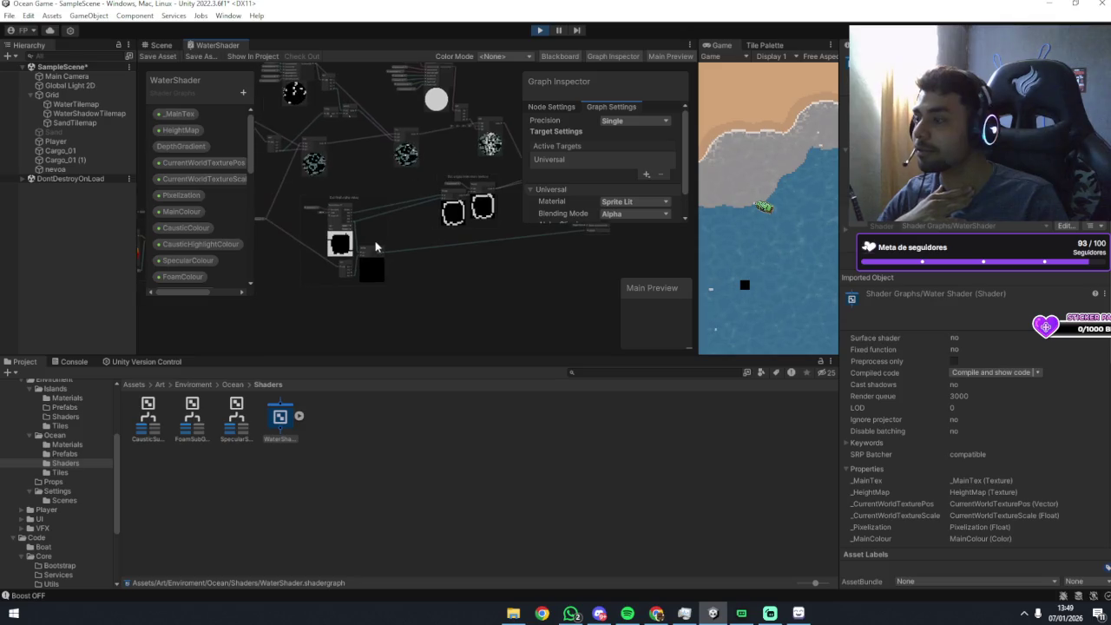
mouse_move(389, 191)
left_mouse_down()
mouse_move(434, 179)
mouse_move(417, 198)
mouse_move(425, 179)
left_mouse_up()
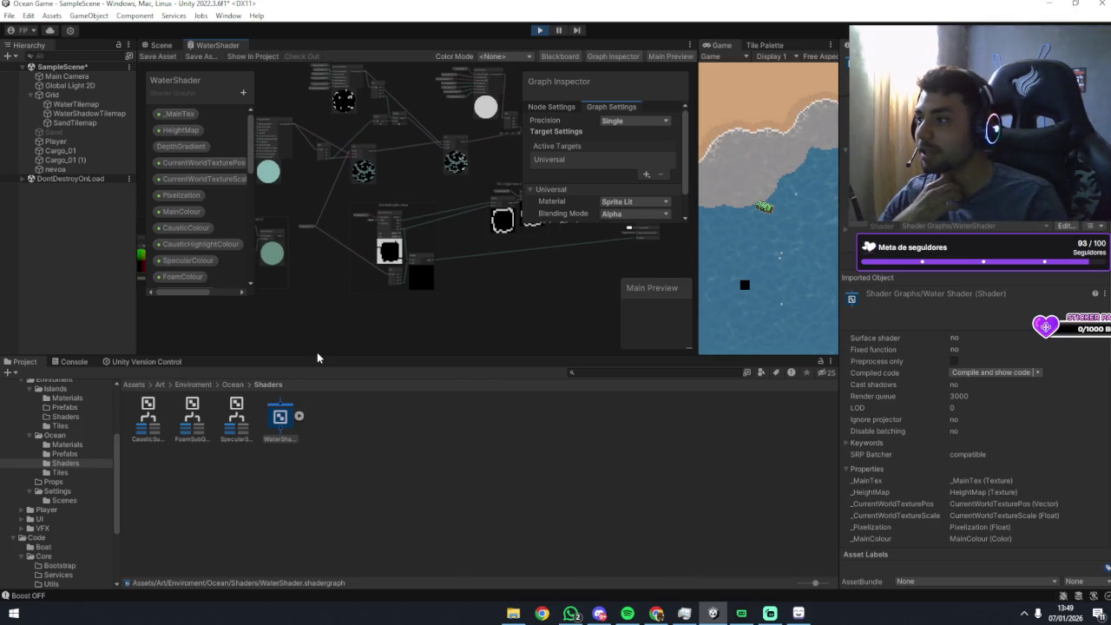
left_click_drag(336, 283, 460, 274)
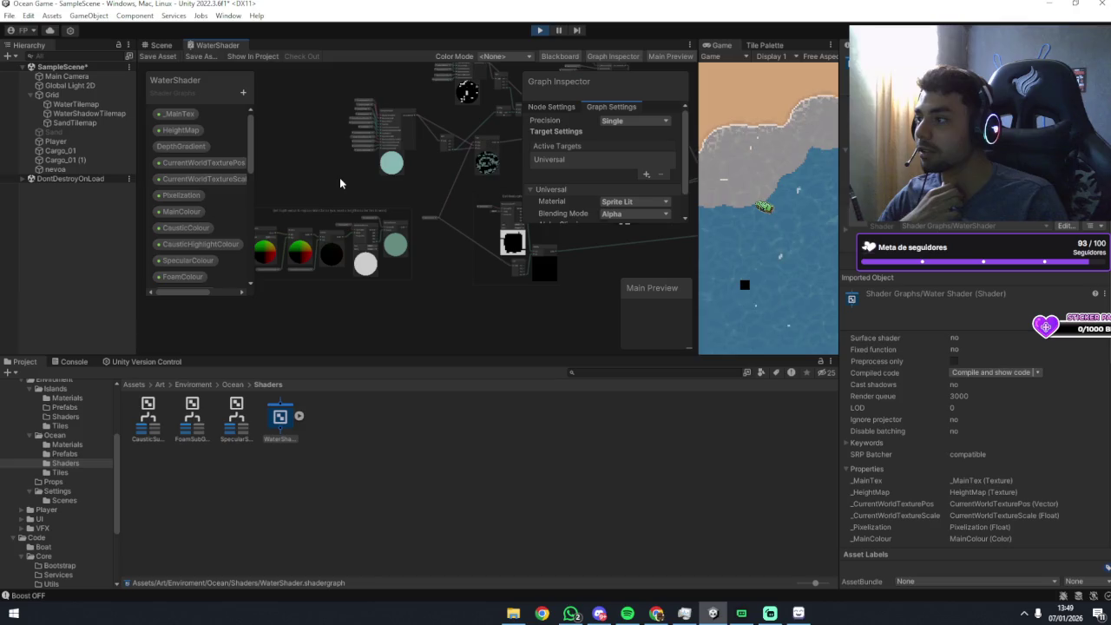
scroll(340, 183, "up", 5)
scroll(312, 275, "down", 2)
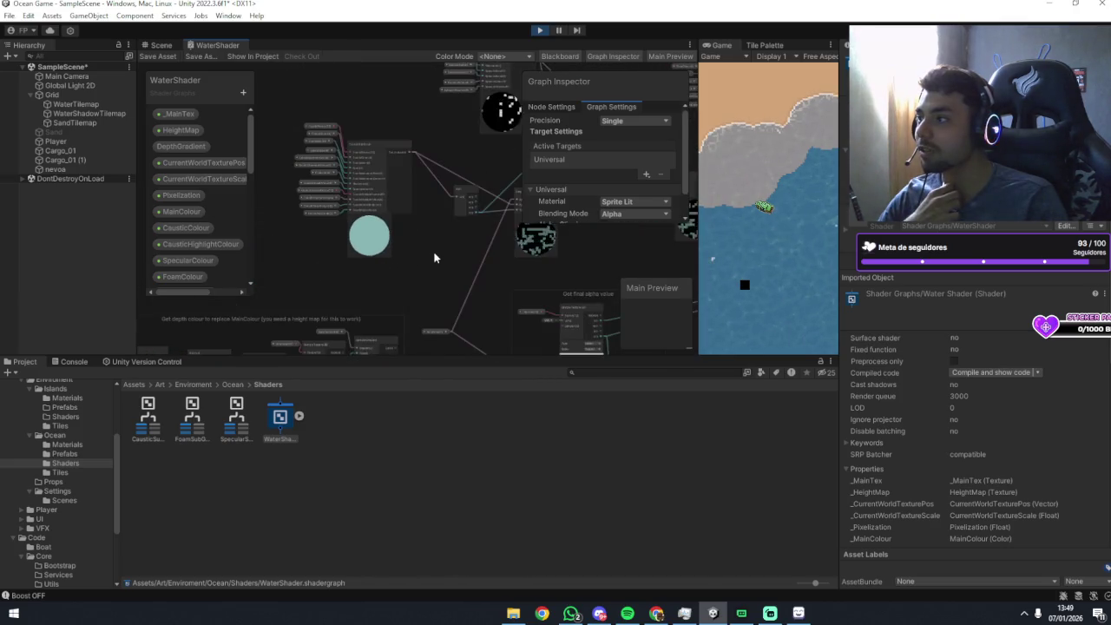
Return to the Scene view and pan across the ocean coastline.
left_click(160, 45)
mouse_move(565, 204)
left_mouse_down()
mouse_move(528, 175)
mouse_move(391, 188)
mouse_move(283, 247)
mouse_move(399, 215)
mouse_move(506, 227)
left_mouse_up()
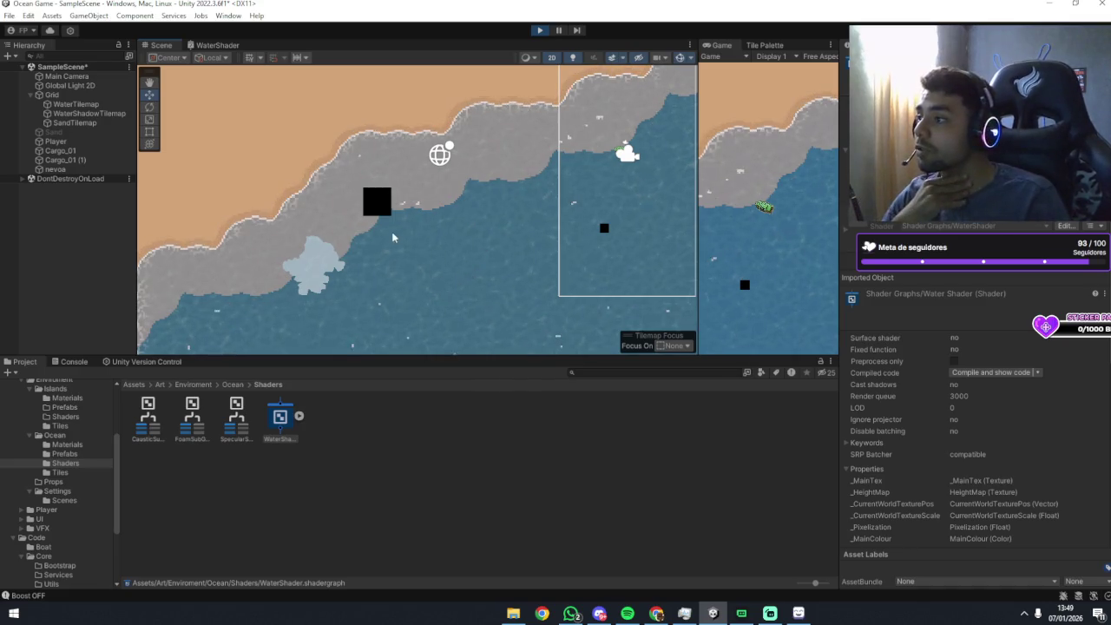
scroll(395, 238, "down", 3)
scroll(395, 238, "right", 3)
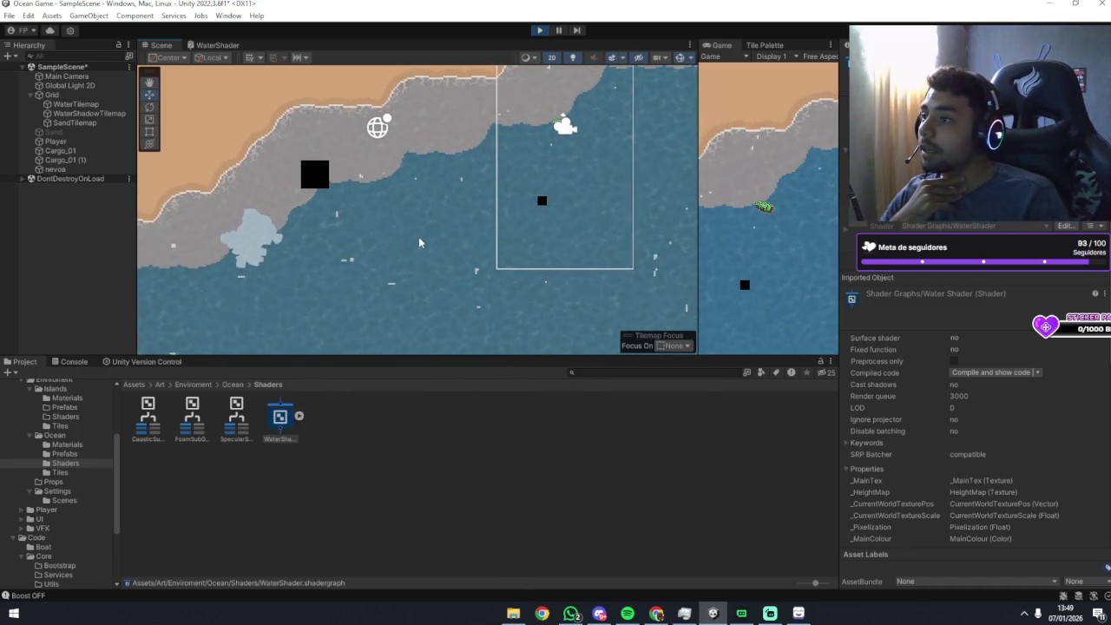